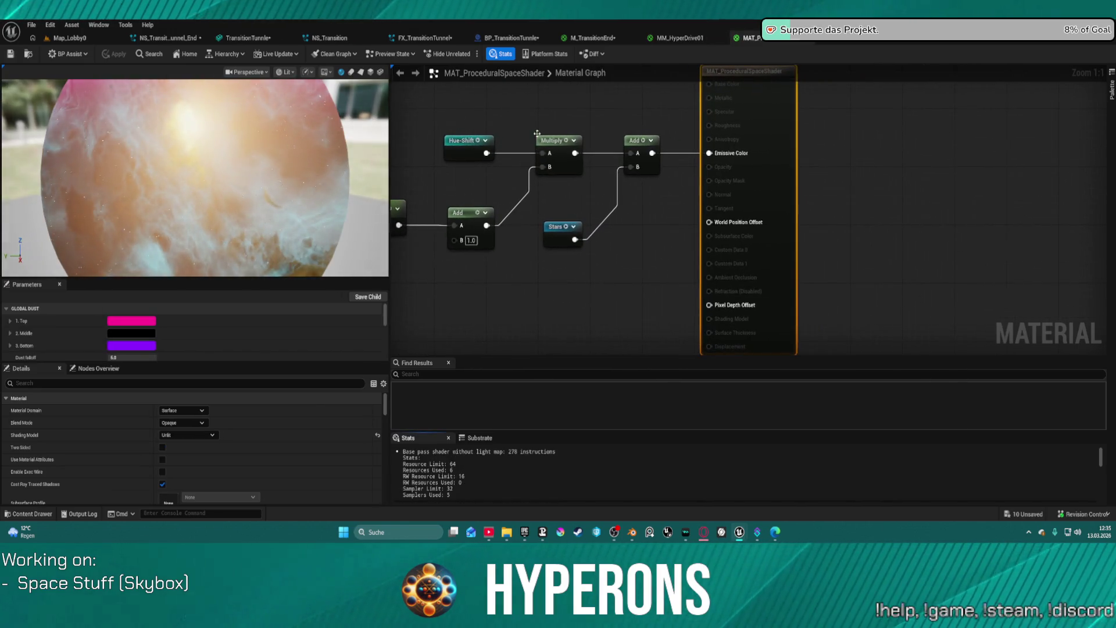
Close MAT_ProceduralSpaceShader, paste the star-sampling nodes and connect the Texture Sample RGB to the output
middle_click(734, 34)
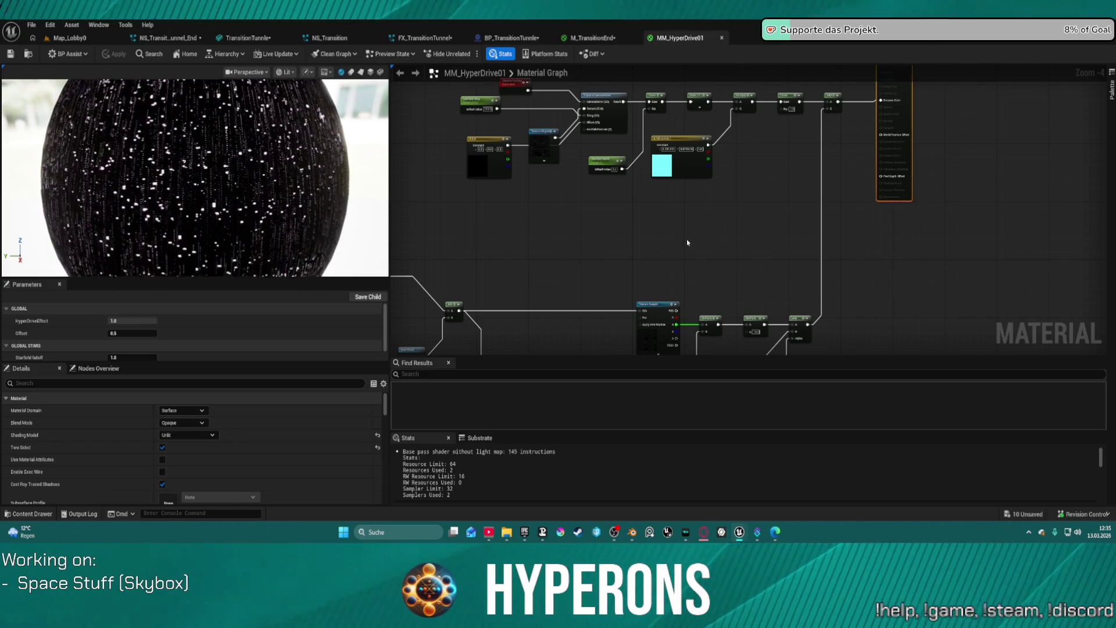
key("ctrl+v")
mouse_move(812, 218)
left_mouse_down()
mouse_move(691, 71)
mouse_move(880, 100)
left_mouse_up()
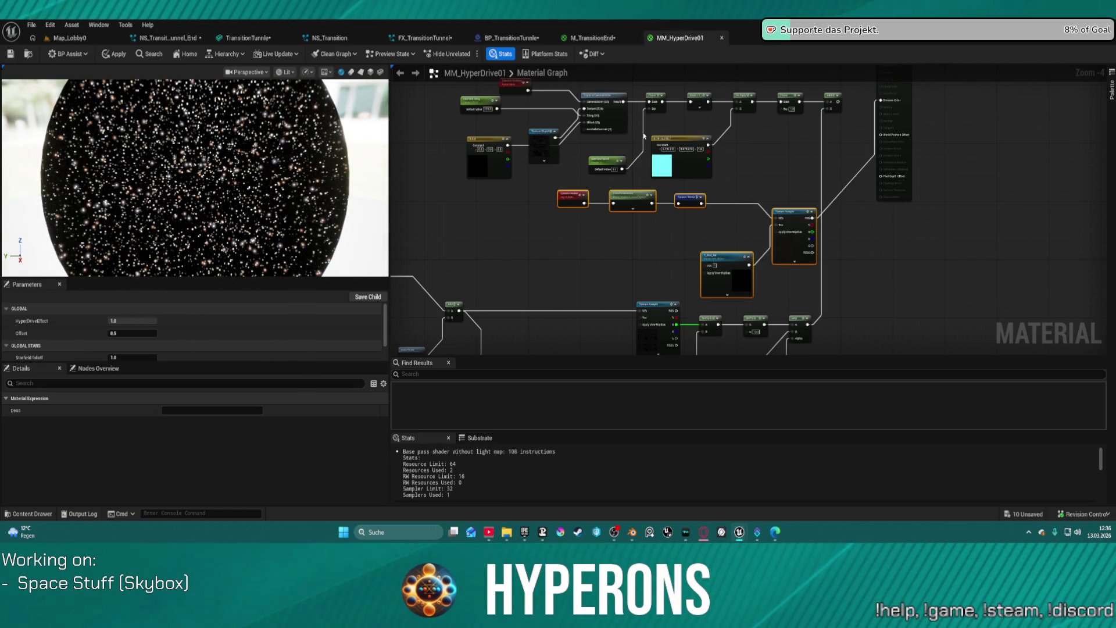
Orbit and zoom the preview to inspect the denser, colored T_Star_Far star field
left_click_drag(298, 193, 195, 189)
scroll(661, 222, "up", 5)
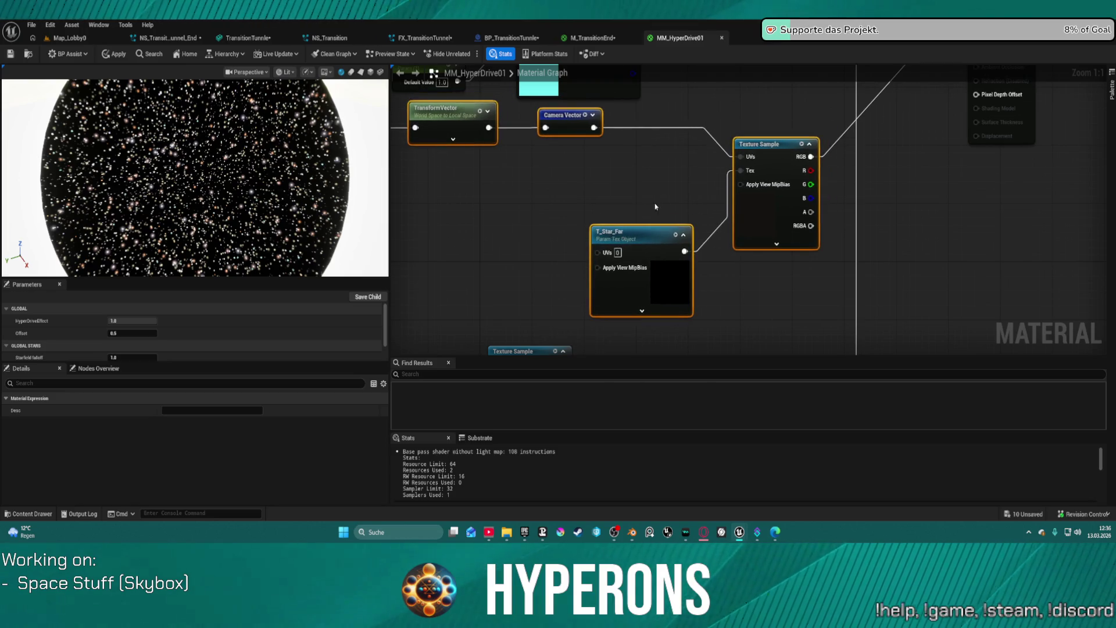
left_click(694, 184)
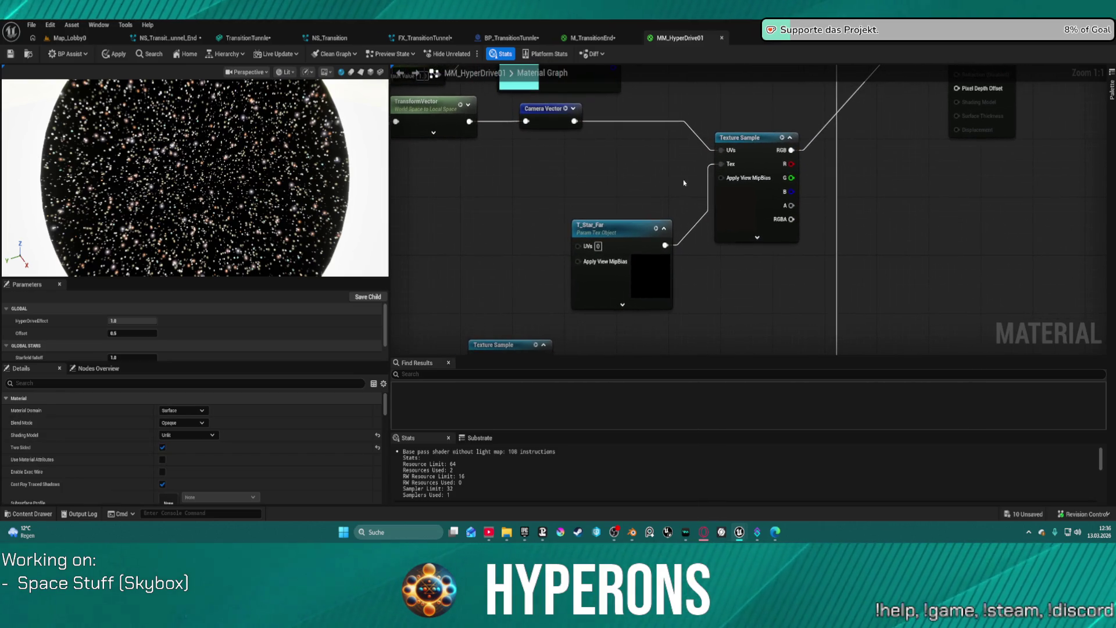
left_click(642, 227)
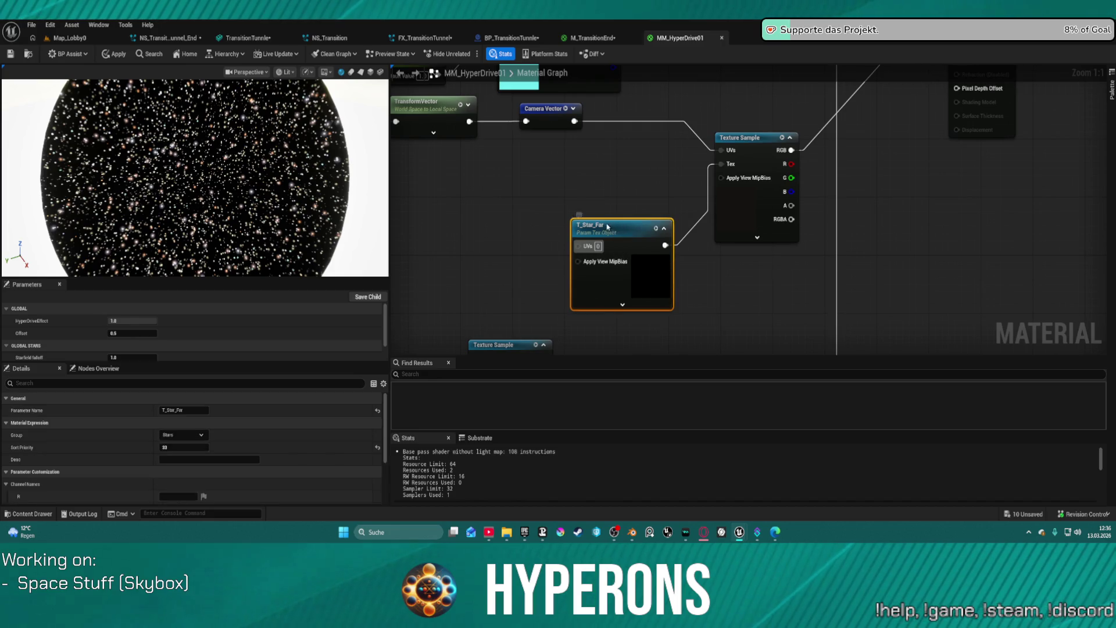
double_click(592, 224)
left_click_drag(576, 228, 473, 231)
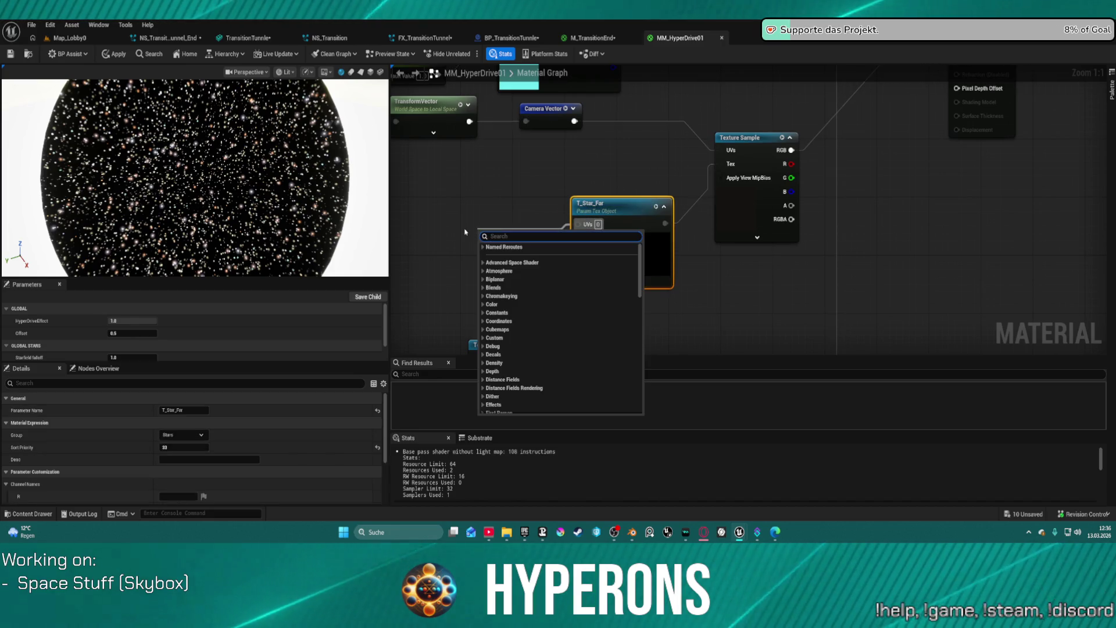
type("uv")
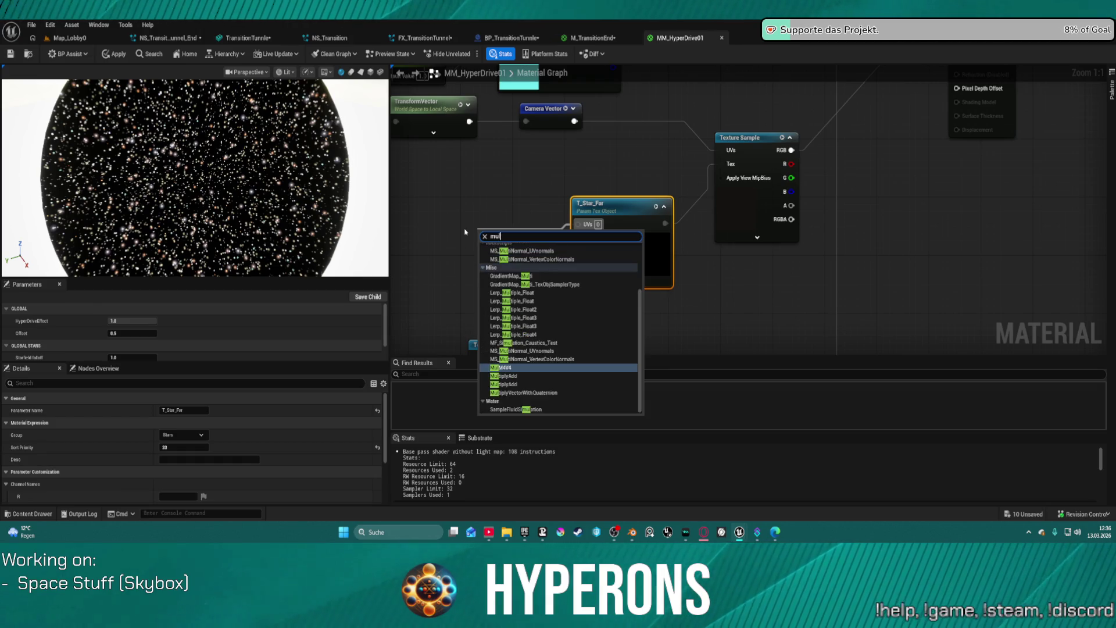
key("BackSpace")
key("BackSpace")
type("te")
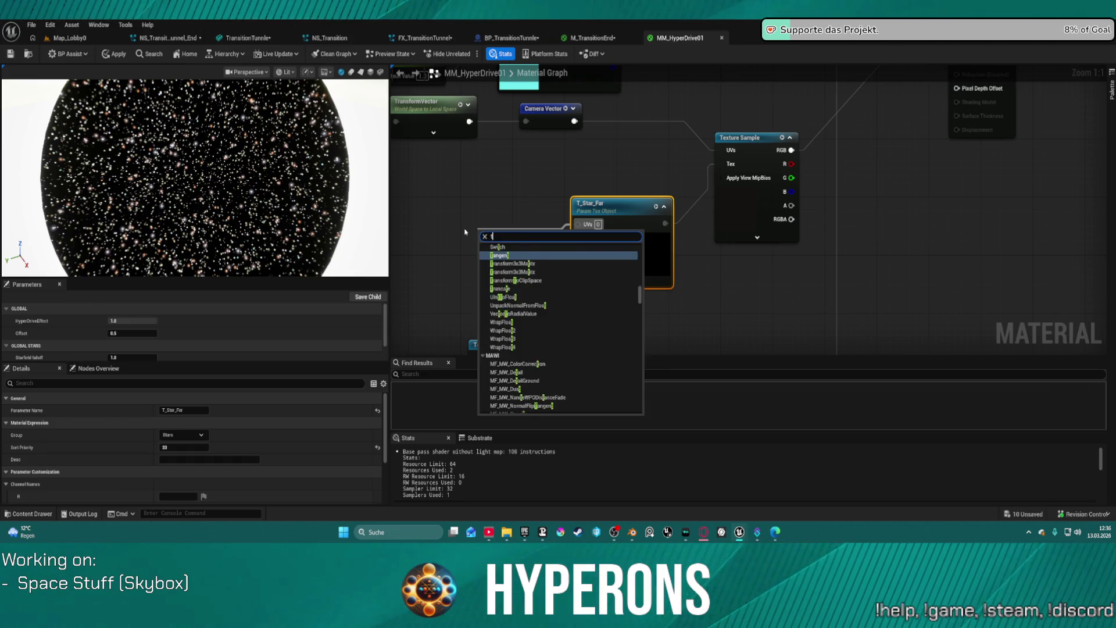
left_click(634, 159)
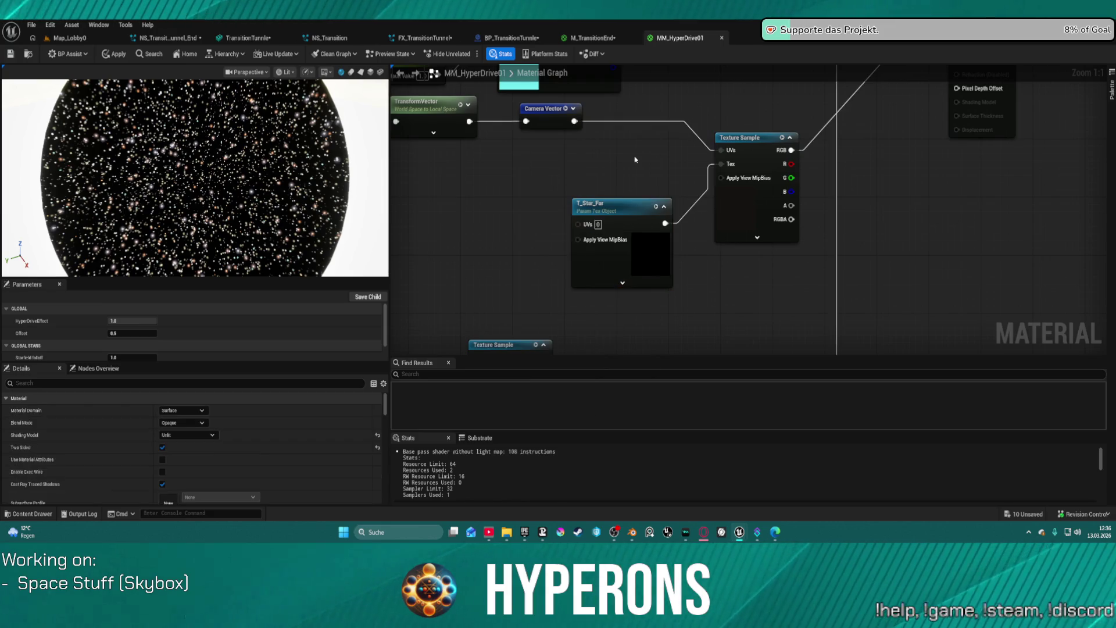
mouse_move(580, 225)
left_mouse_down()
mouse_move(521, 218)
mouse_move(505, 188)
left_mouse_up()
type("te")
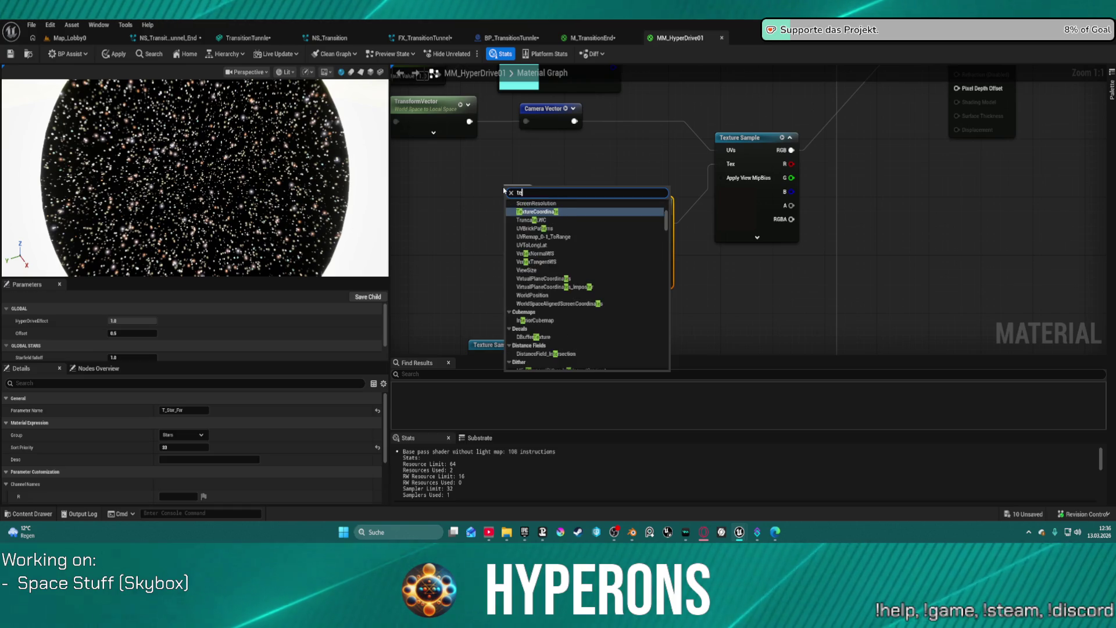
type("x co")
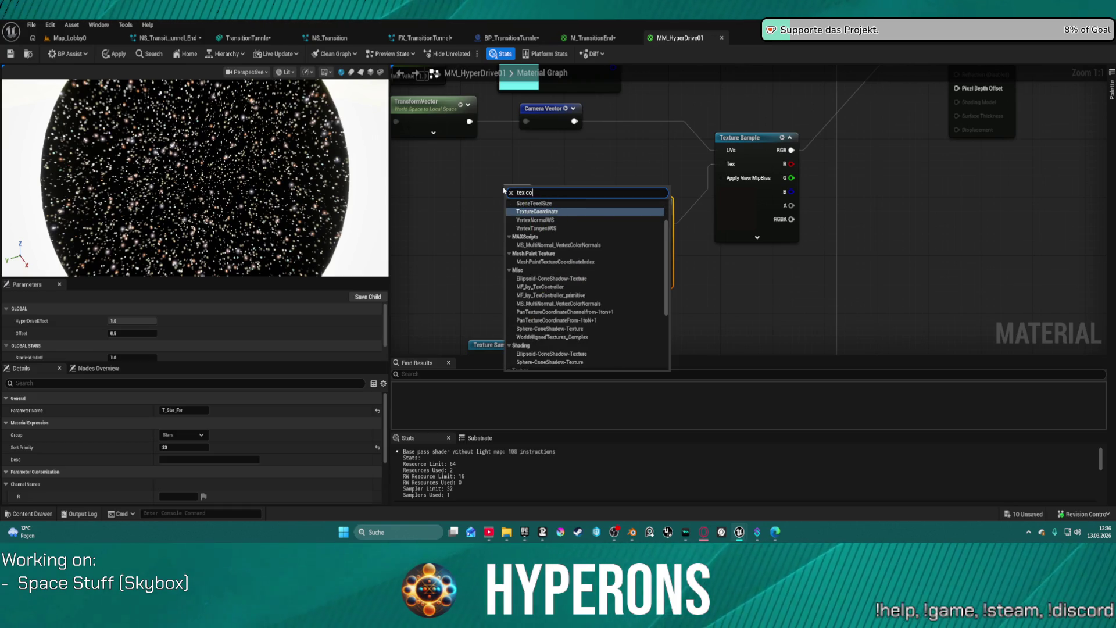
key("Return")
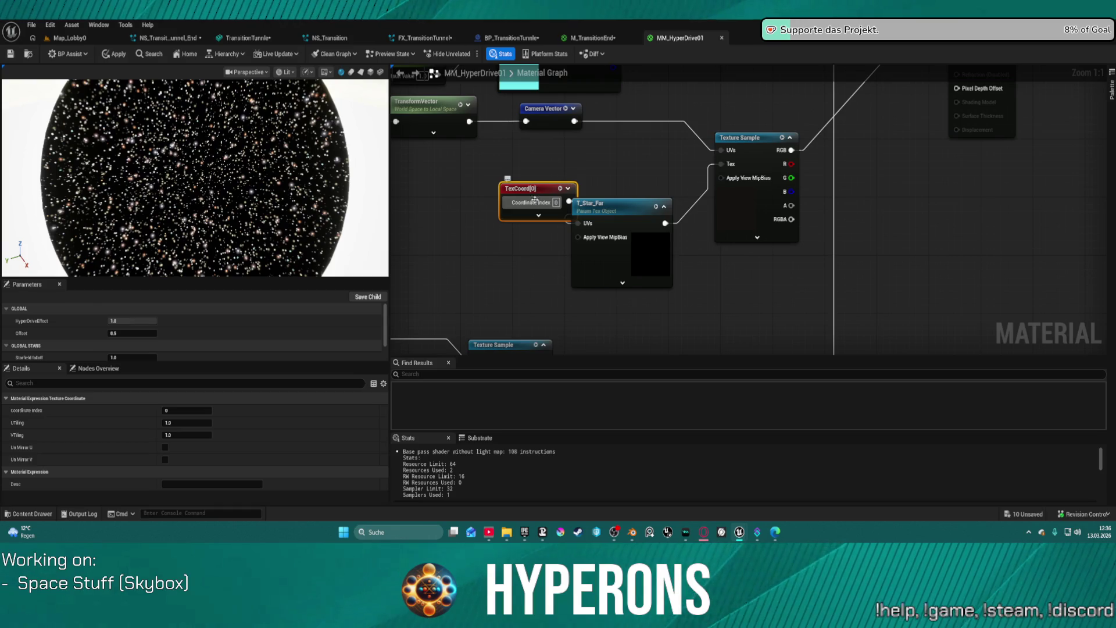
left_click(538, 215)
left_click_drag(498, 193, 426, 200)
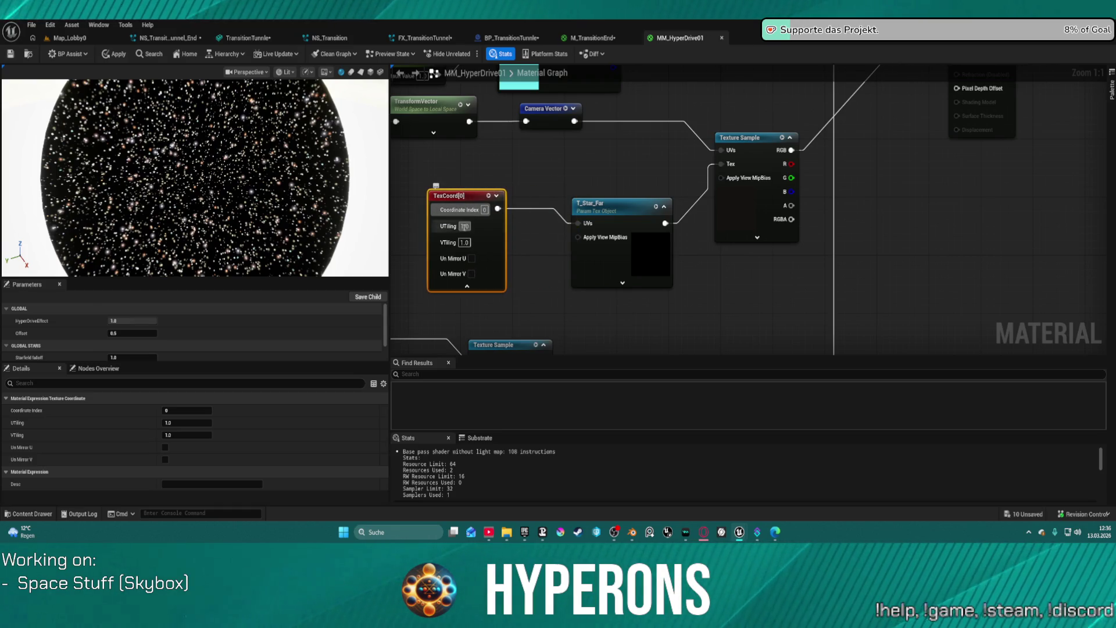
left_click(465, 226)
type("3")
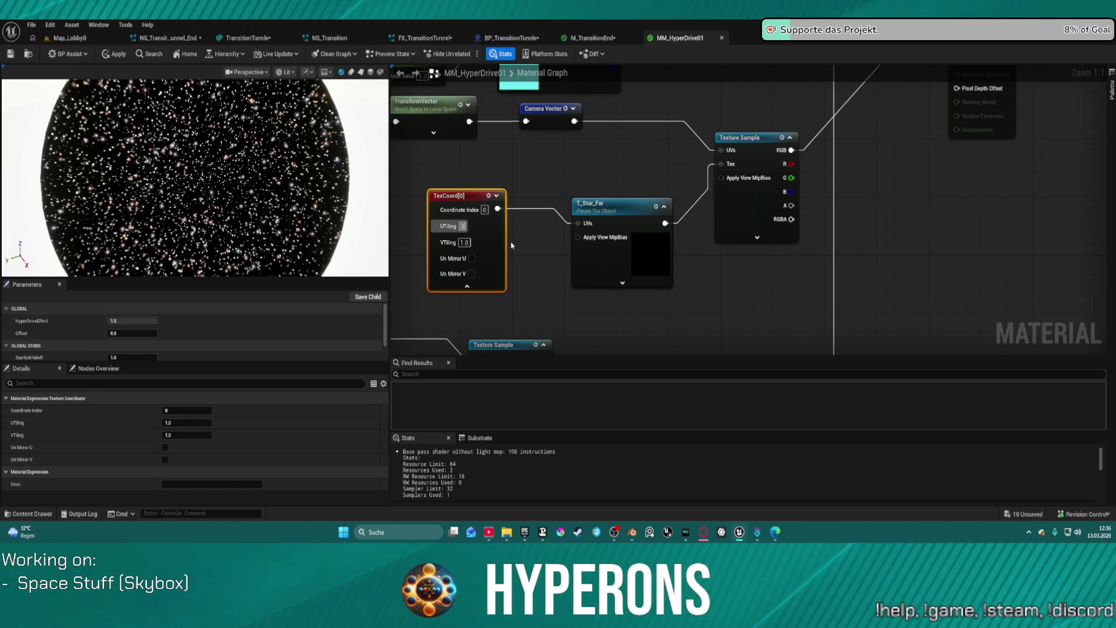
right_click(512, 245)
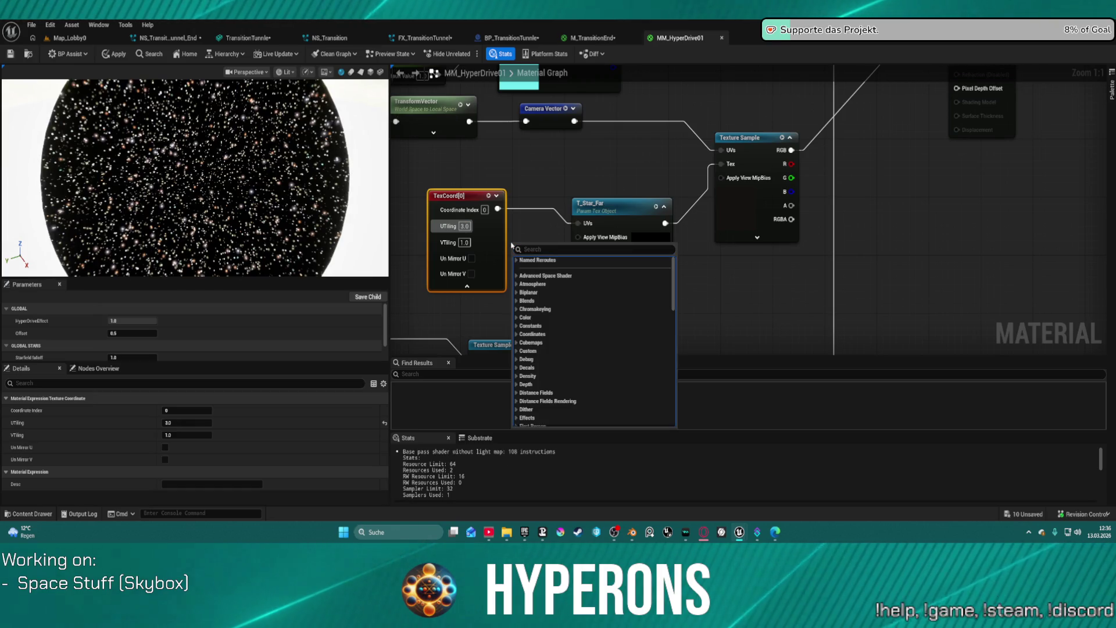
left_click(467, 243)
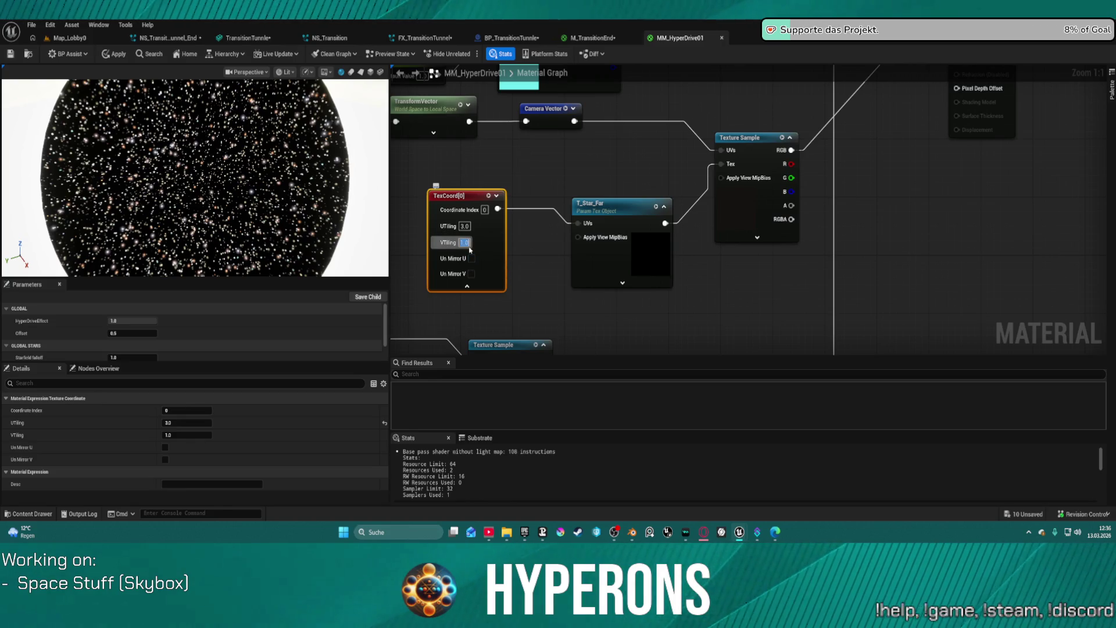
type("3")
key("Return")
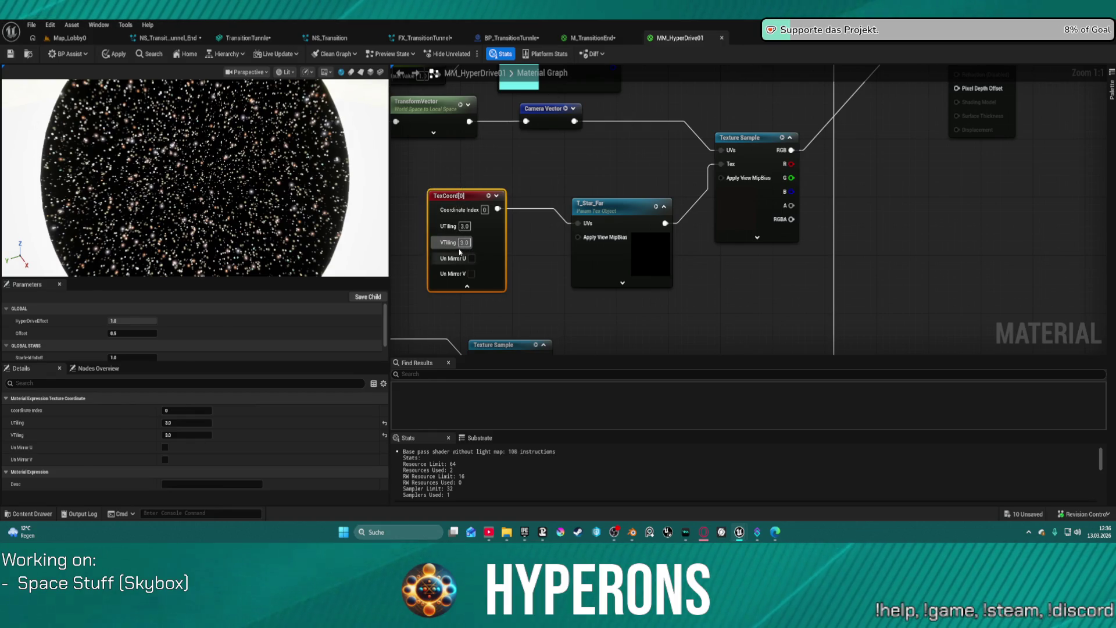
key("Delete")
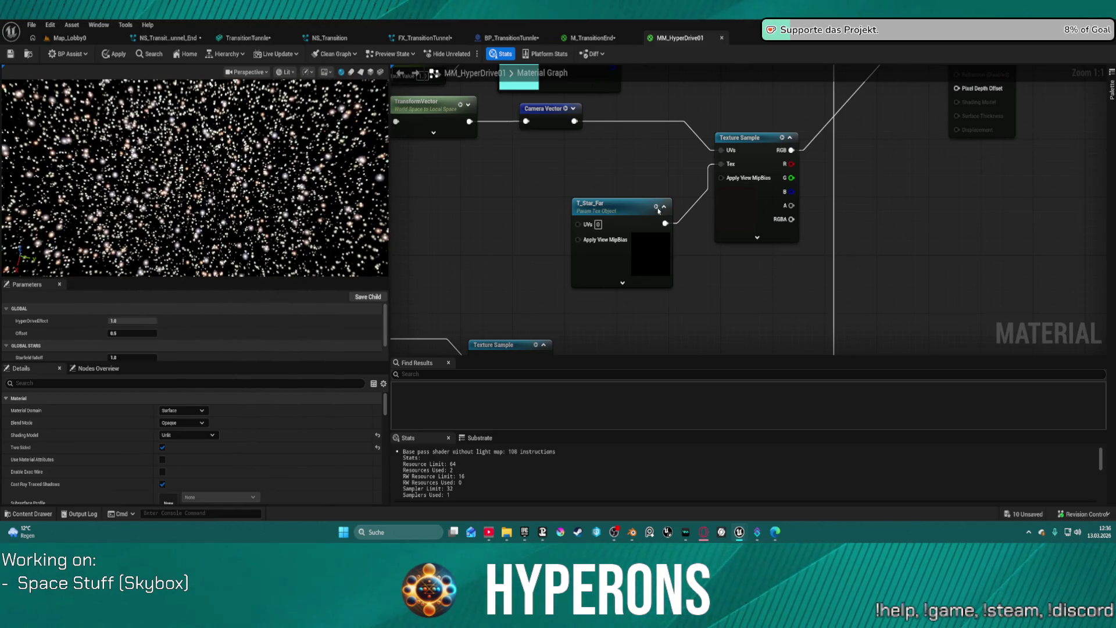
left_click(657, 255)
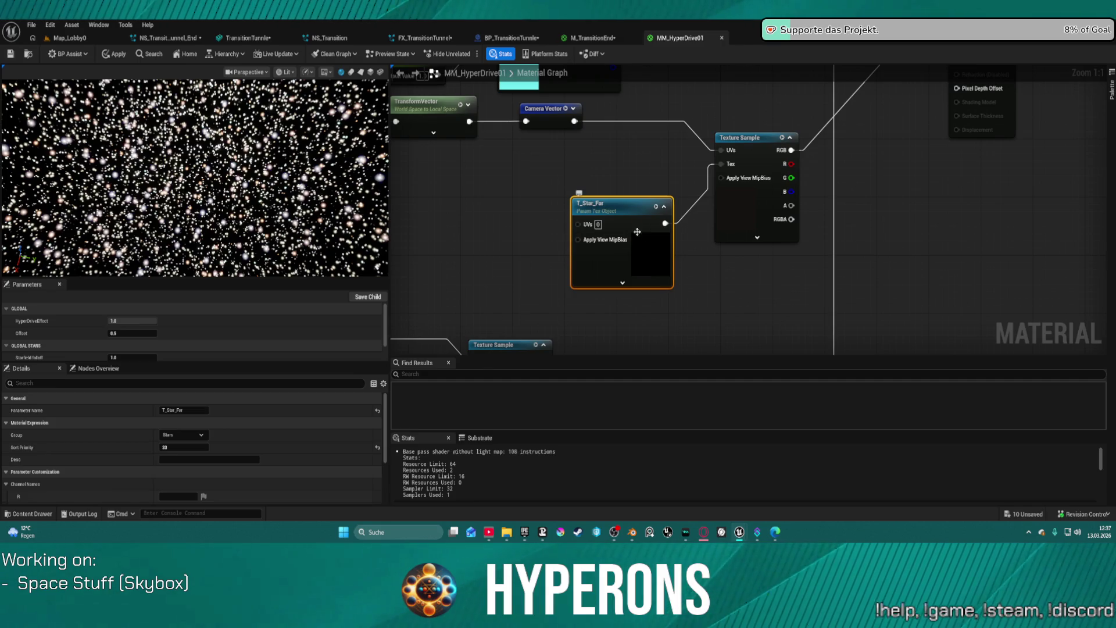
Assign T_Stars_Near_Small as the texture of the T_Star_Far node
scroll(191, 441, "down", 4)
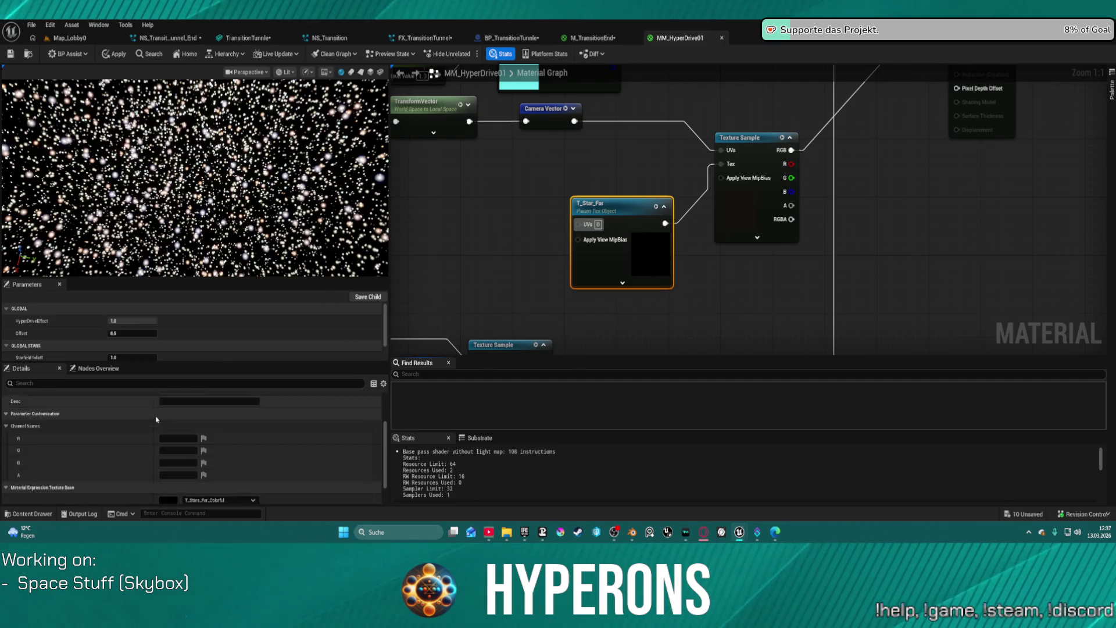
left_click(189, 472)
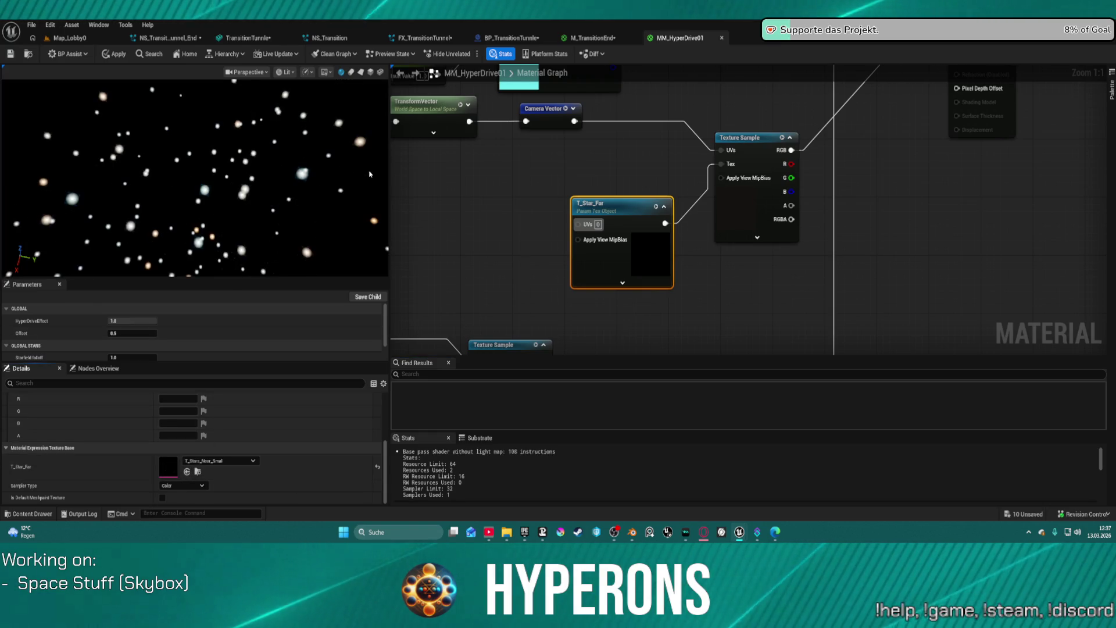
left_click(633, 169)
mouse_move(633, 169)
left_mouse_down()
mouse_move(810, 187)
mouse_move(856, 220)
mouse_move(858, 205)
left_mouse_up()
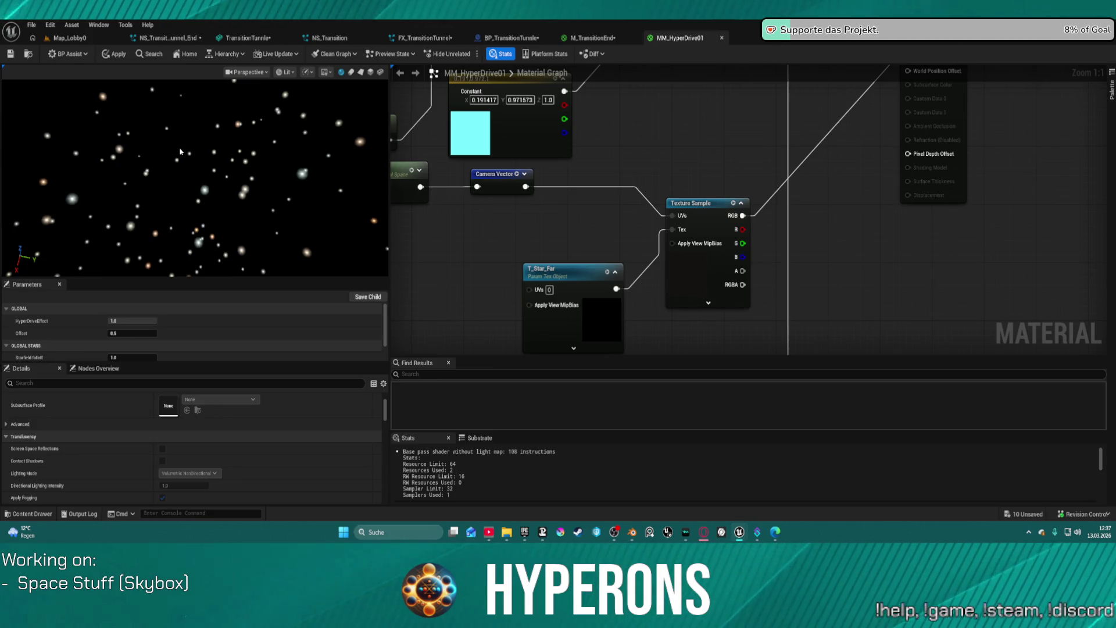
Check the stars on the cylinder and sphere previews, apply the material, and return to Map_Lobby0
left_click(350, 71)
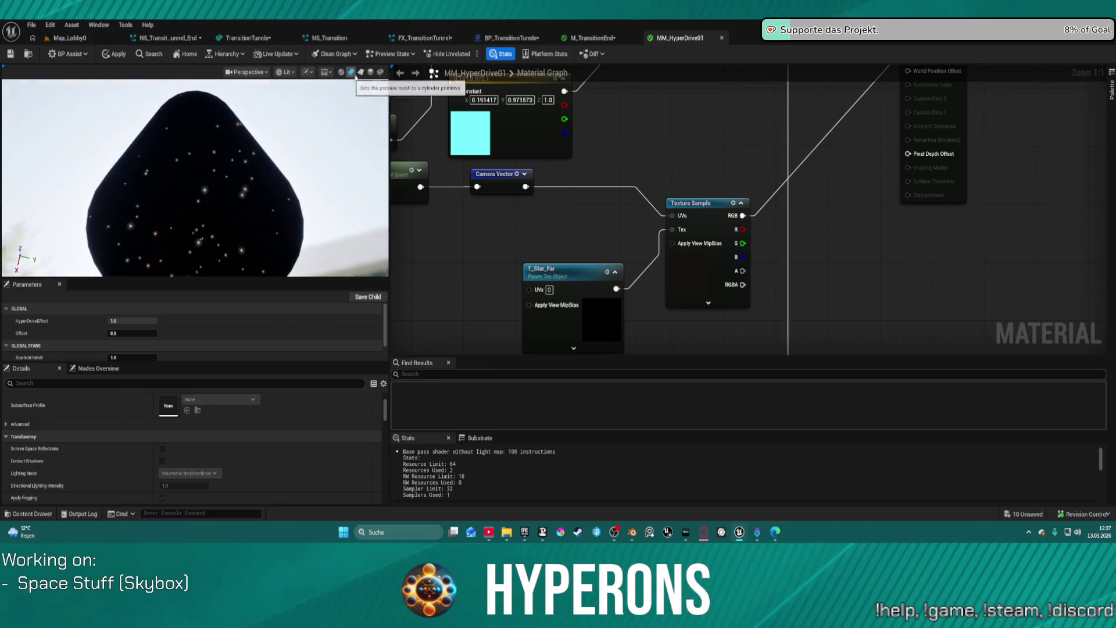
left_click(341, 71)
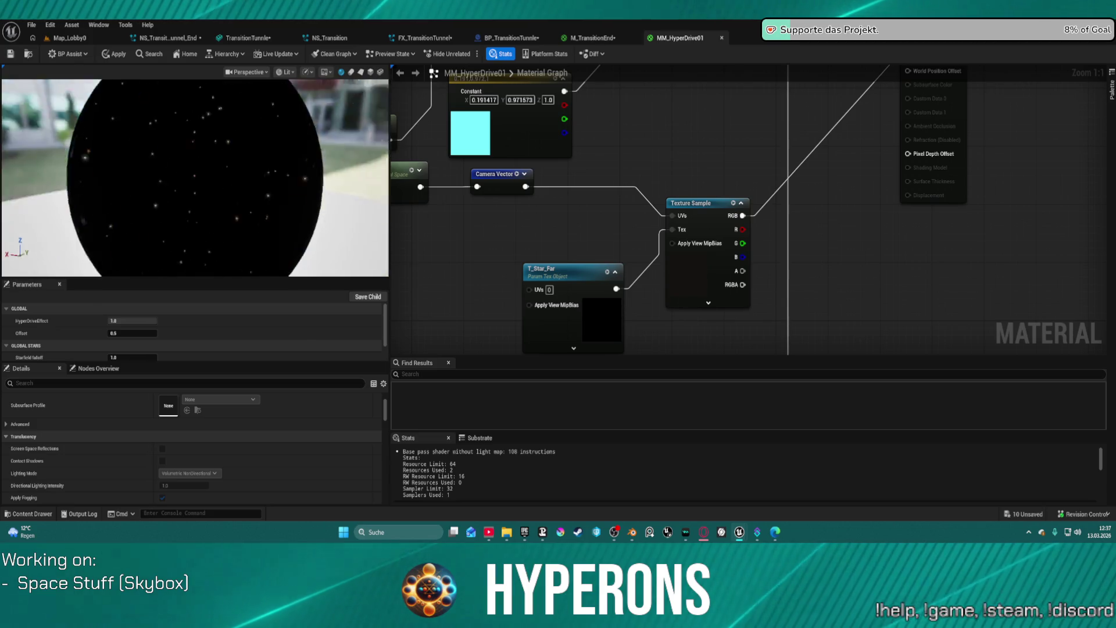
left_click_drag(195, 177, 267, 159)
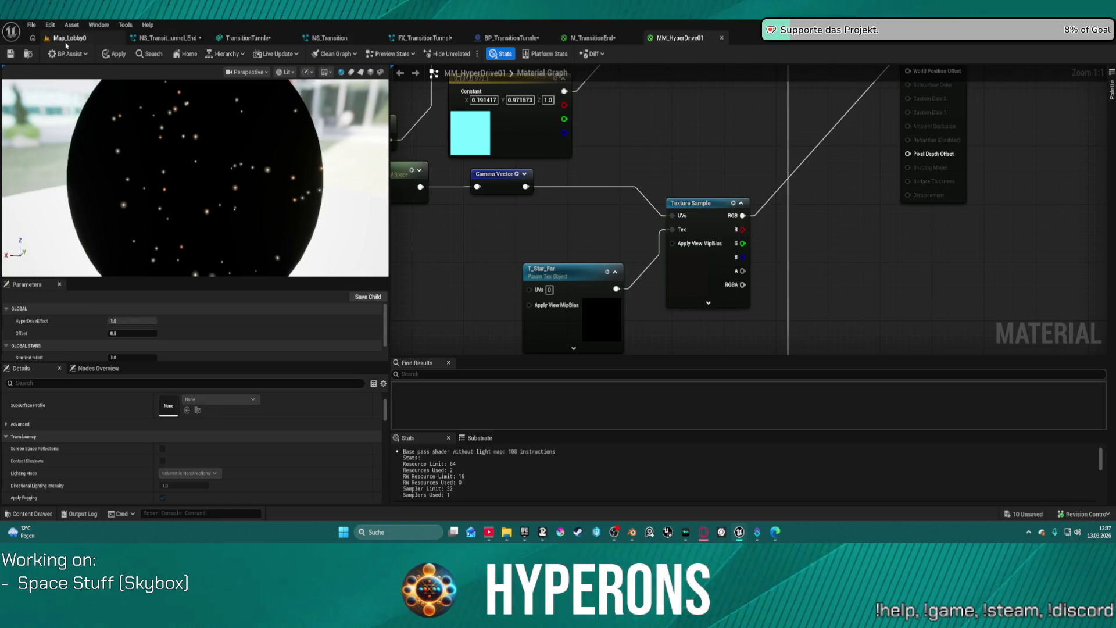
left_click(114, 53)
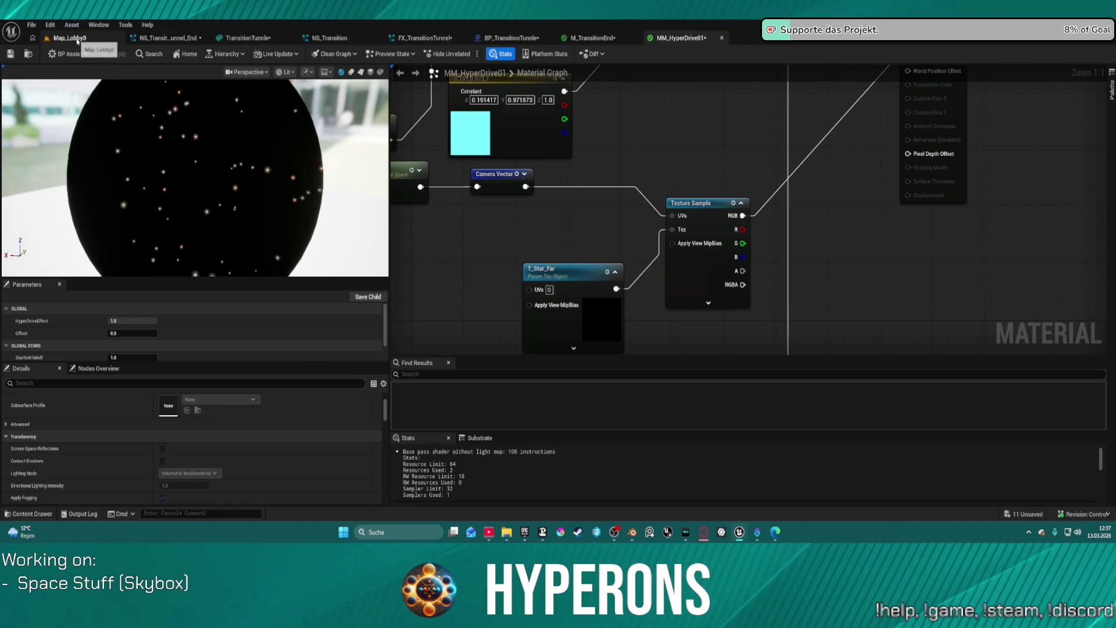
left_click(78, 39)
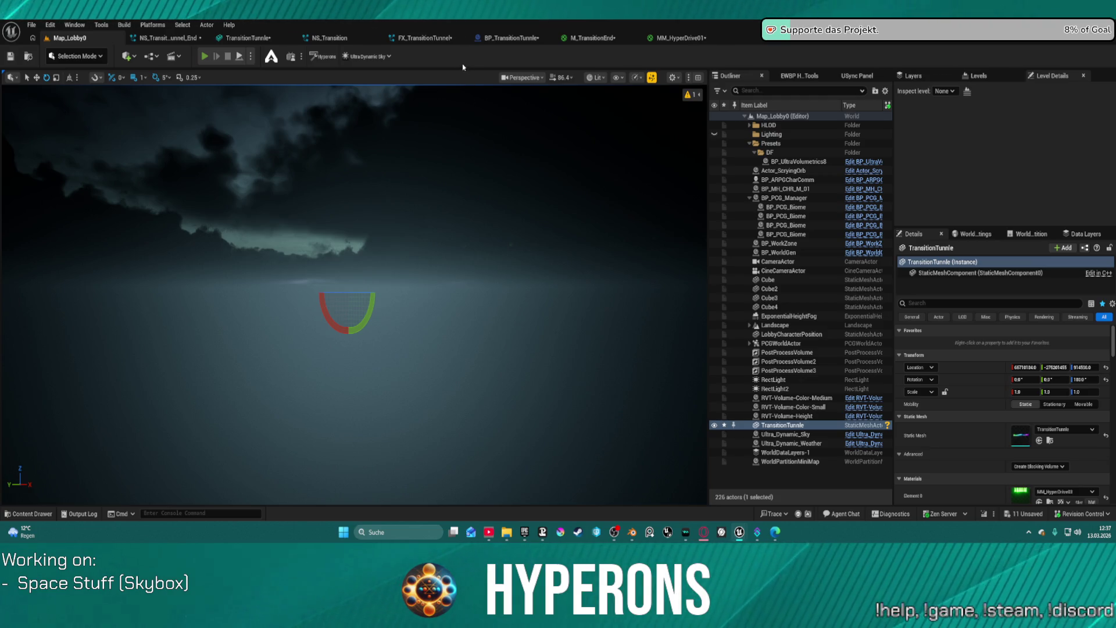
Start Play-In-Editor, choose Play and a character, and launch into space flight
key("alt+p")
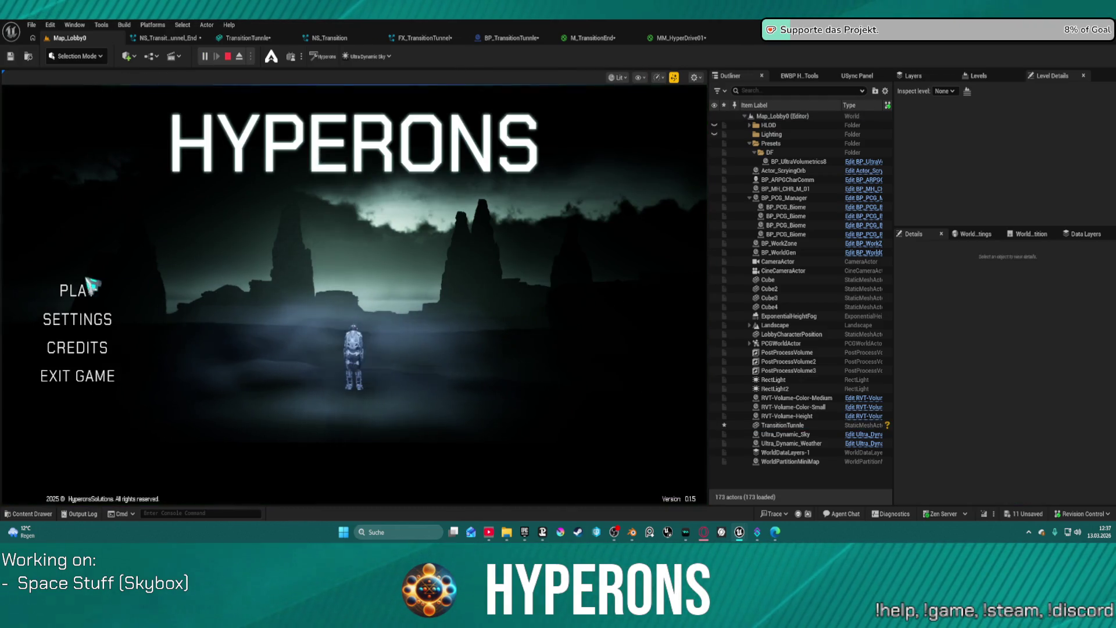
left_click(87, 288)
left_click(204, 256)
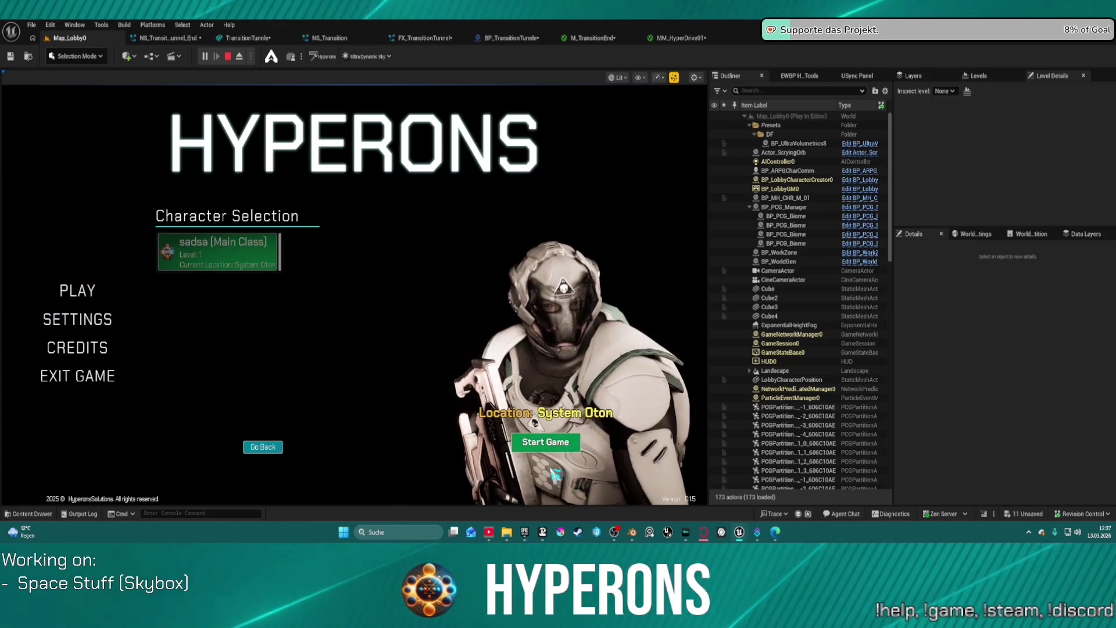
left_click(570, 446)
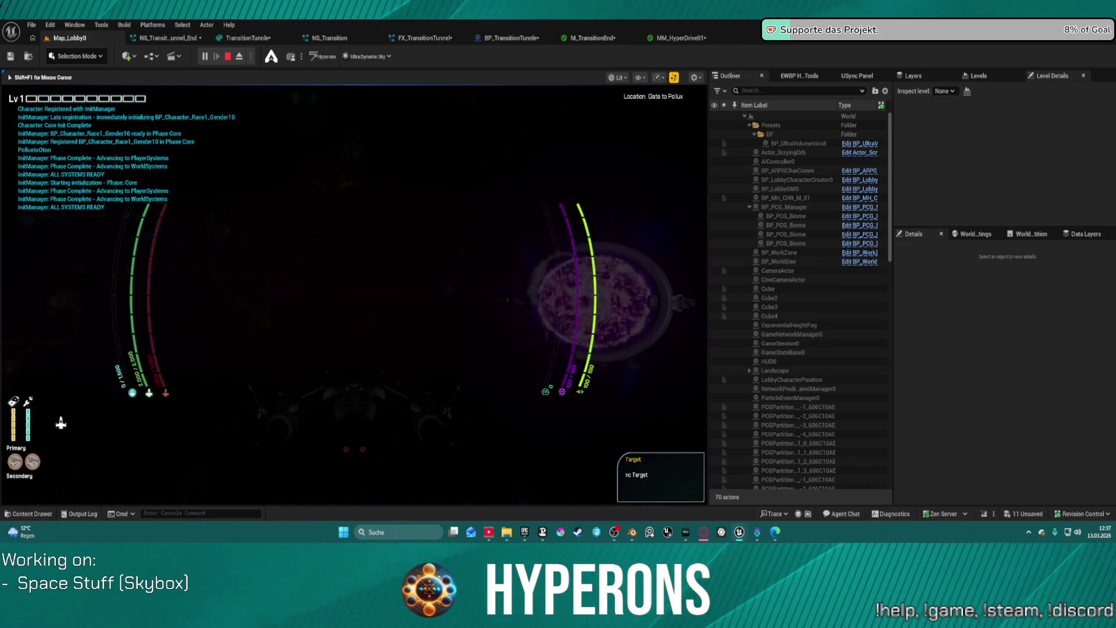
Steer the ship with D and A toward the planet, then press Escape to stop playing
key("d")
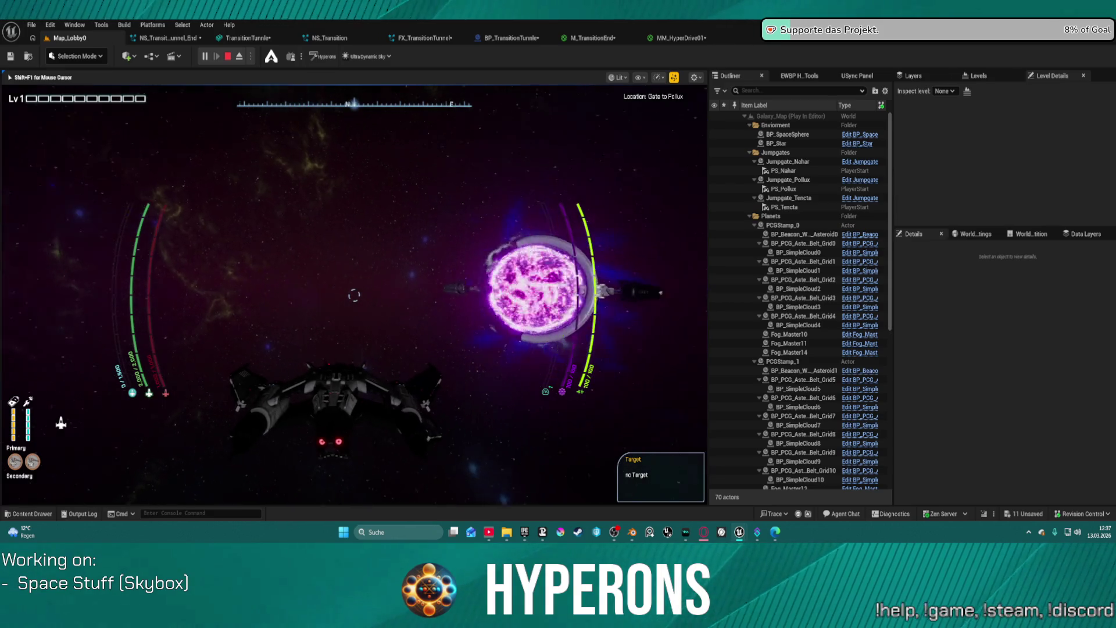
key("d")
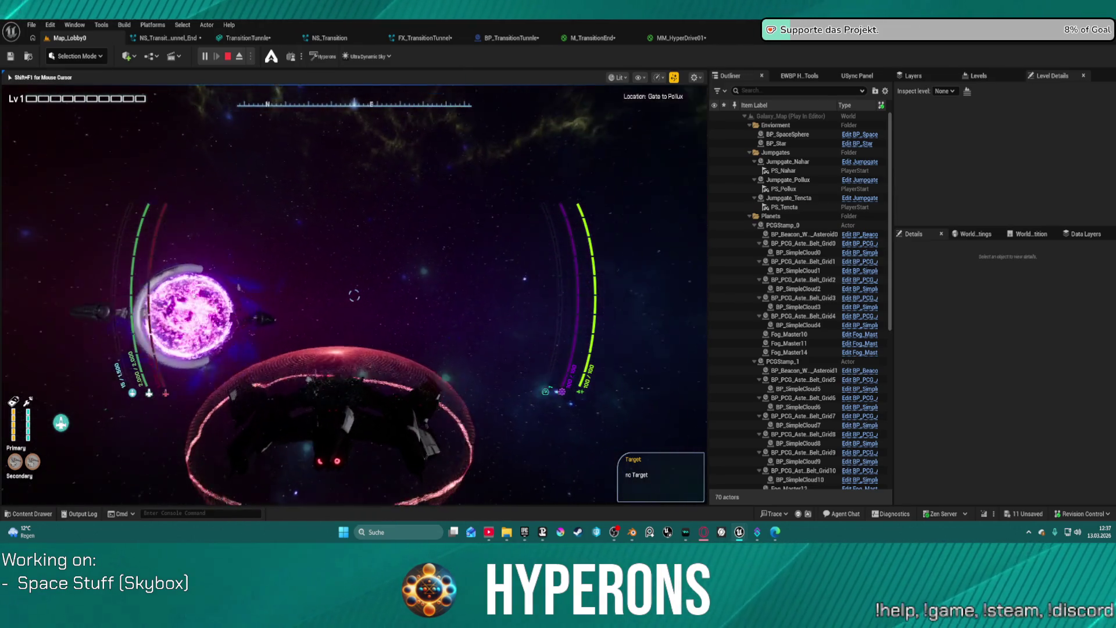
key("a")
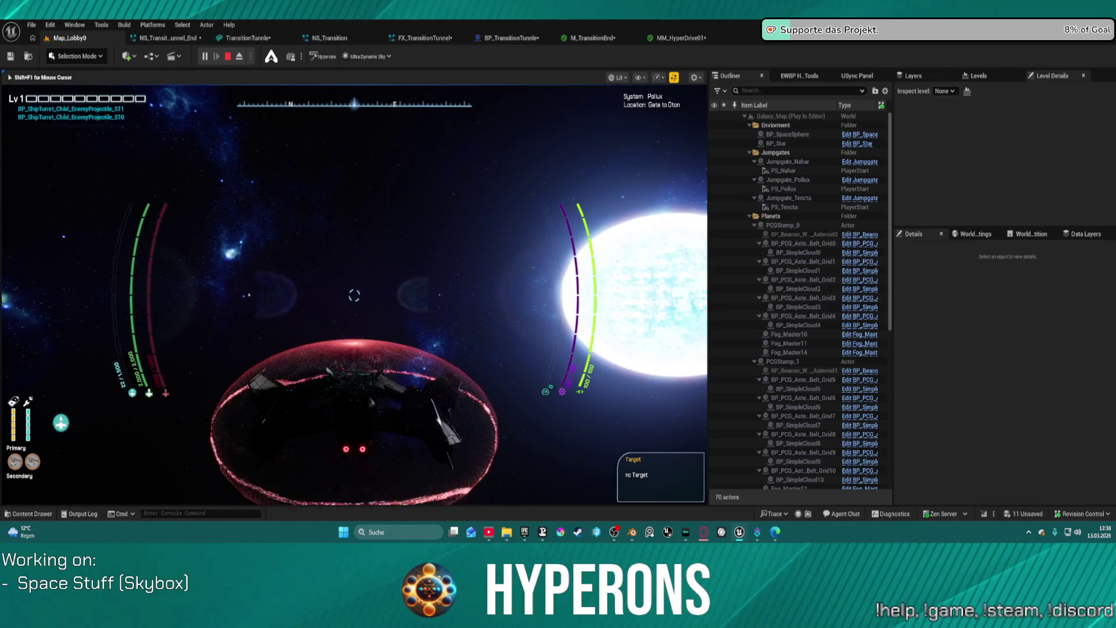
key("Escape")
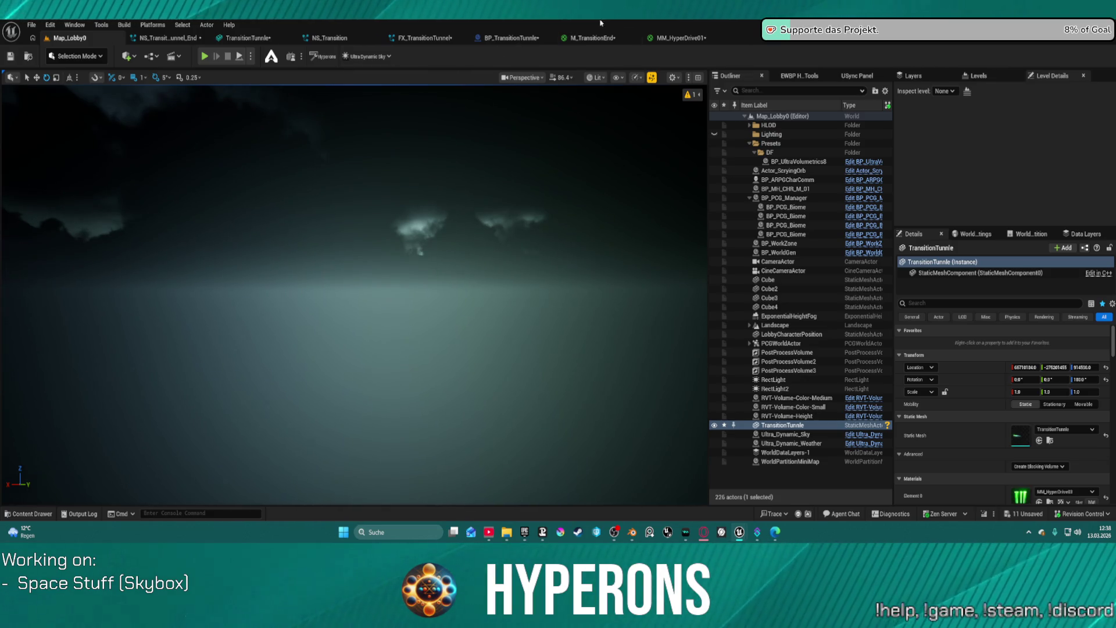
Back in MM_HyperDrive01, assign T_Stars_Noor_Cold to the T_Star_Far texture node
left_click(593, 38)
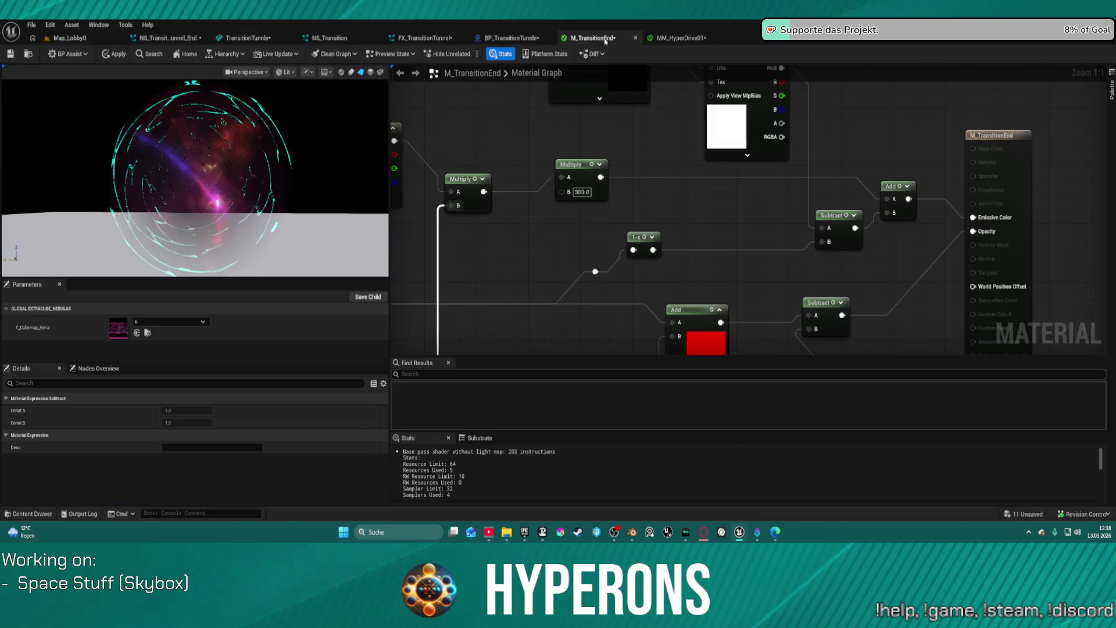
left_click(680, 38)
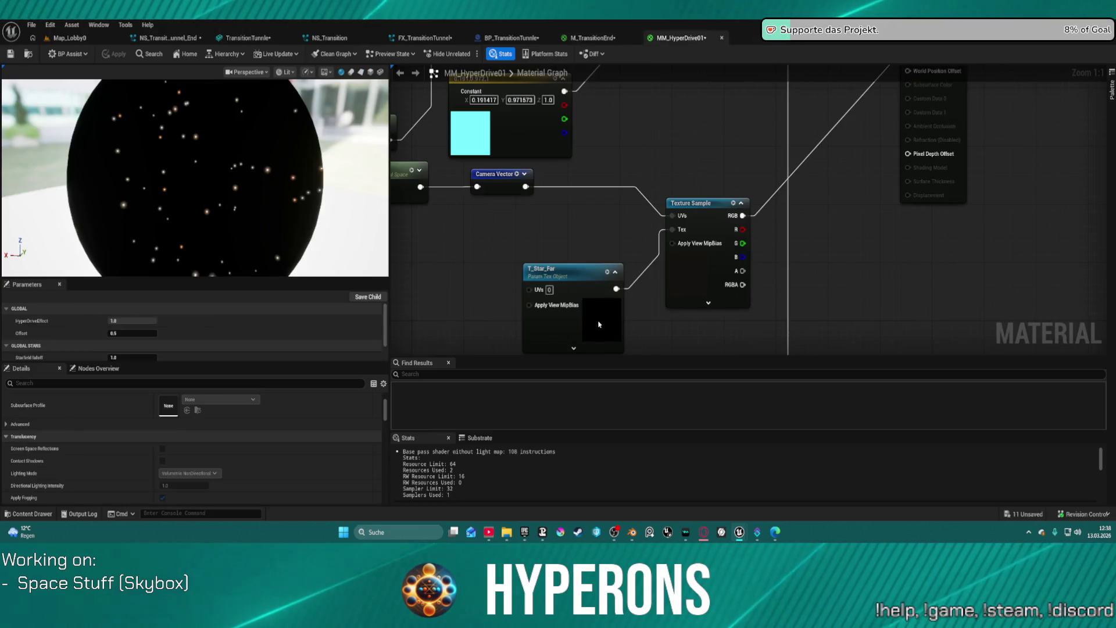
left_click(572, 273)
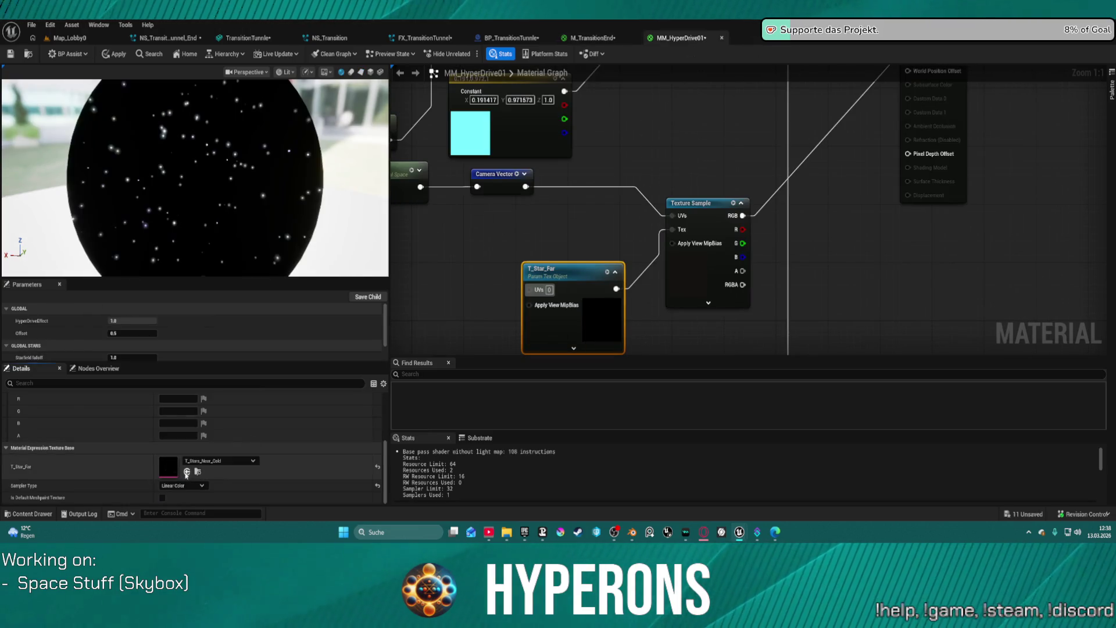
left_click(186, 471)
scroll(511, 237, "down", 5)
Box-select the camera-vector, transform and star texture nodes and move them left and down
mouse_move(590, 245)
left_mouse_down()
mouse_move(608, 194)
mouse_move(729, 110)
left_mouse_up()
left_click_drag(662, 140, 666, 170)
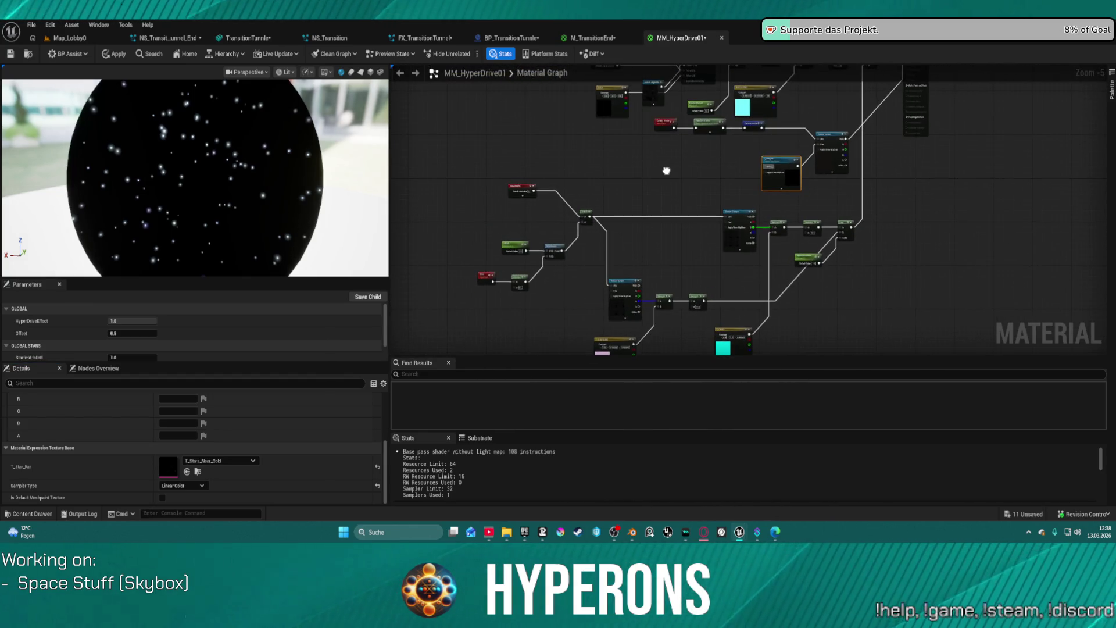
scroll(512, 198, "up", 2)
mouse_move(642, 171)
left_mouse_down()
mouse_move(471, 244)
mouse_move(613, 147)
mouse_move(578, 123)
mouse_move(571, 100)
mouse_move(644, 68)
mouse_move(616, 93)
mouse_move(465, 155)
mouse_move(483, 200)
mouse_move(577, 159)
mouse_move(527, 212)
left_mouse_up()
left_click_drag(630, 115, 823, 124)
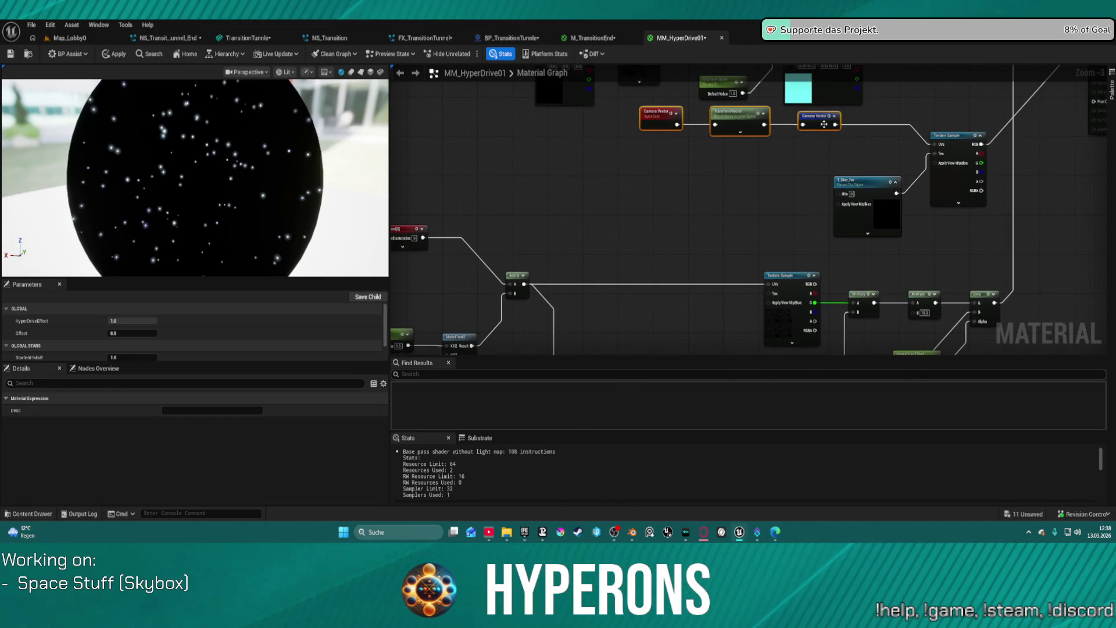
mouse_move(634, 127)
left_mouse_down()
mouse_move(903, 235)
mouse_move(988, 227)
left_mouse_up()
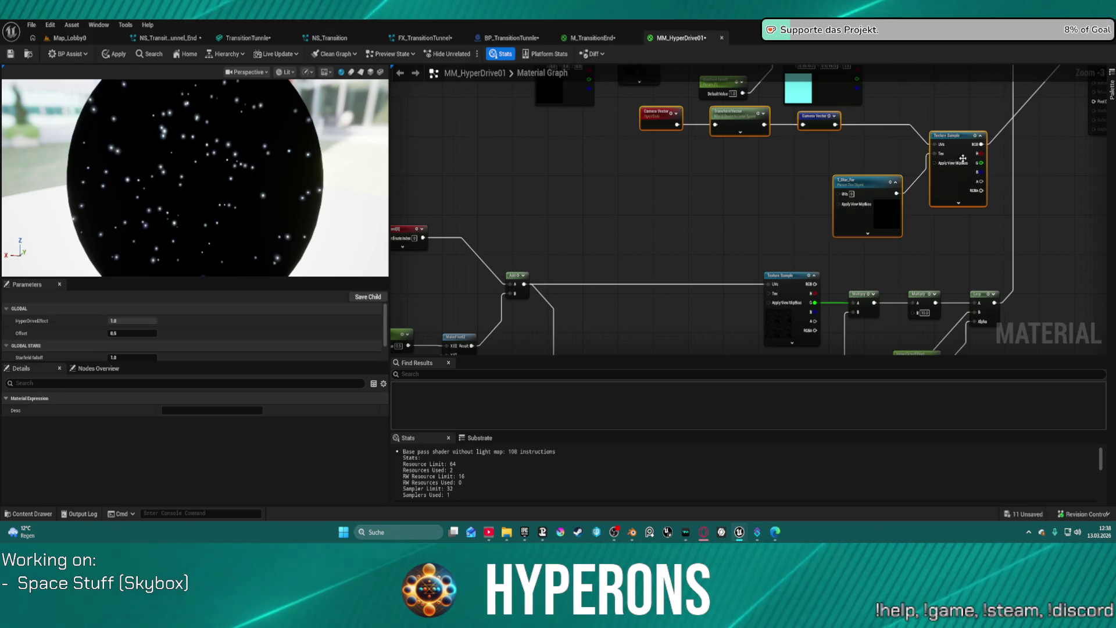
mouse_move(950, 151)
left_mouse_down()
mouse_move(739, 195)
mouse_move(714, 187)
left_mouse_up()
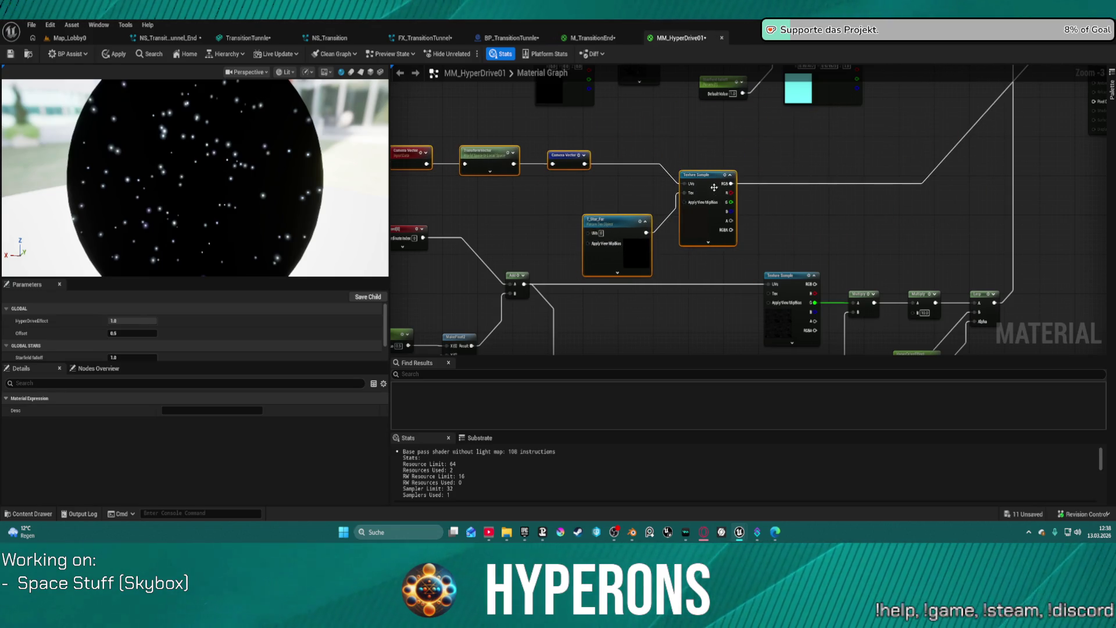
Preview the Add result on Emissive Color, then swap the Texture Sample UVs from Camera Vector to Add
mouse_move(781, 319)
left_mouse_down()
mouse_move(773, 244)
mouse_move(784, 137)
mouse_move(786, 212)
left_mouse_up()
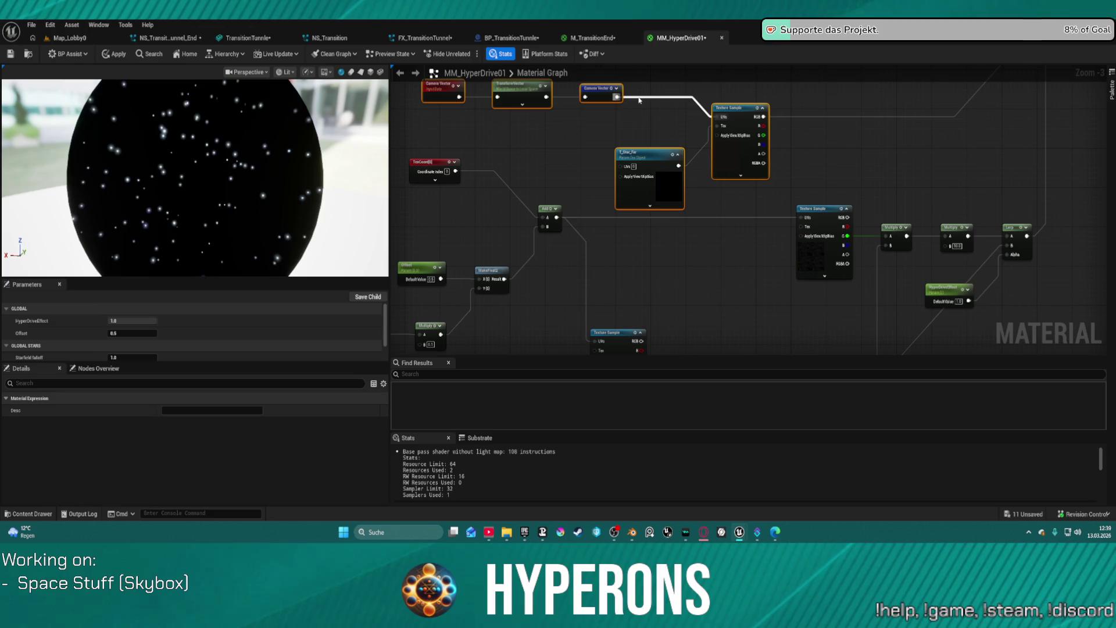
left_click(639, 100)
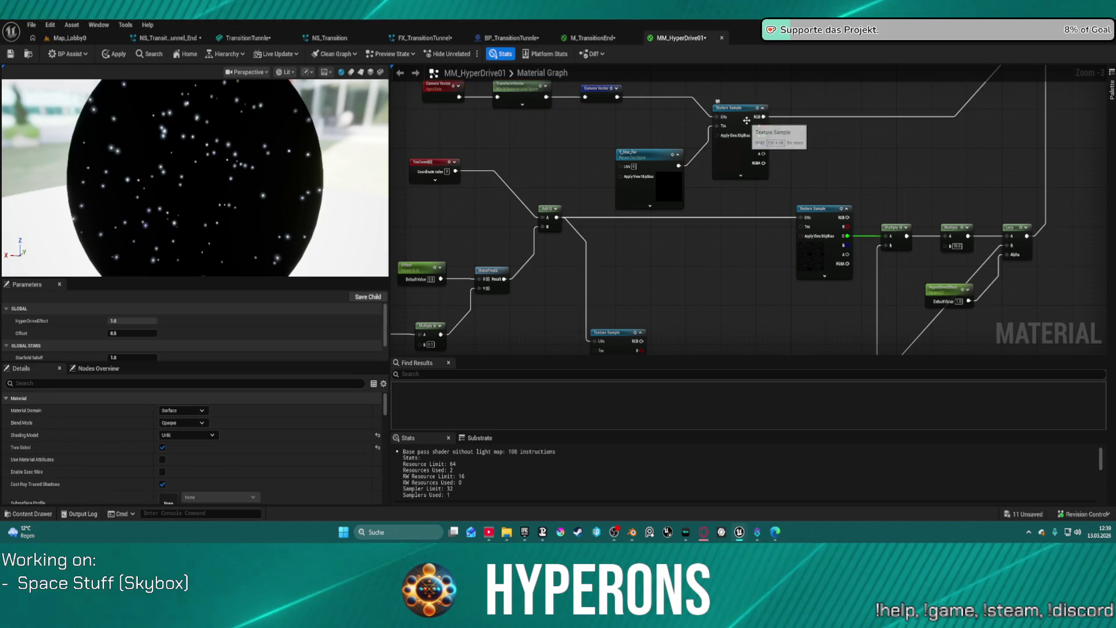
left_click_drag(923, 98, 655, 311)
left_click_drag(802, 144, 860, 143)
mouse_move(578, 247)
left_mouse_down()
mouse_move(631, 191)
mouse_move(840, 102)
mouse_move(872, 69)
mouse_move(859, 93)
left_mouse_up()
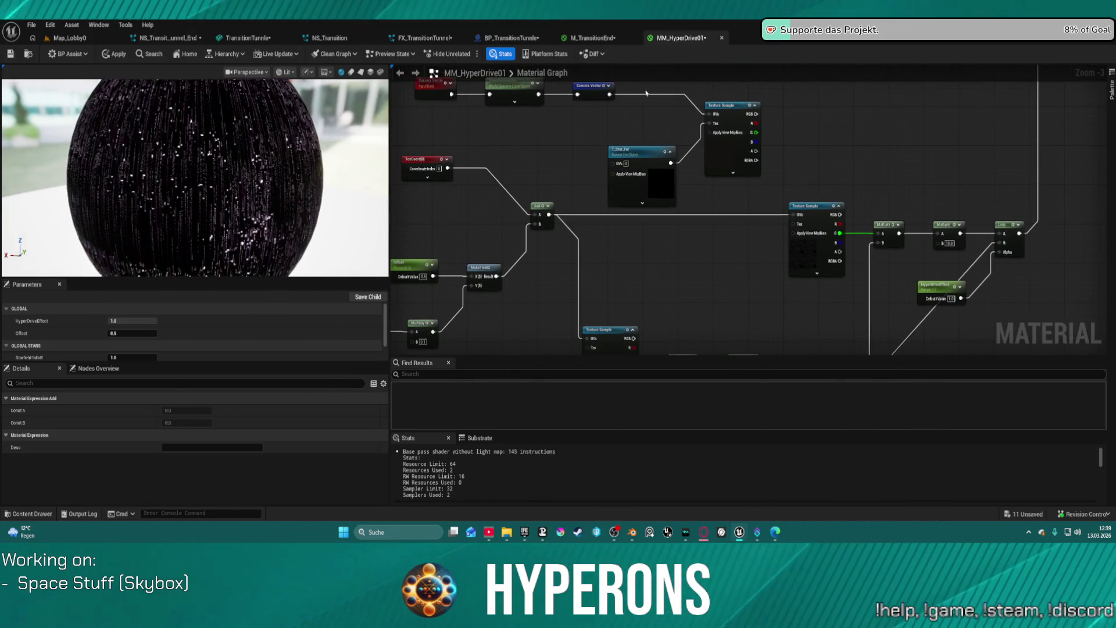
left_click(708, 114, "alt")
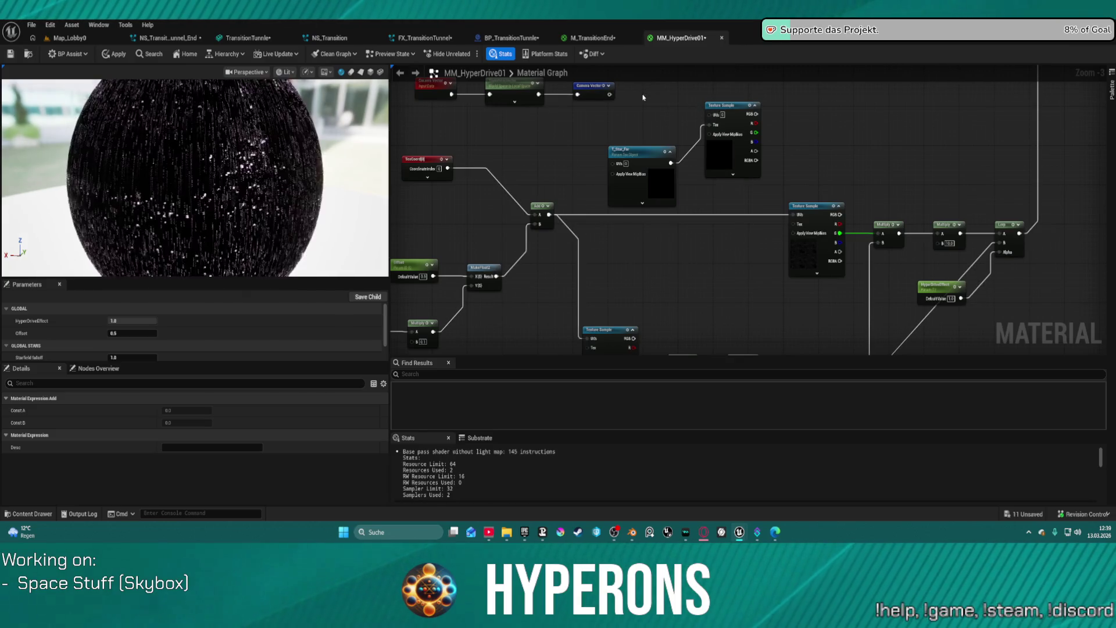
mouse_move(549, 214)
left_mouse_down()
mouse_move(597, 215)
mouse_move(710, 116)
mouse_move(736, 110)
mouse_move(847, 219)
mouse_move(878, 233)
left_mouse_up()
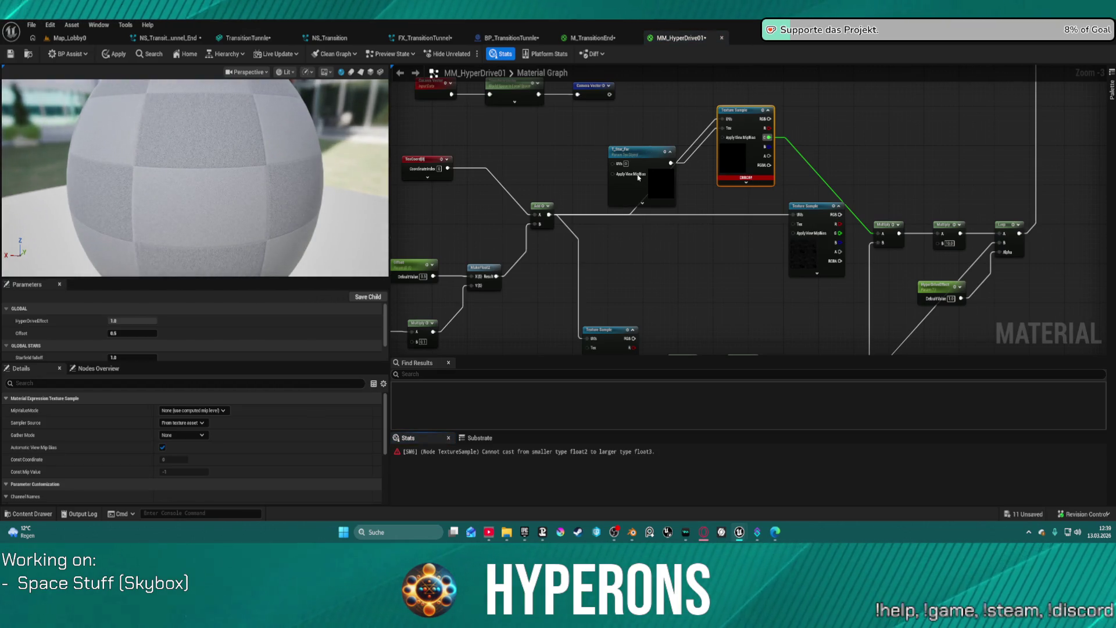
Disconnect TexCoord from the Add node's A input and wire the Camera Vector there instead
mouse_move(638, 177)
left_mouse_down()
mouse_move(630, 229)
mouse_move(647, 246)
mouse_move(620, 239)
mouse_move(631, 204)
left_mouse_up()
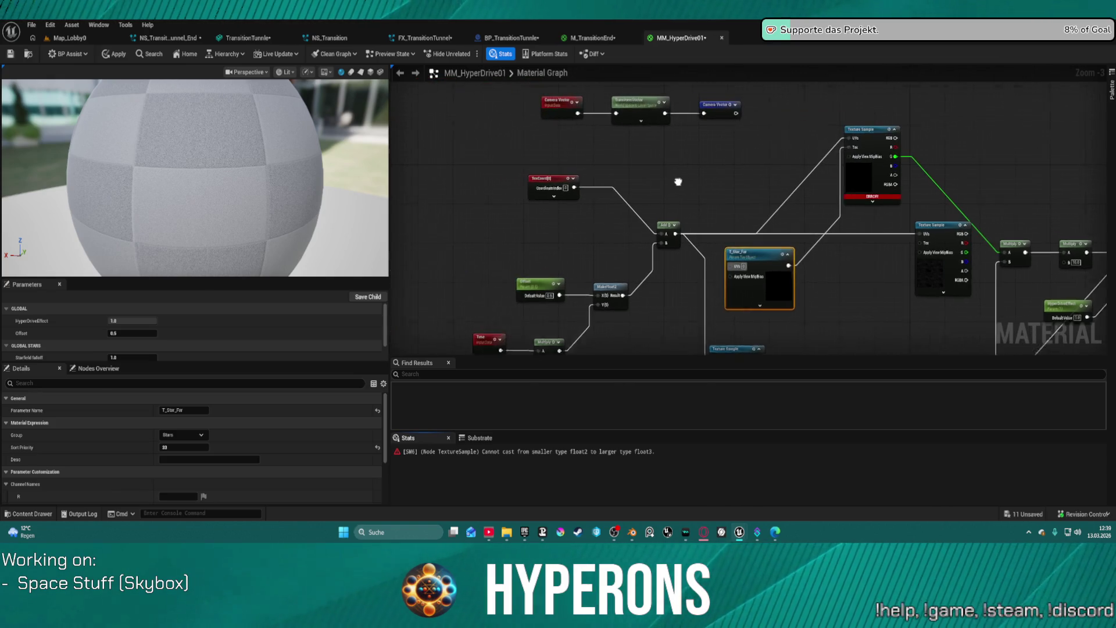
left_click(684, 172)
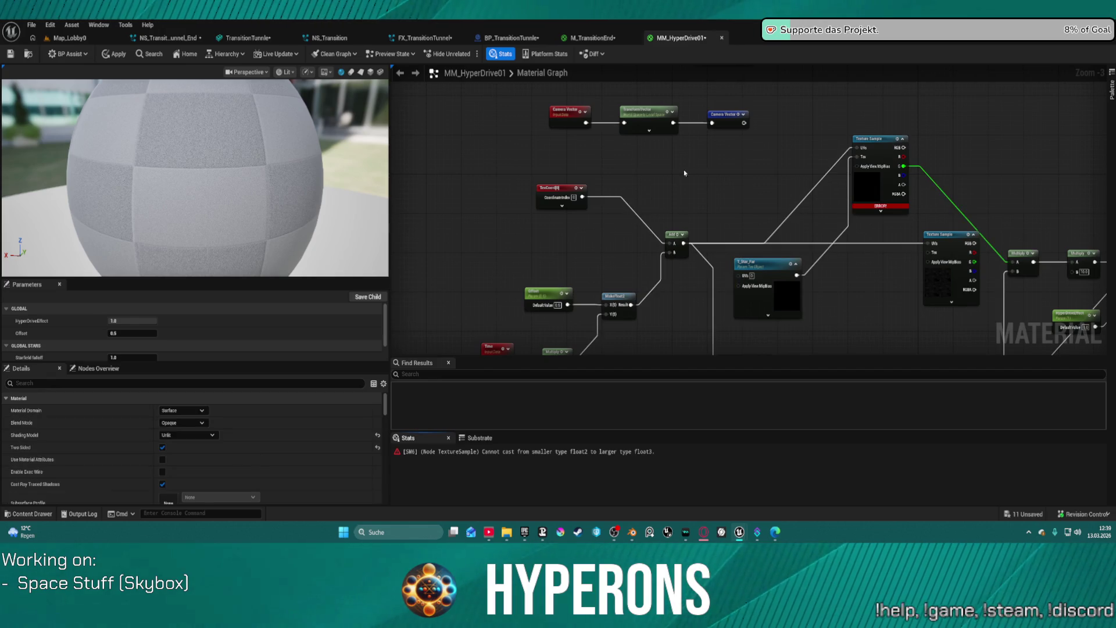
left_click(566, 192)
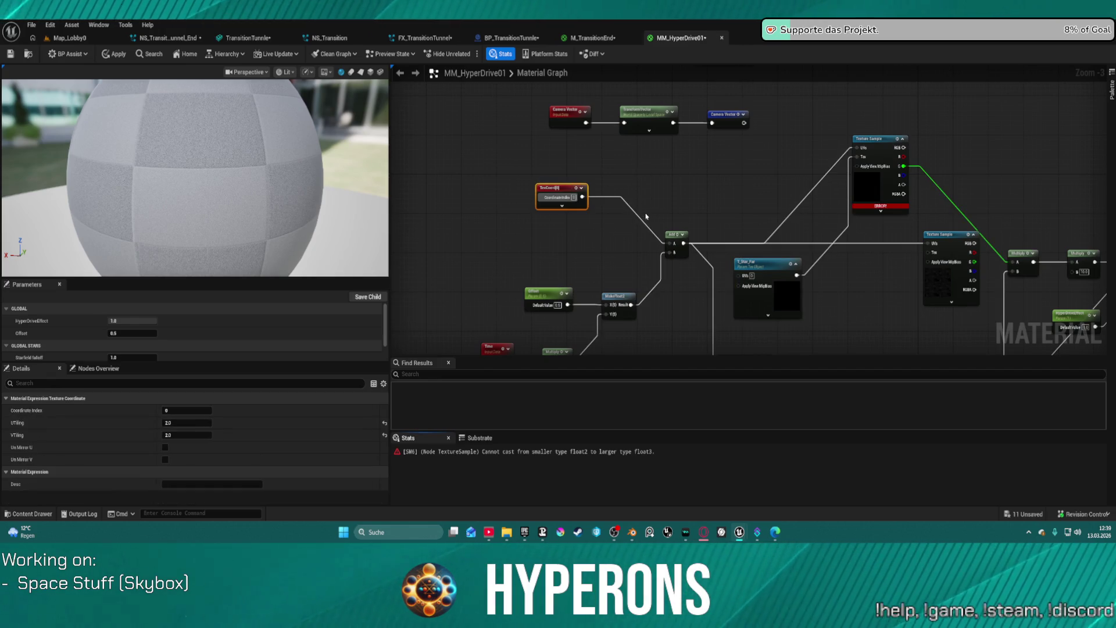
left_click(661, 243, "alt")
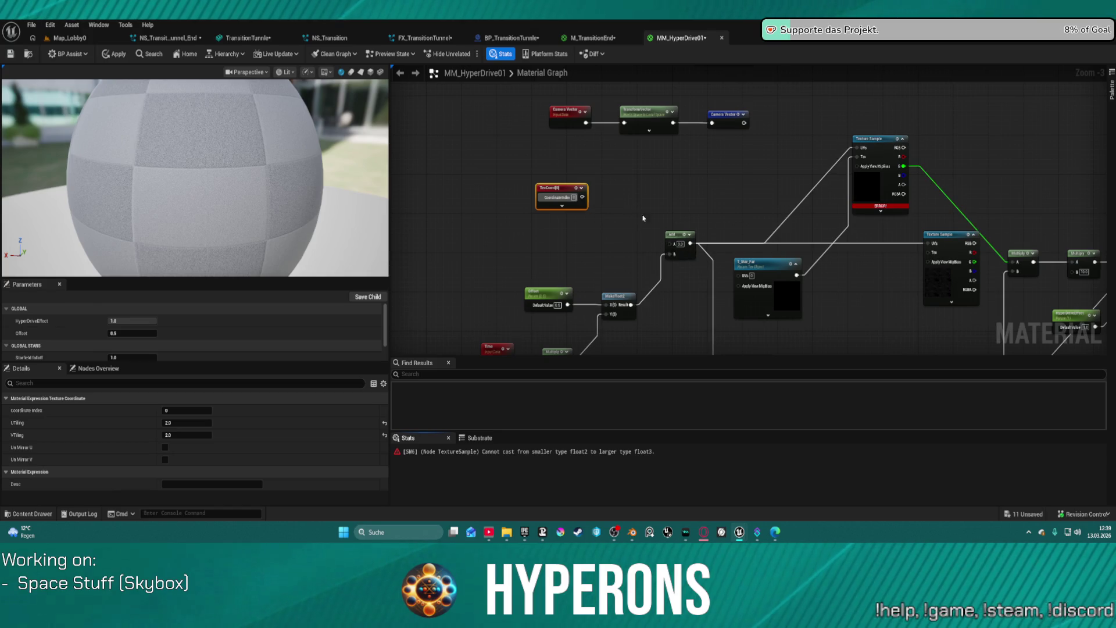
scroll(643, 218, "down", 2)
mouse_move(746, 94)
left_mouse_down()
mouse_move(668, 194)
mouse_move(671, 214)
left_mouse_up()
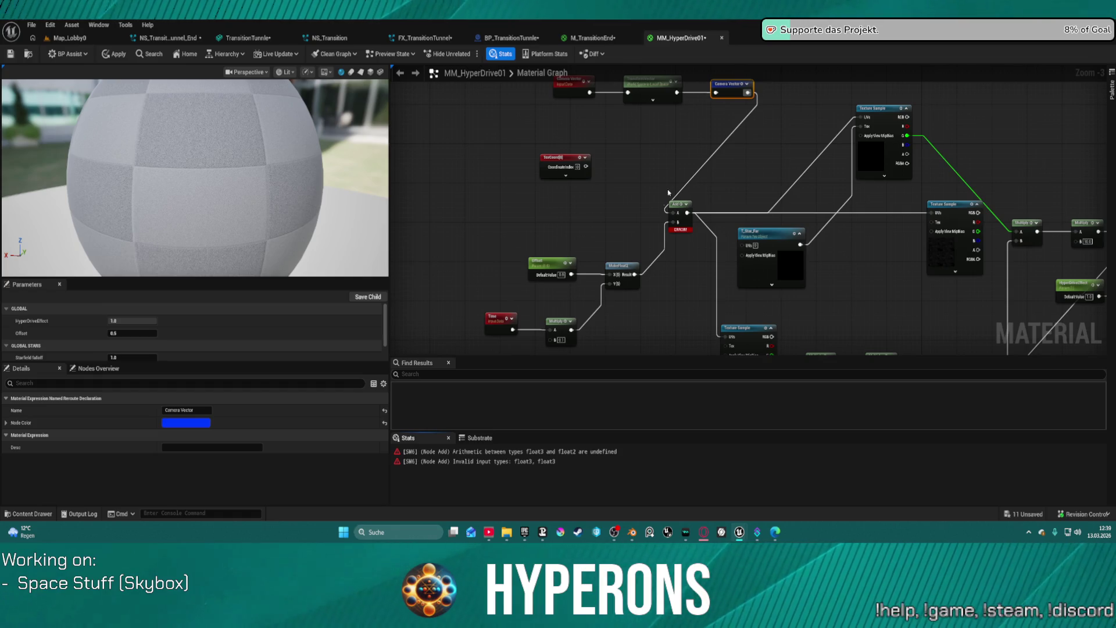
left_click_drag(677, 92, 673, 215)
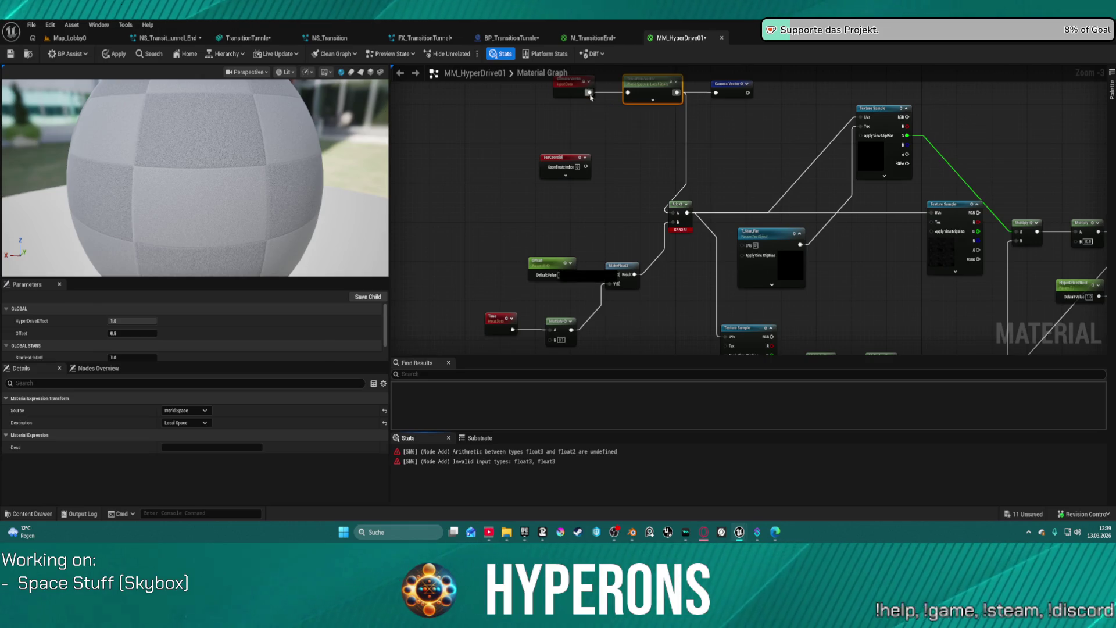
left_click_drag(590, 95, 671, 214)
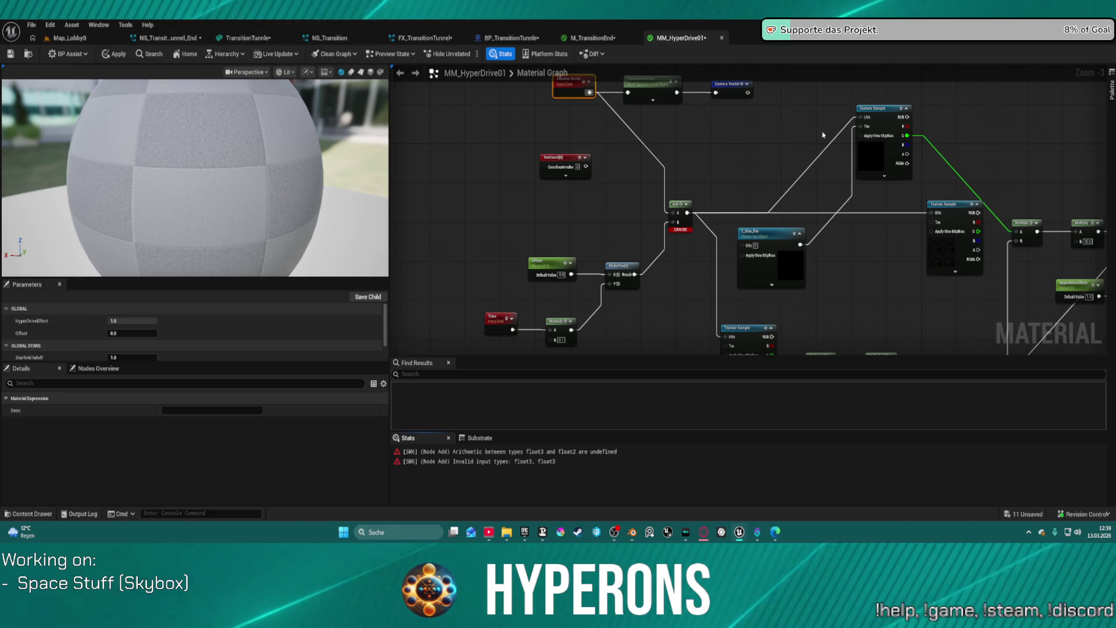
Feed Multiply from the upper Texture Sample's G channel and reposition the Camera Vector node
left_click_drag(977, 231, 1019, 234)
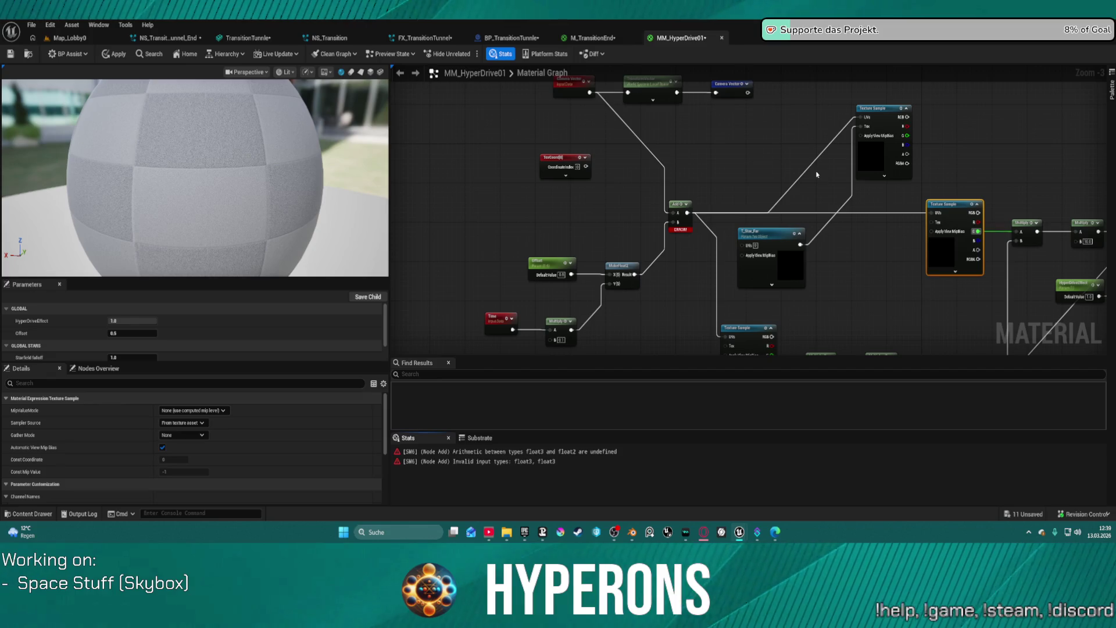
mouse_move(709, 150)
left_mouse_down()
mouse_move(710, 251)
mouse_move(734, 225)
mouse_move(747, 97)
mouse_move(738, 169)
mouse_move(714, 214)
left_mouse_up()
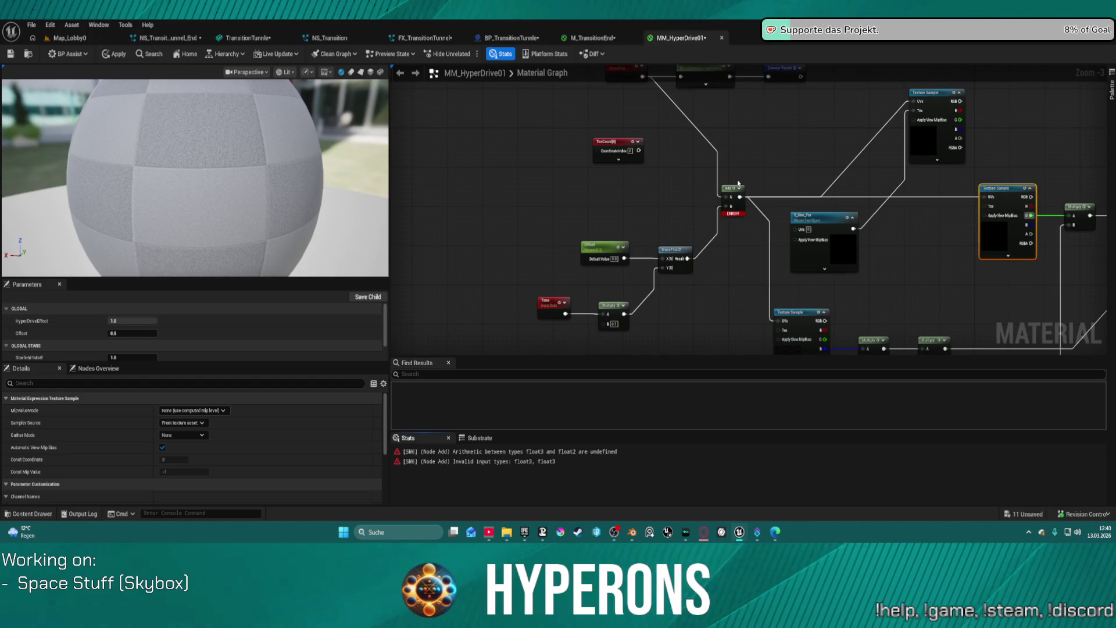
left_click_drag(816, 152, 783, 168)
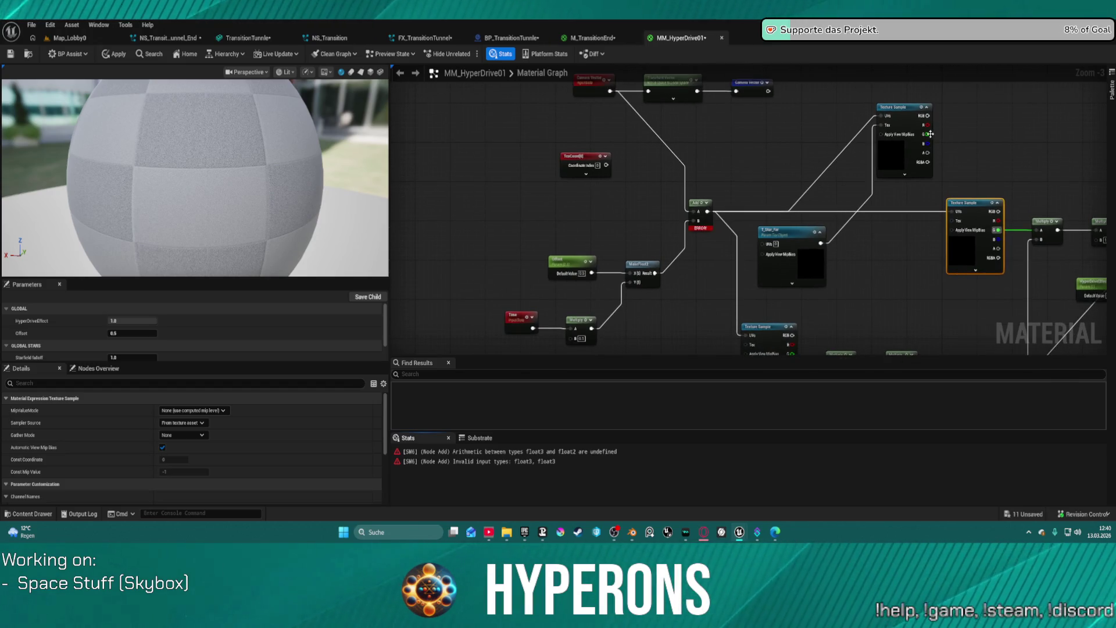
left_click_drag(930, 134, 1035, 229)
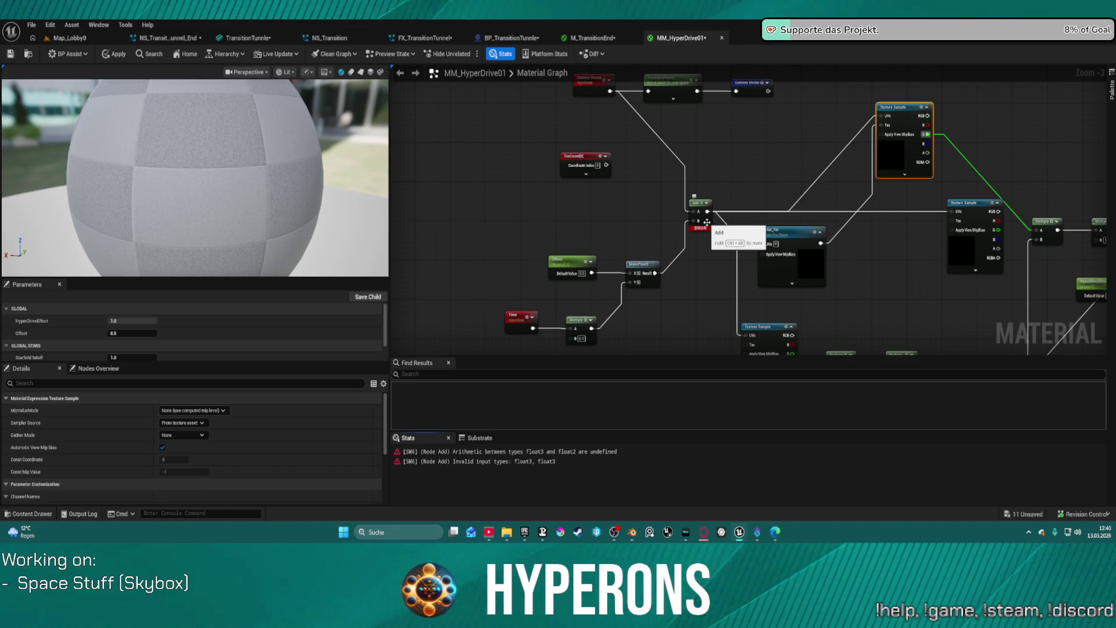
left_click(706, 222)
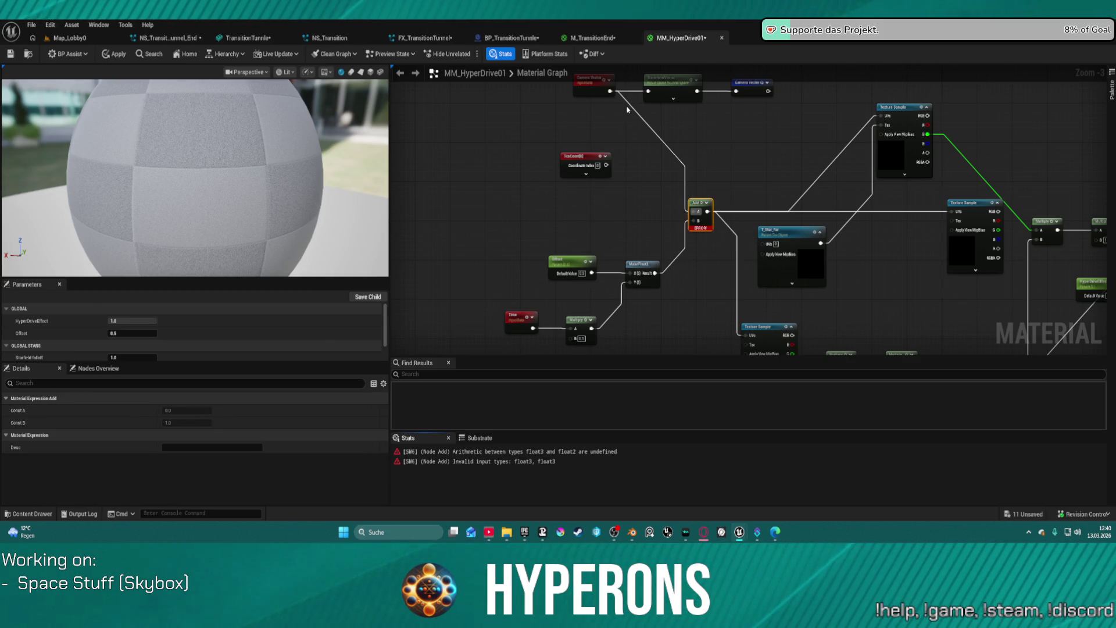
mouse_move(728, 120)
left_mouse_down()
mouse_move(696, 164)
mouse_move(733, 205)
mouse_move(749, 205)
left_mouse_up()
Search the node palette for 'make 3' and dismiss it without adding a node
type("ma")
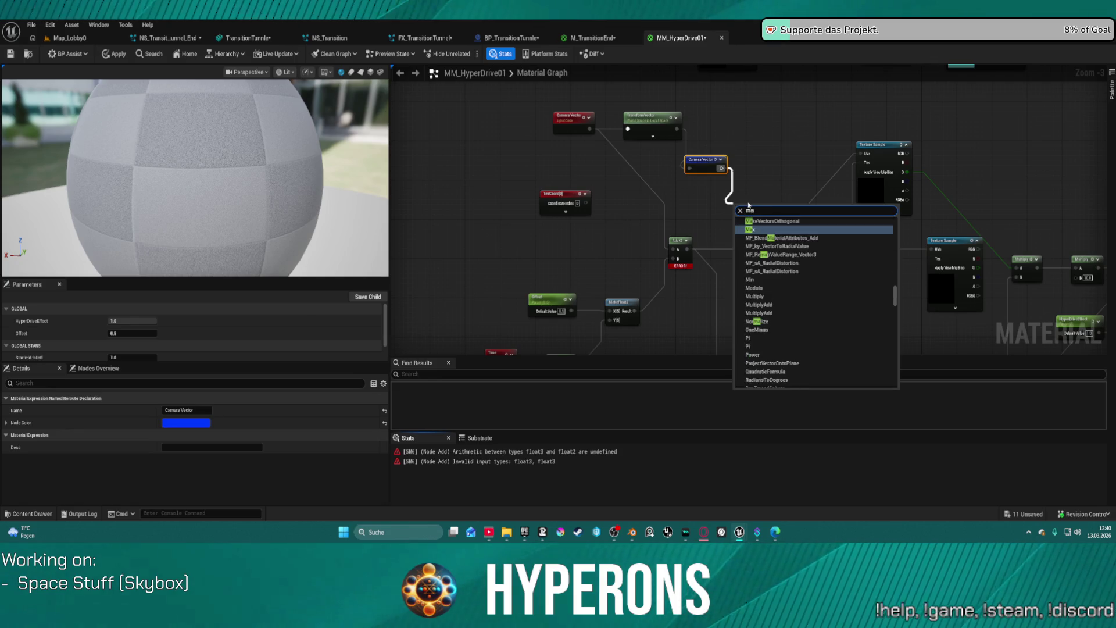
type("ke")
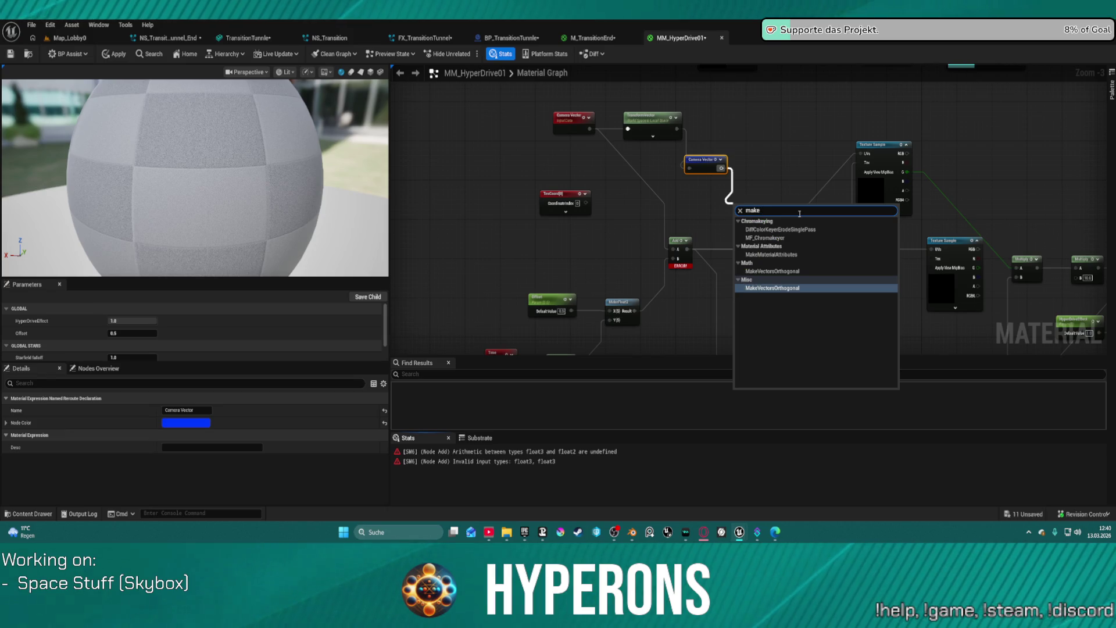
type(" 3")
key("BackSpace")
key("BackSpace")
key("BackSpace")
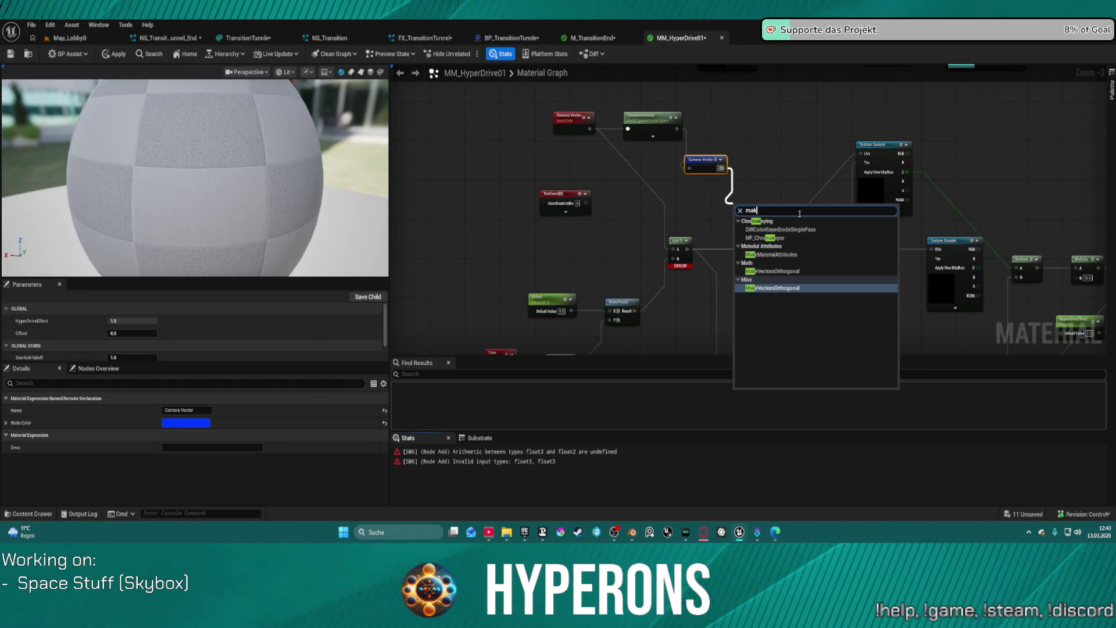
key("BackSpace")
key("BackSpace")
key("BackSpace")
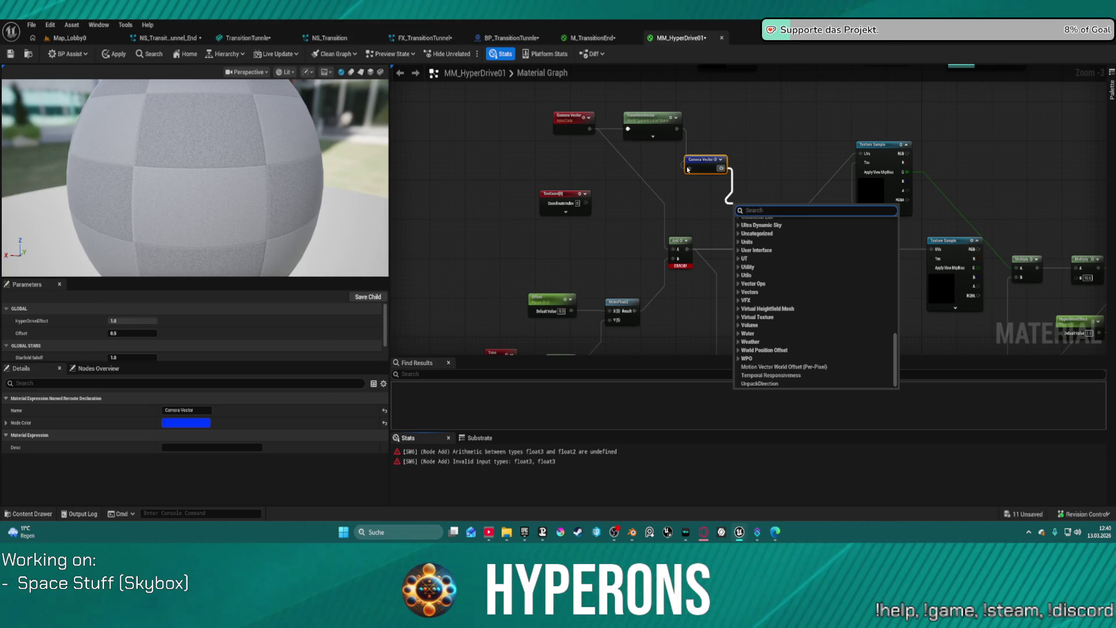
key("Escape")
Add a Multiply node ('multi') off the Camera Vector reroute and tidy the Offset node nearby
left_click_drag(715, 160, 725, 134)
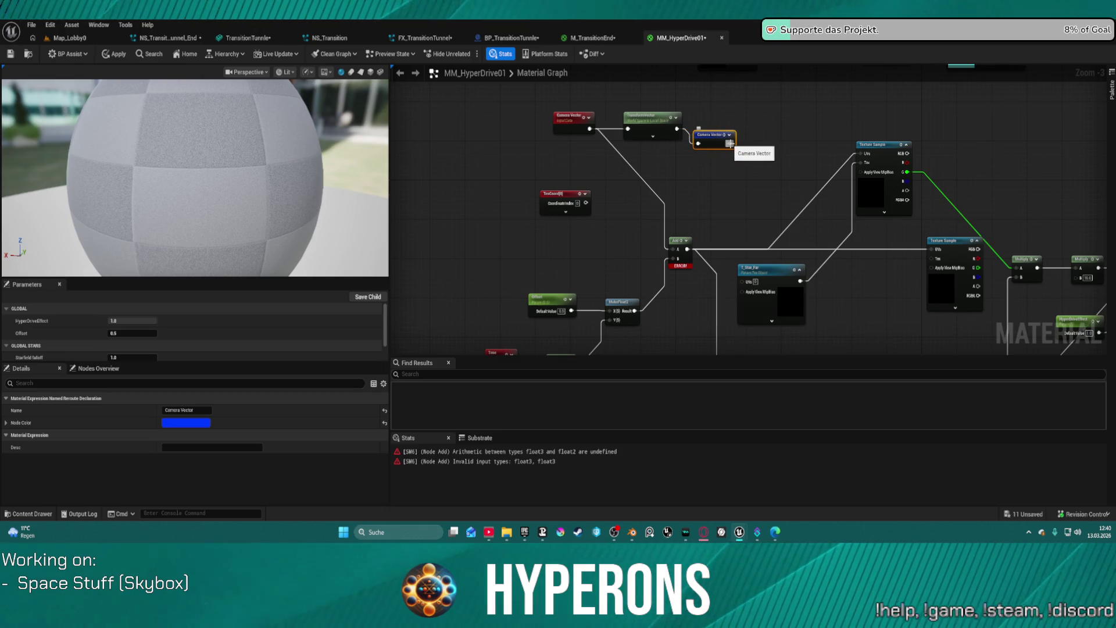
mouse_move(730, 143)
left_mouse_down()
mouse_move(730, 184)
mouse_move(719, 174)
left_mouse_up()
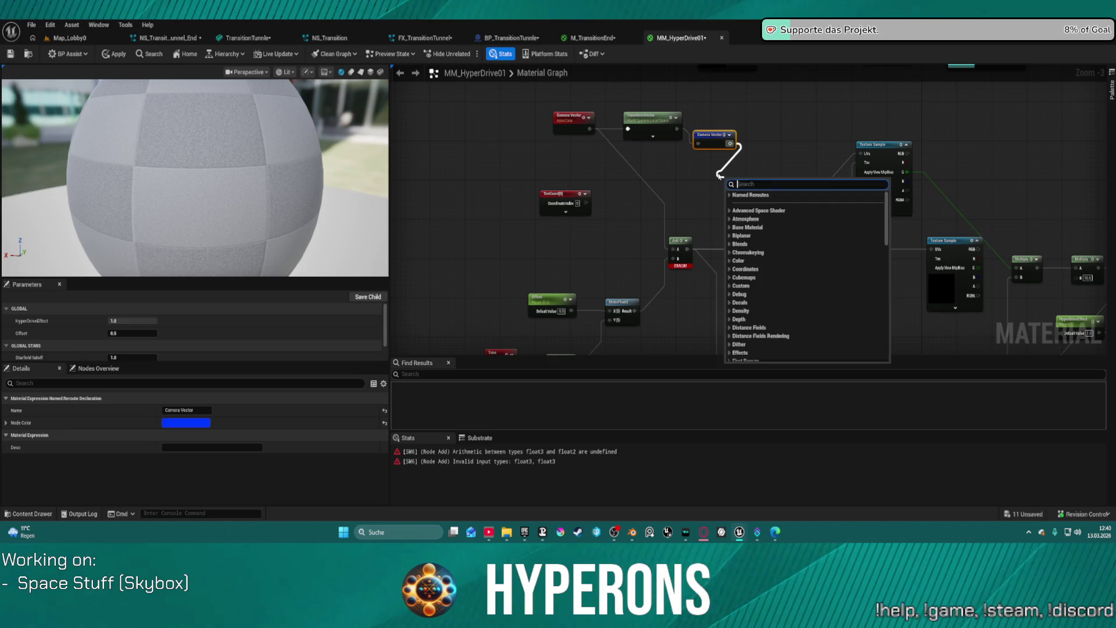
type("multi")
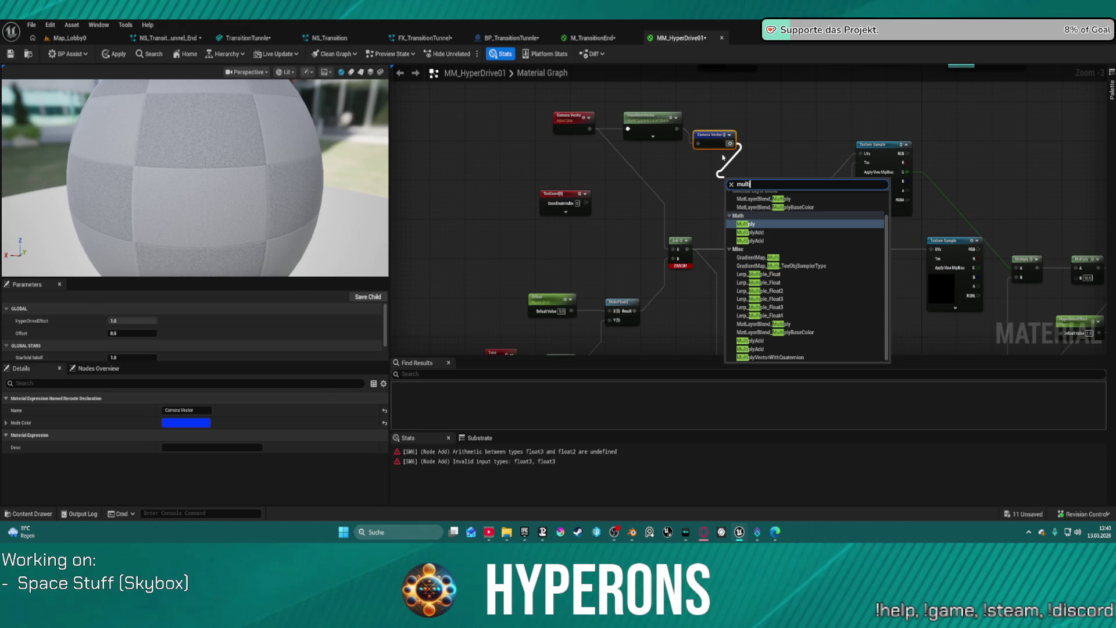
key("Return")
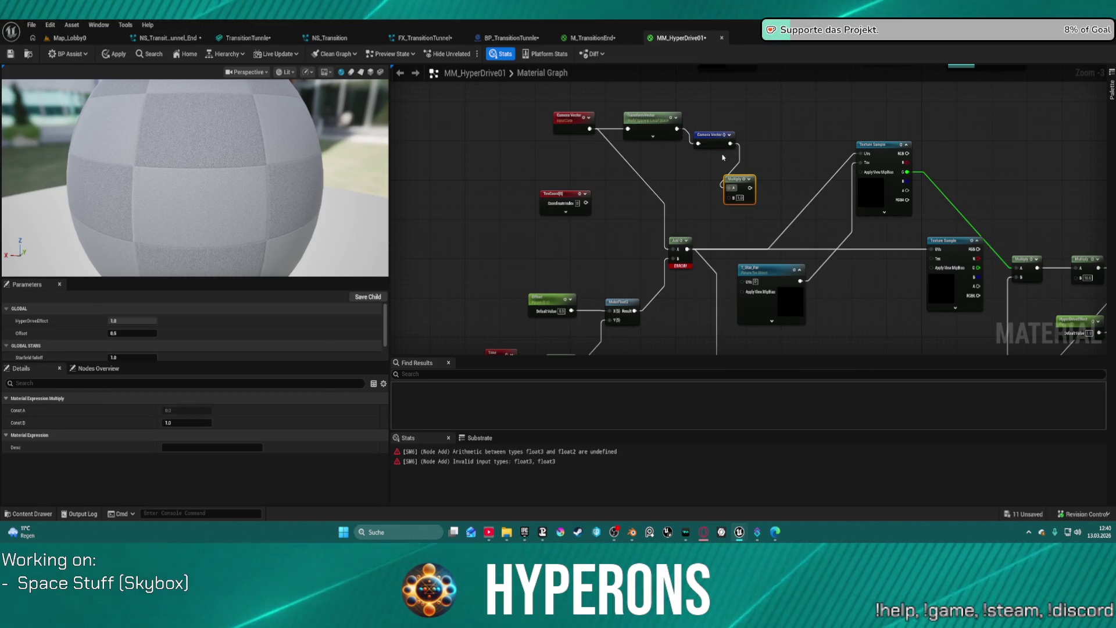
mouse_move(633, 311)
left_mouse_down()
mouse_move(673, 237)
mouse_move(677, 249)
mouse_move(636, 283)
left_mouse_up()
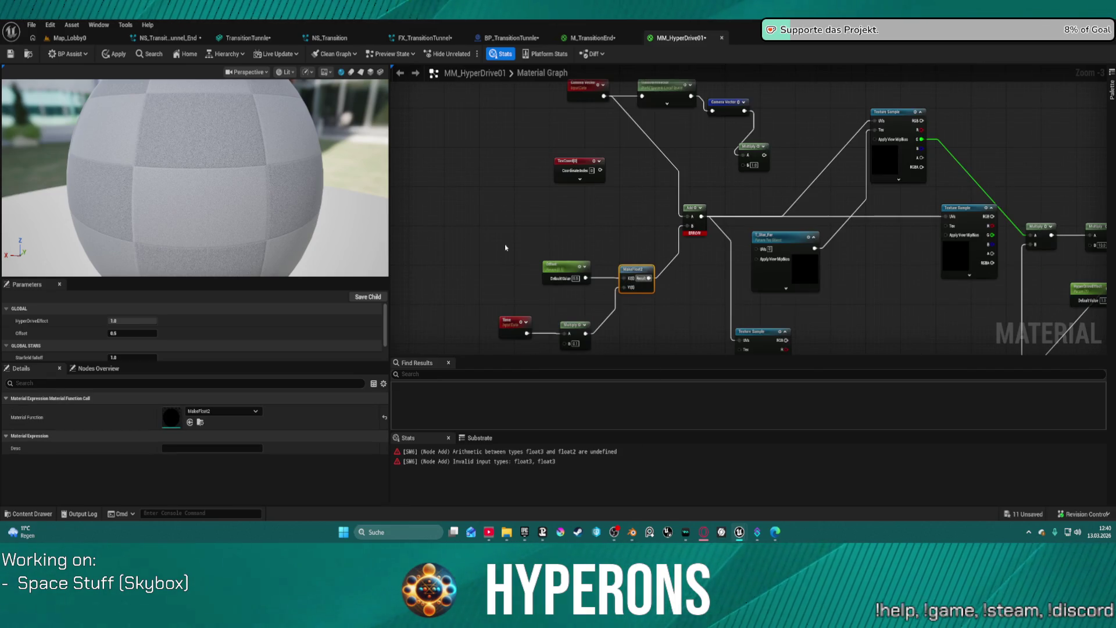
mouse_move(530, 321)
left_mouse_down()
mouse_move(599, 238)
mouse_move(500, 325)
left_mouse_up()
left_click_drag(531, 247, 653, 254)
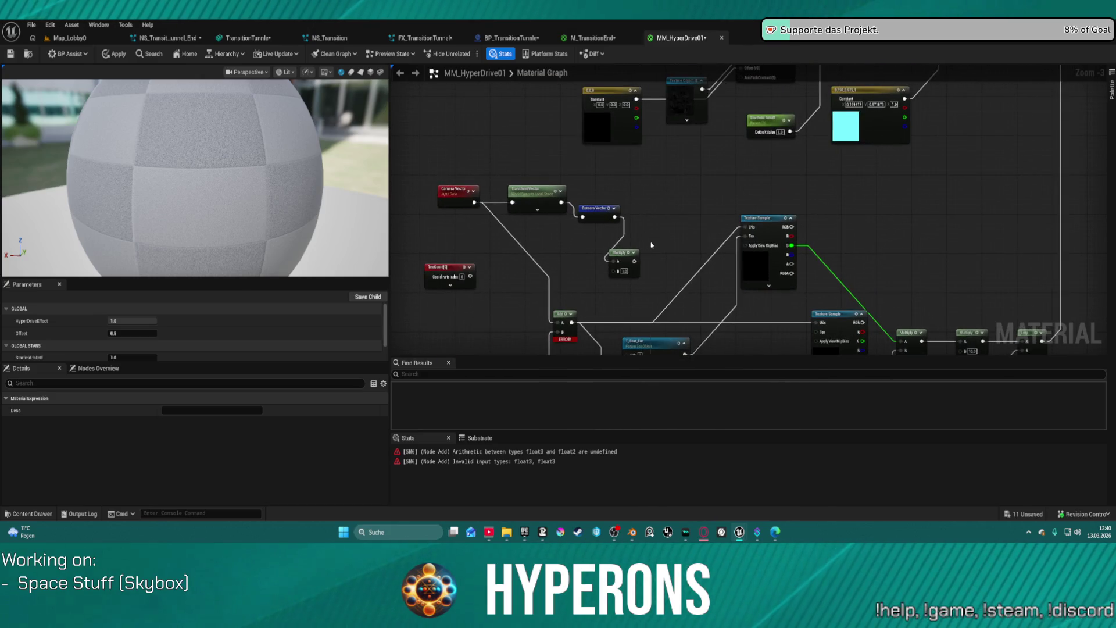
Add a Panner node via the 'panne' search and arrange it beside the small Multiply
right_click(652, 245)
type("panne")
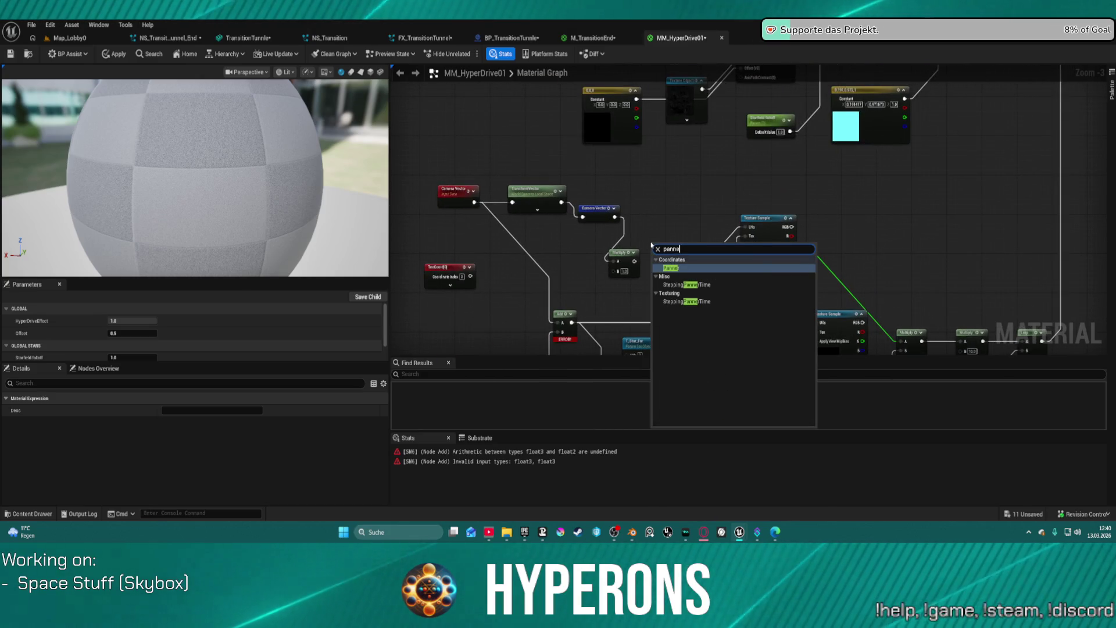
key("Return")
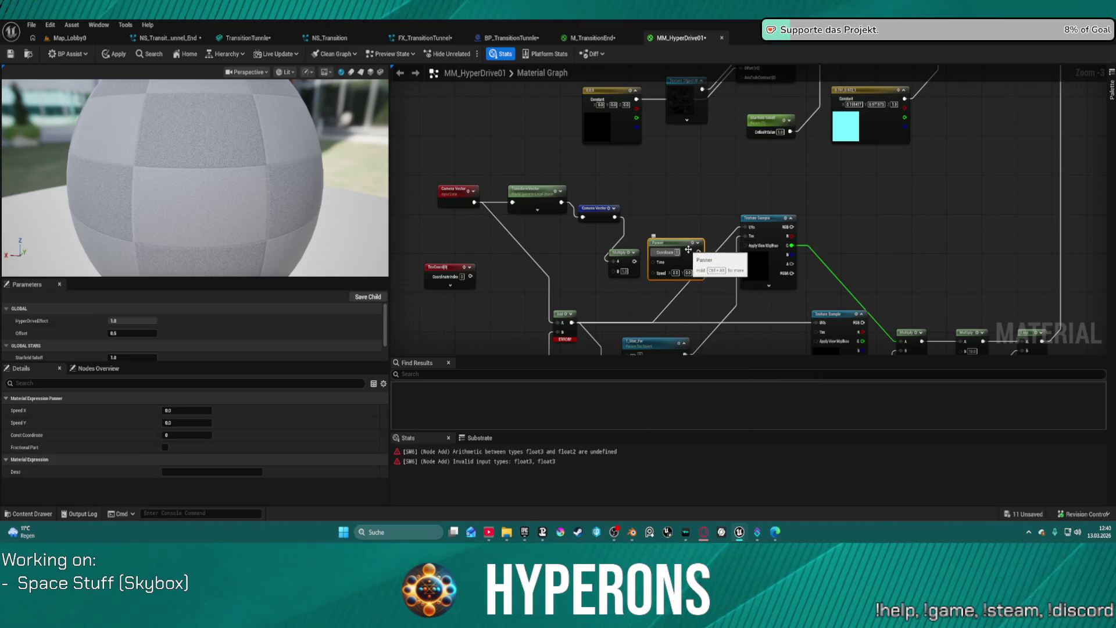
mouse_move(669, 249)
left_mouse_down()
mouse_move(575, 259)
mouse_move(553, 249)
left_mouse_up()
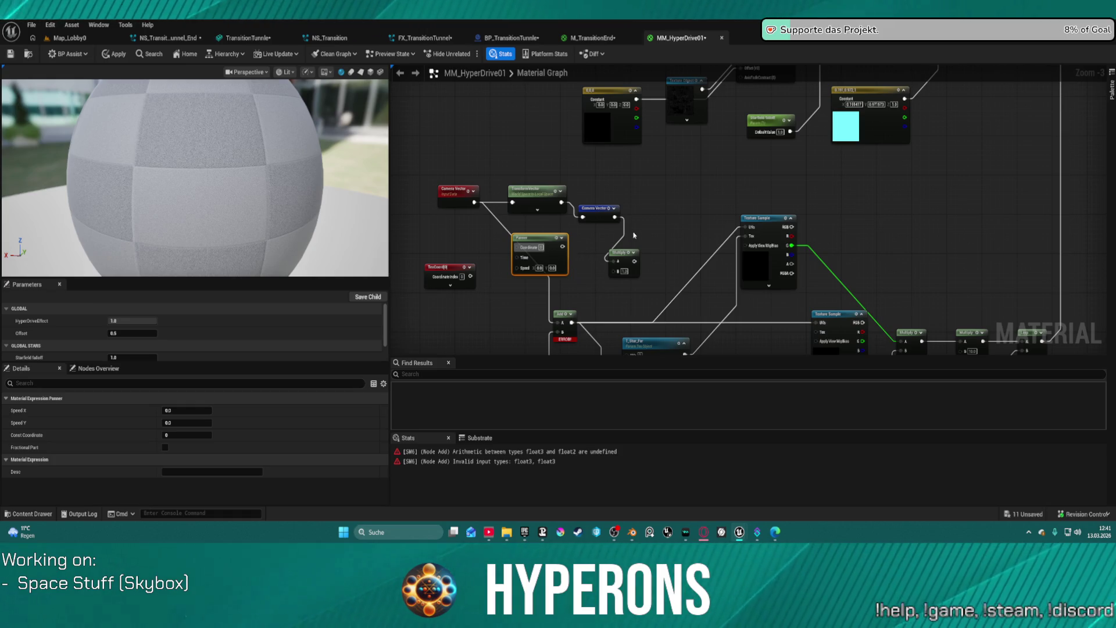
mouse_move(622, 254)
left_mouse_down()
mouse_move(645, 206)
mouse_move(601, 268)
left_mouse_up()
Add an Append node wired to Camera Vector, discarding a second test Append
type("appen")
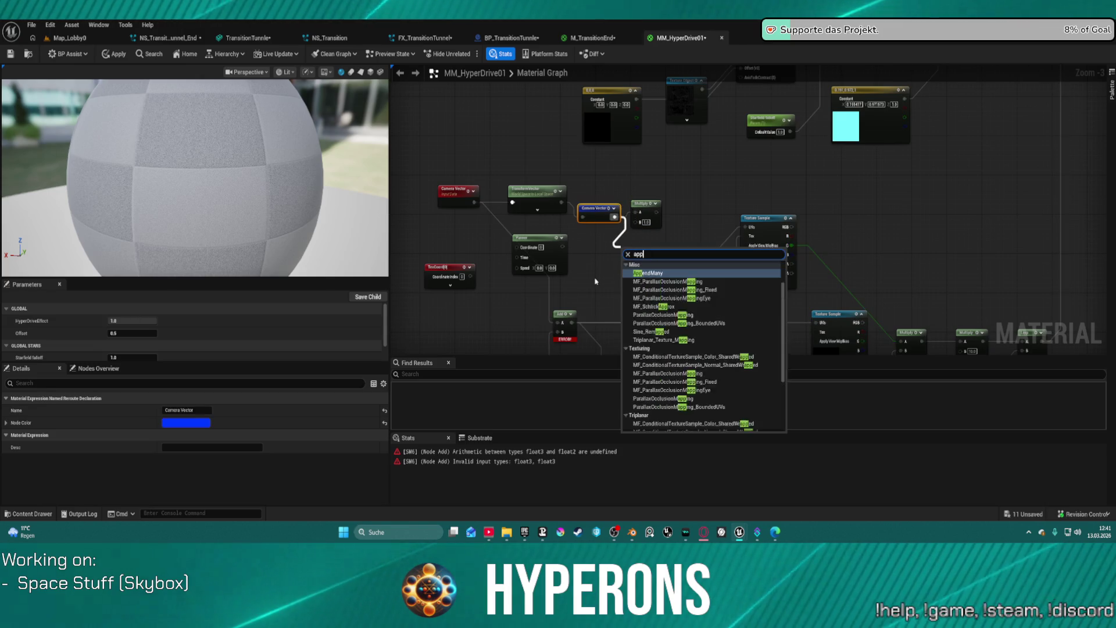
key("Return")
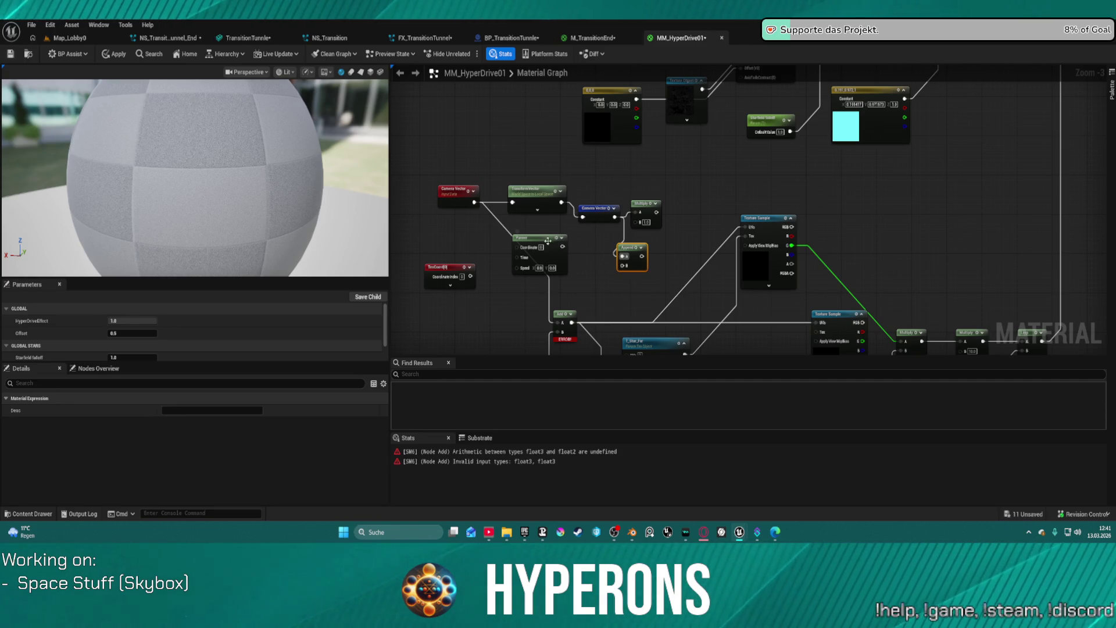
mouse_move(548, 240)
left_mouse_down()
mouse_move(537, 245)
mouse_move(588, 269)
left_mouse_up()
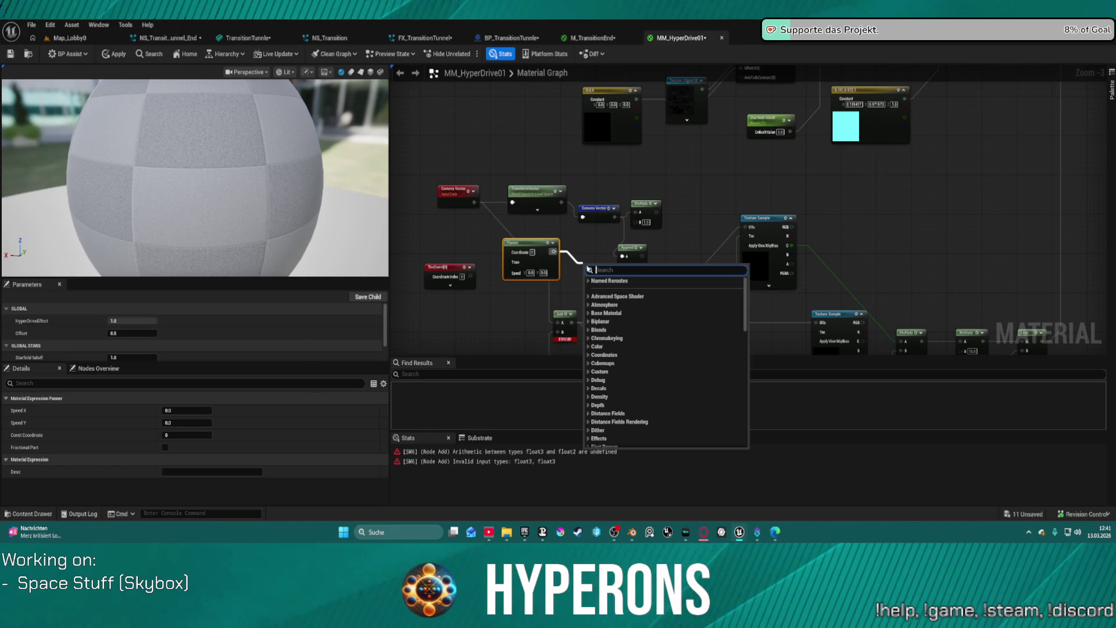
type("vector")
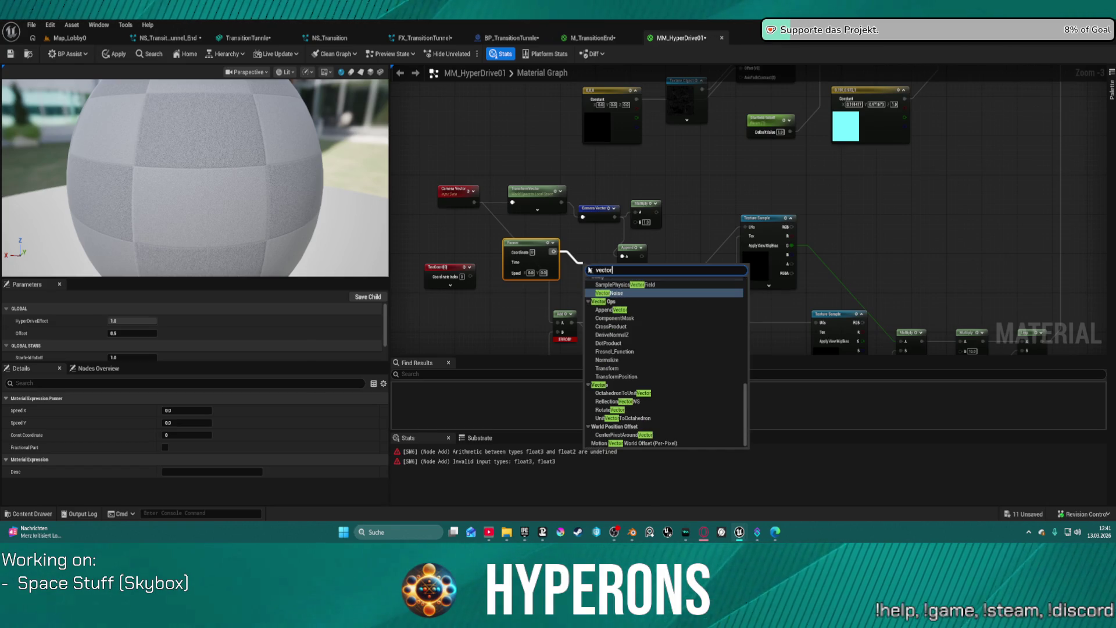
left_click(606, 310)
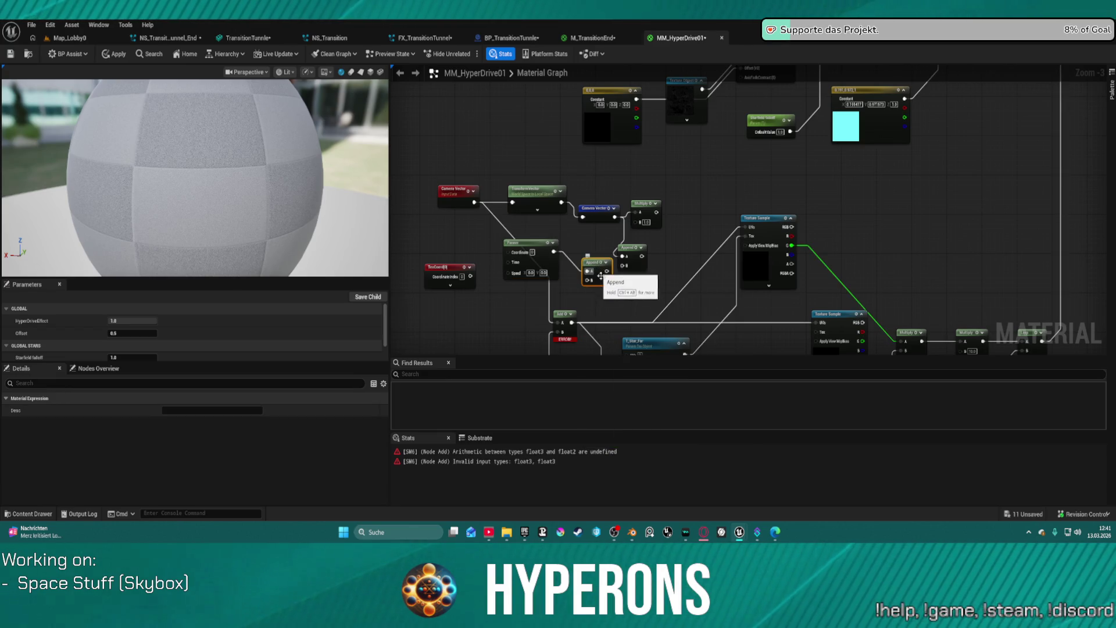
key("Delete")
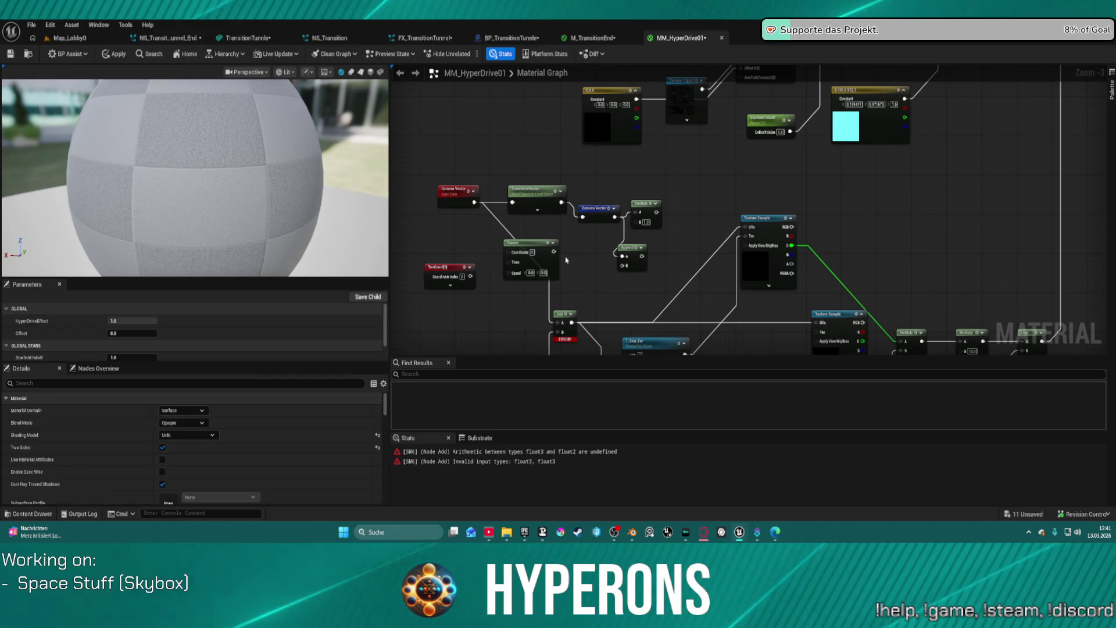
left_click_drag(554, 252, 576, 266)
left_click(546, 243)
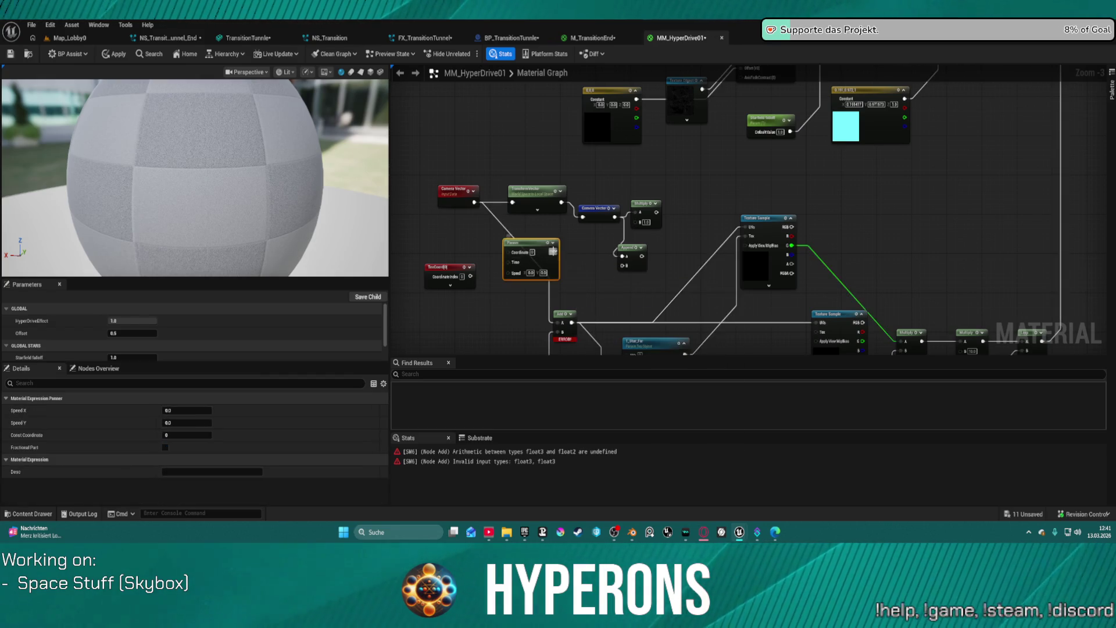
Wire Camera Vector into the Panner's Coordinate and set its Speed Y to 0.2
left_click_drag(540, 213, 528, 182)
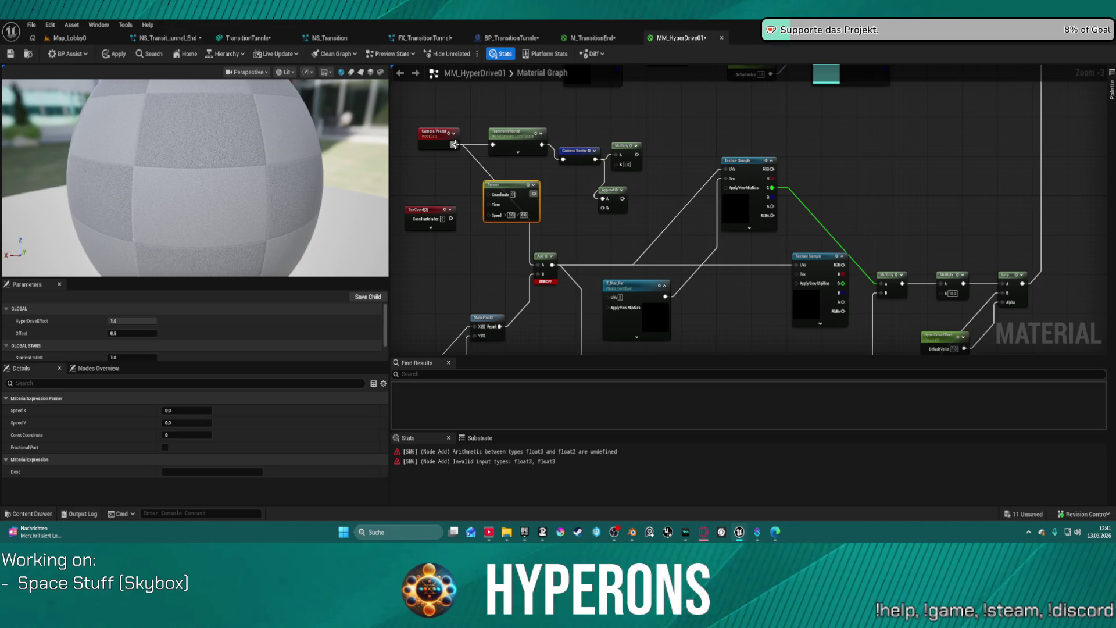
mouse_move(454, 144)
left_mouse_down()
mouse_move(489, 194)
mouse_move(604, 208)
left_mouse_up()
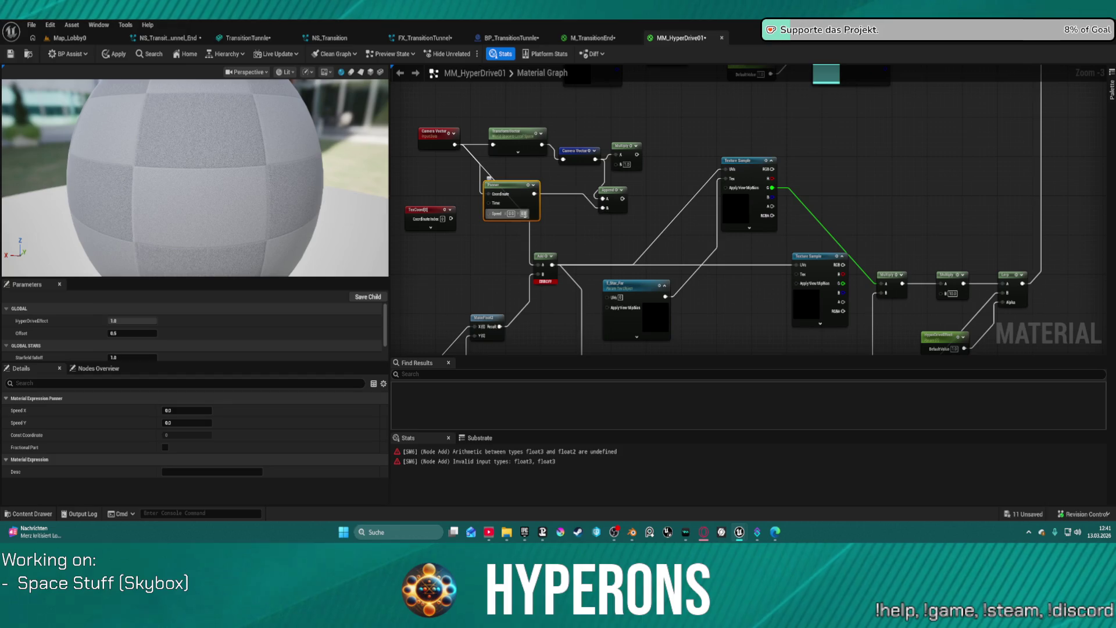
type("0.2")
key("Return")
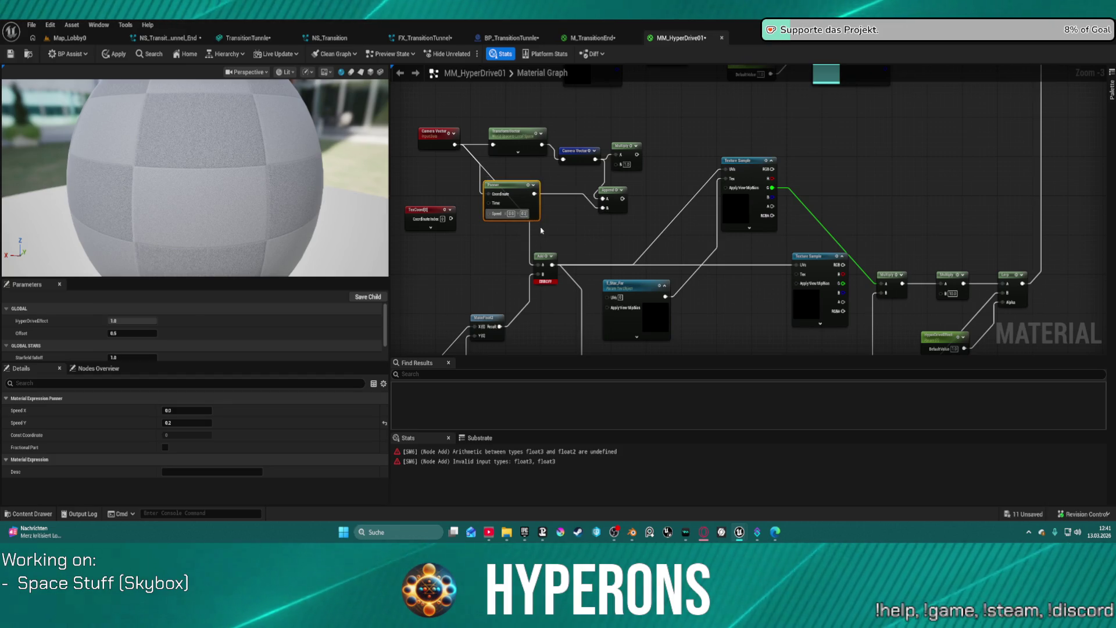
Break the Panner's Coordinate and Append B links and move the Panner up and right
left_click_drag(623, 198, 725, 176)
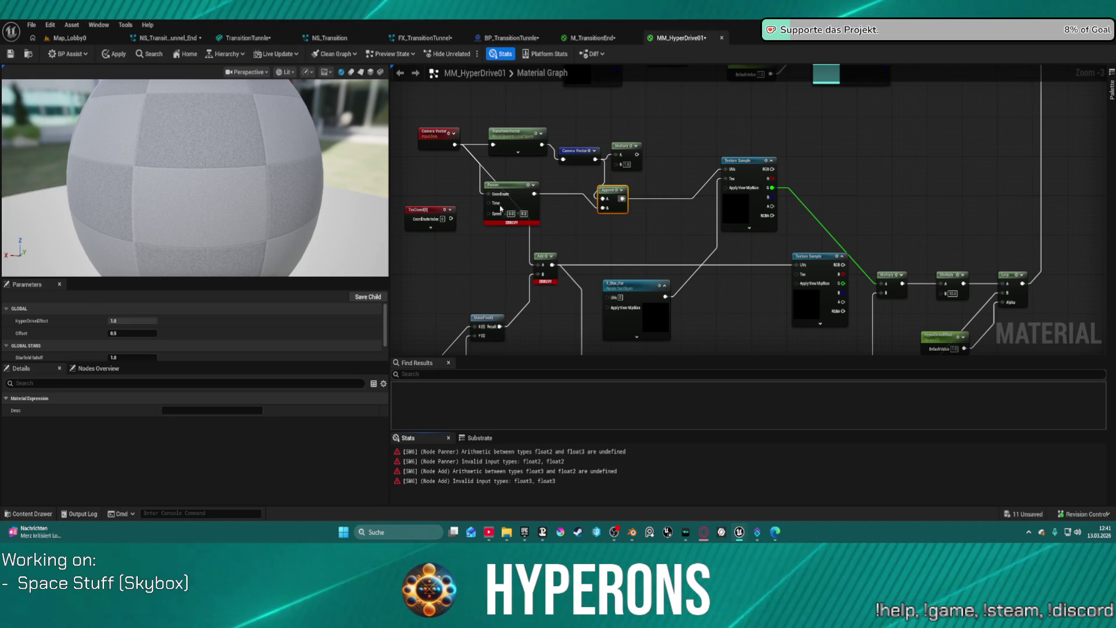
left_click(480, 181, "alt")
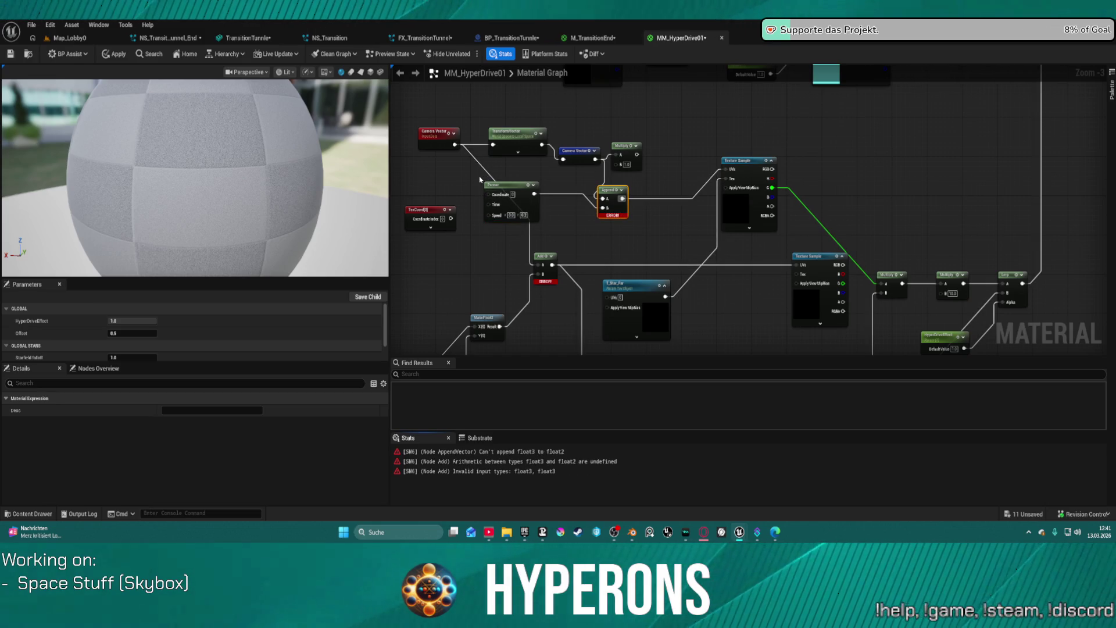
left_click(555, 196, "alt")
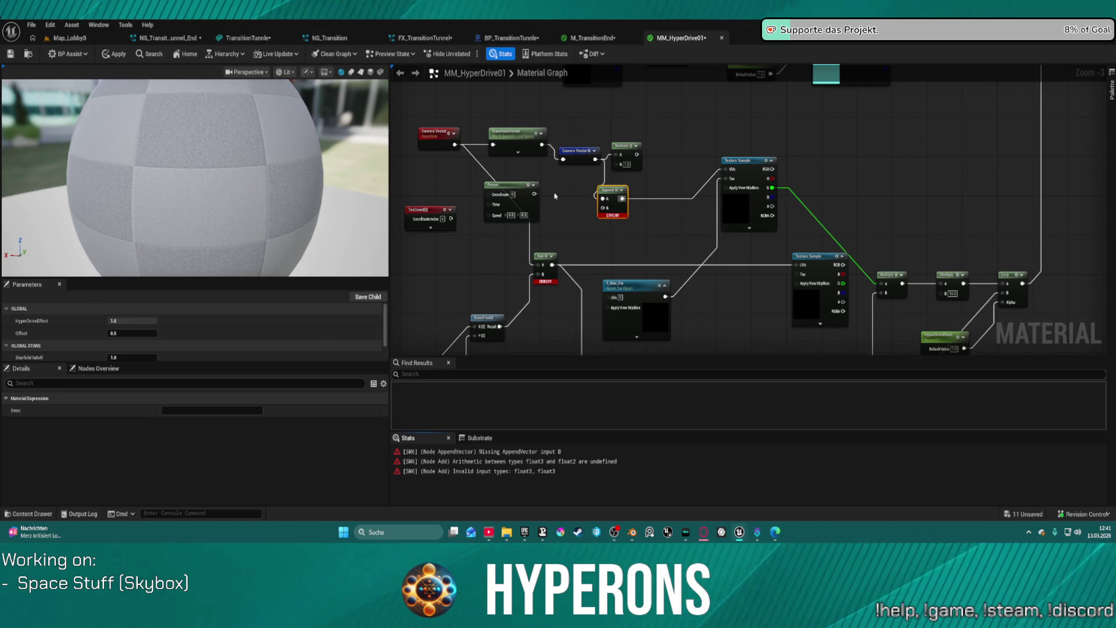
left_click(505, 186)
right_click(622, 185)
left_click_drag(451, 219, 544, 265)
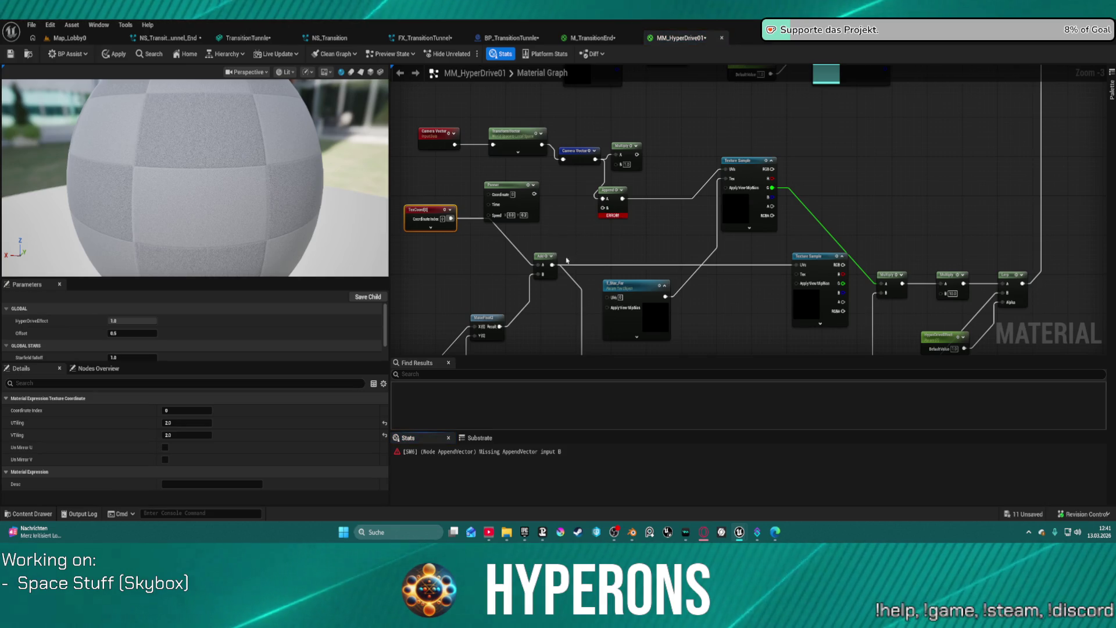
left_click(501, 194)
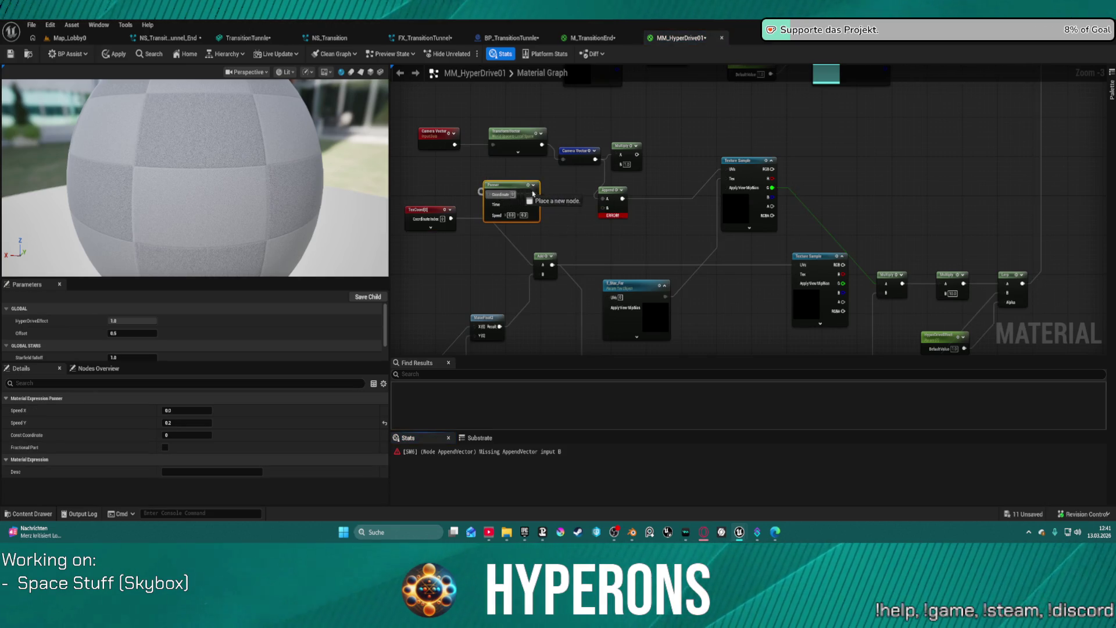
mouse_move(518, 192)
left_mouse_down()
mouse_move(543, 181)
mouse_move(556, 197)
mouse_move(617, 167)
left_mouse_up()
Connect Multiply to the upper Texture Sample's UVs, wire Panner into Append A, then delete Append
left_click(633, 161)
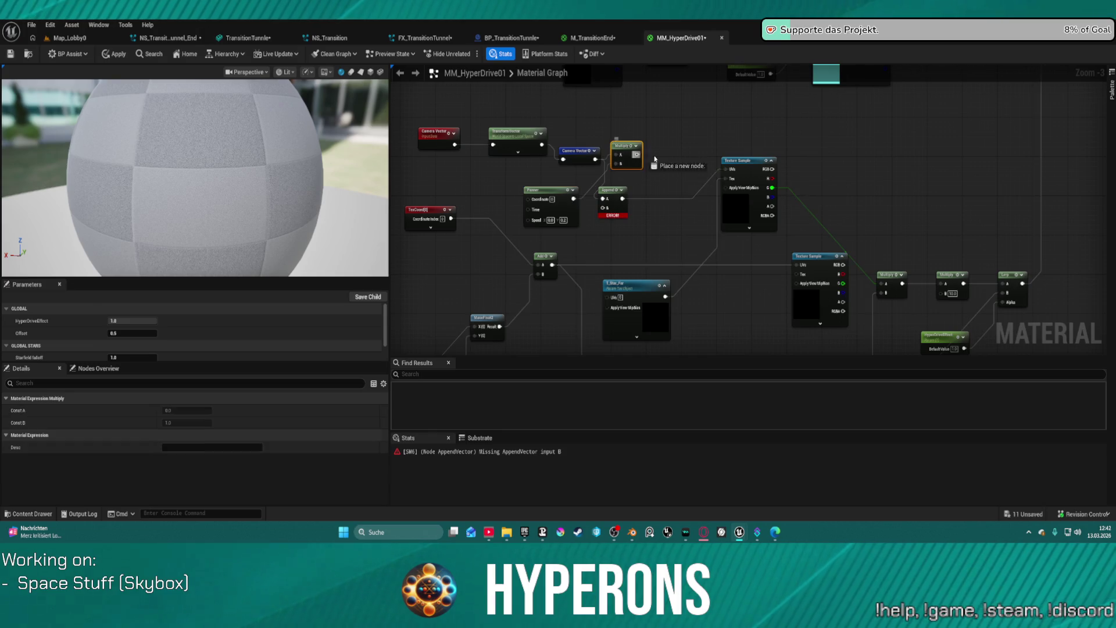
left_click_drag(725, 170, 725, 170)
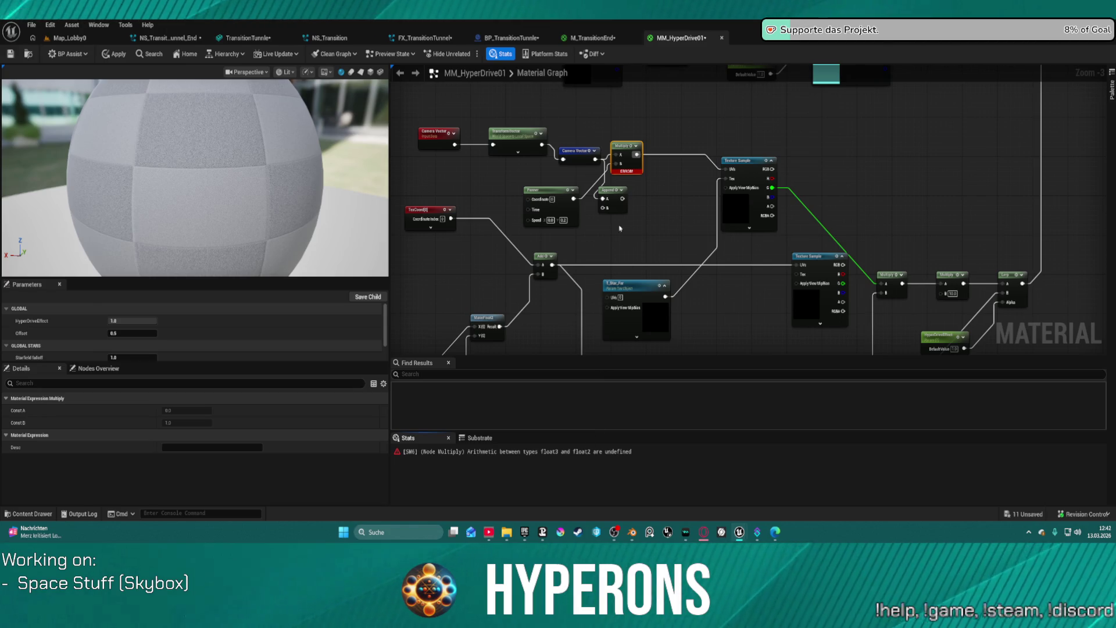
mouse_move(573, 201)
left_mouse_down()
mouse_move(603, 200)
mouse_move(617, 164)
left_mouse_up()
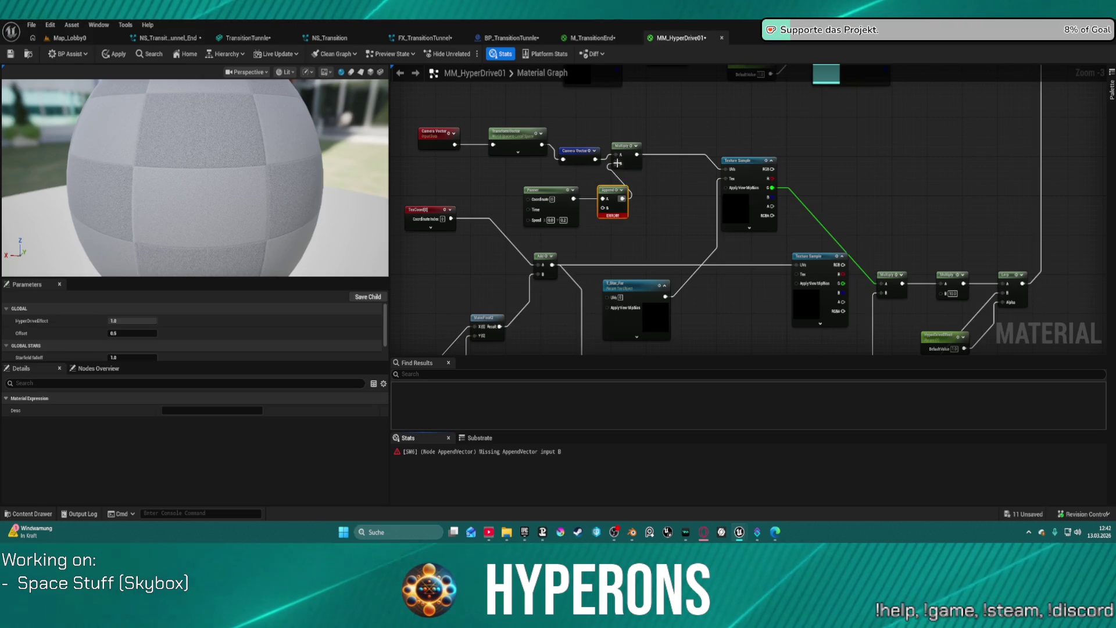
key("Delete")
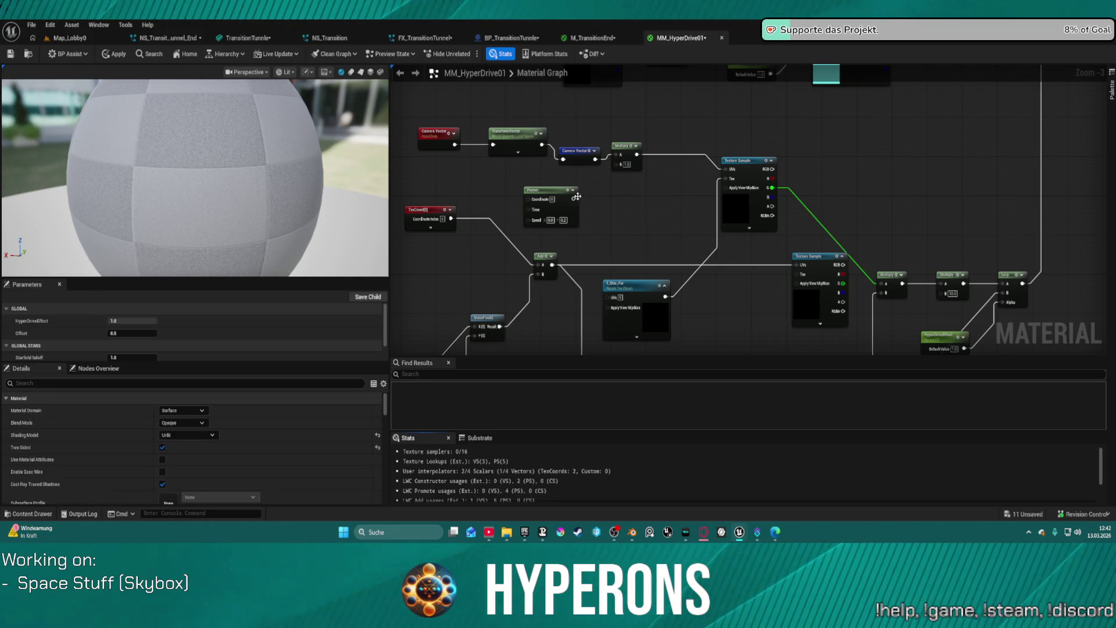
Drop a loose Panner wire and save the current material edits
left_click_drag(572, 199, 588, 204)
left_click(606, 196)
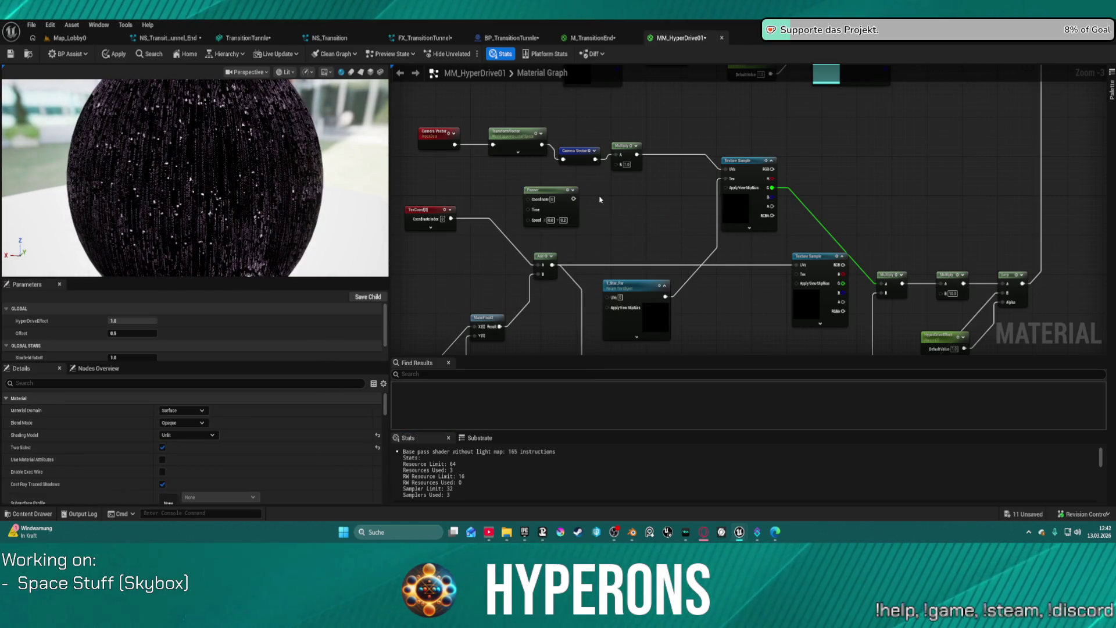
key("ctrl+s")
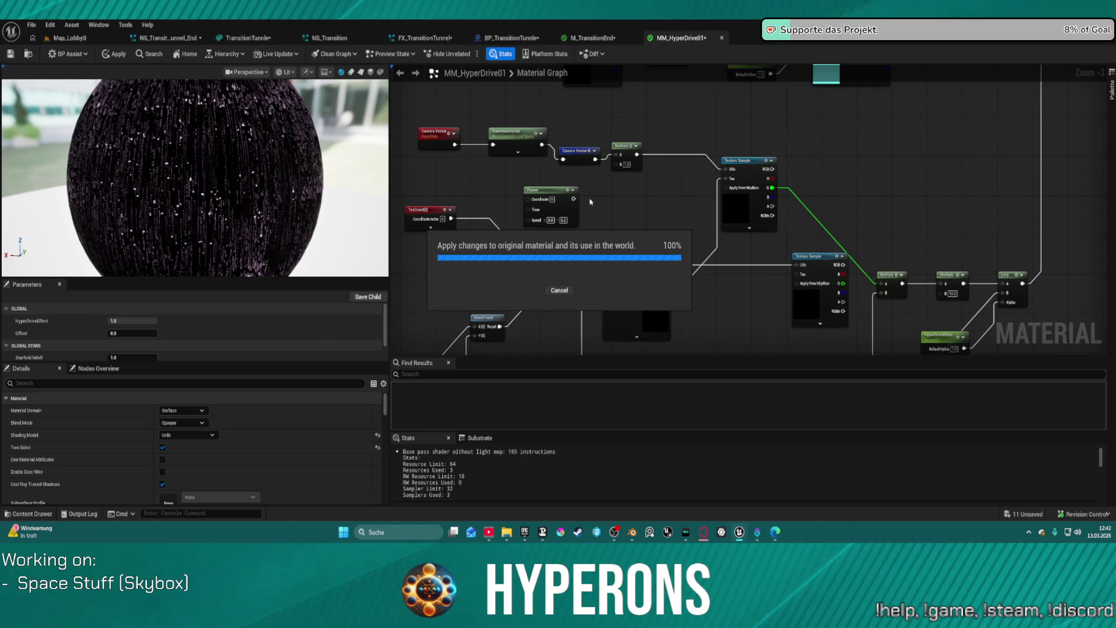
key("Return")
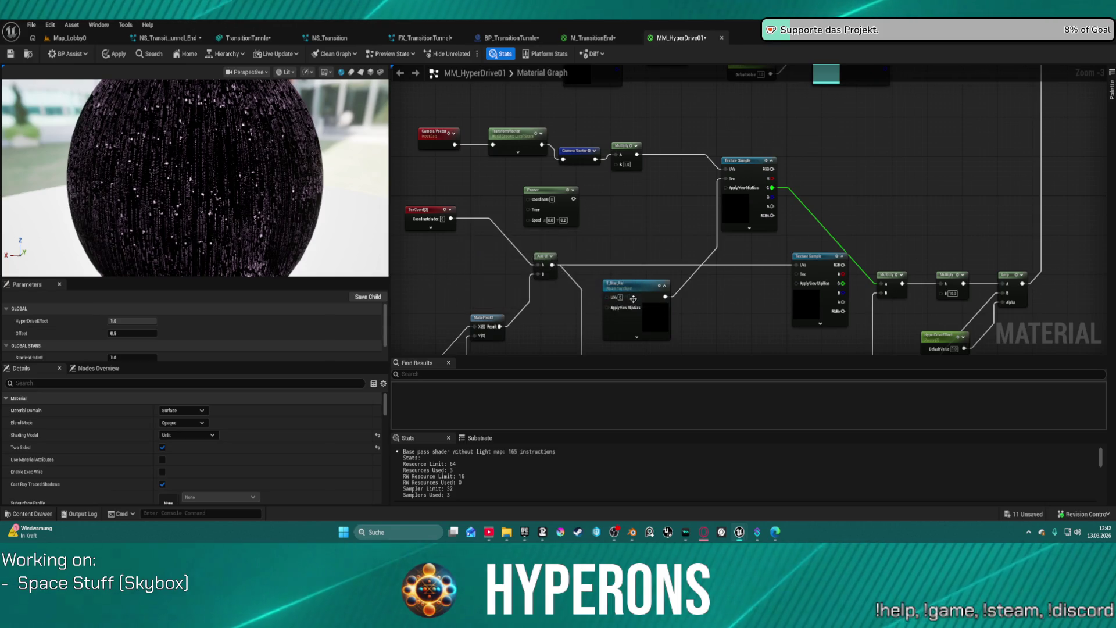
Undo the Append deletion, hook a new Constant into Append B, and apply again
key("ctrl+z")
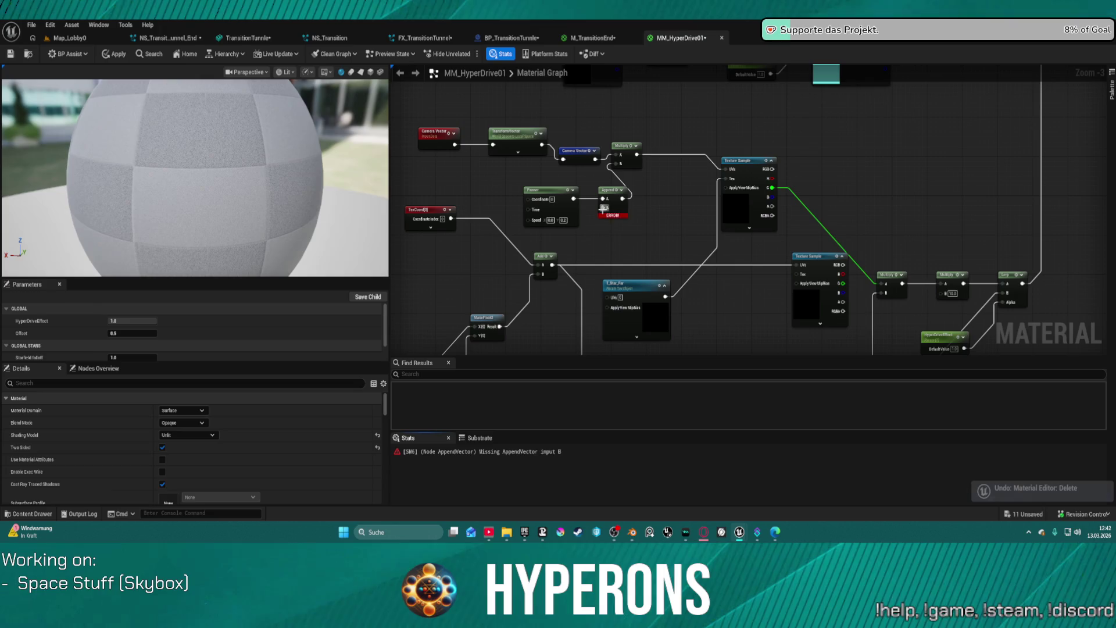
right_click(591, 238)
left_click(587, 237)
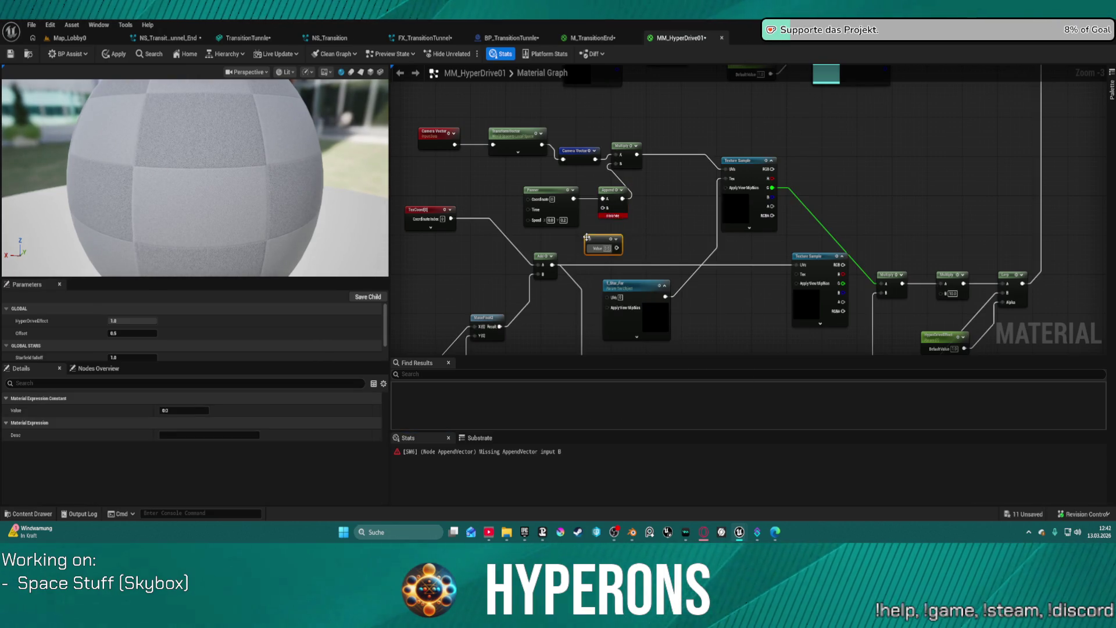
mouse_move(615, 248)
left_mouse_down()
mouse_move(609, 201)
mouse_move(593, 218)
mouse_move(617, 248)
left_mouse_up()
left_click(599, 211)
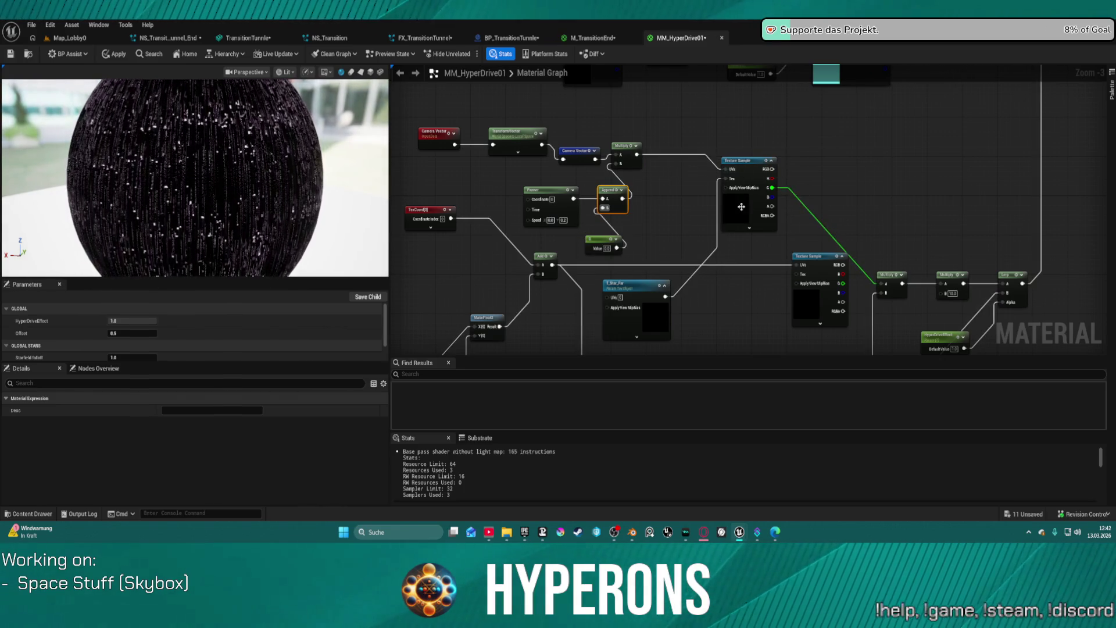
mouse_move(742, 207)
left_mouse_down()
mouse_move(723, 146)
mouse_move(697, 125)
mouse_move(744, 104)
mouse_move(787, 104)
mouse_move(775, 100)
mouse_move(748, 147)
mouse_move(758, 179)
mouse_move(747, 121)
mouse_move(706, 271)
mouse_move(672, 319)
mouse_move(680, 329)
left_mouse_up()
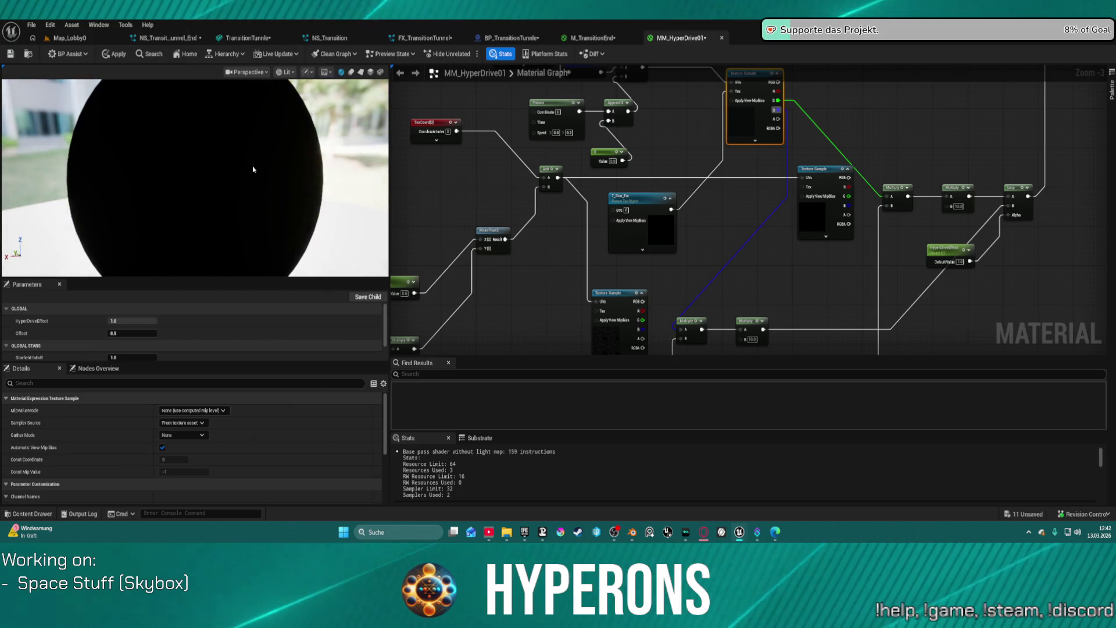
left_click(123, 54)
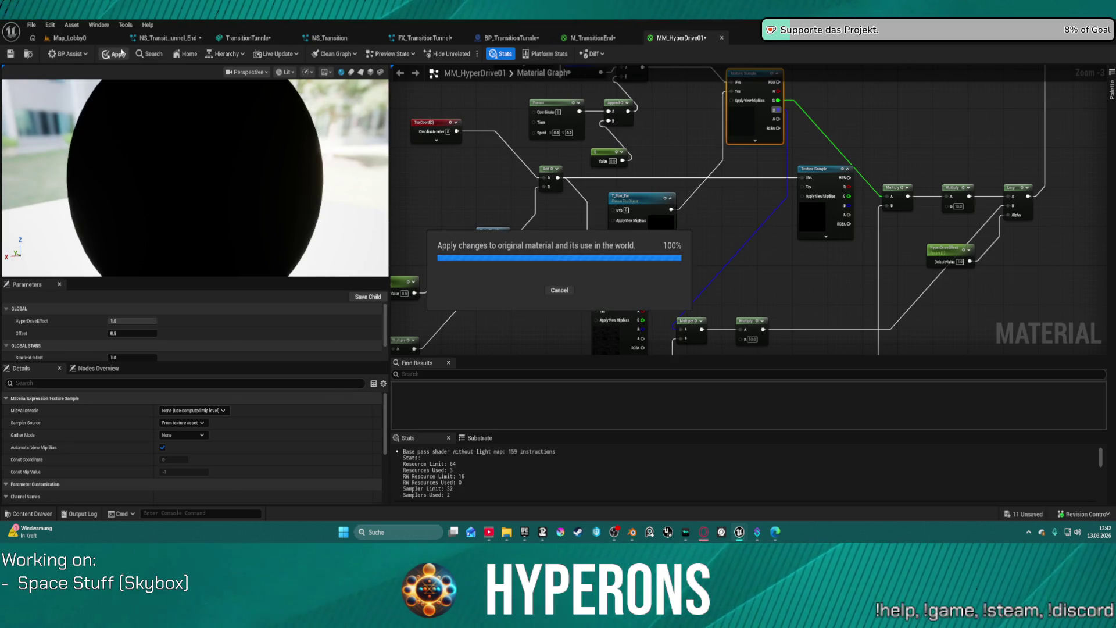
Replace the Panner's Camera Vector input with TexCoord and set its Speed Y to 0.002
mouse_move(154, 150)
left_mouse_down()
mouse_move(105, 149)
mouse_move(269, 155)
left_mouse_up()
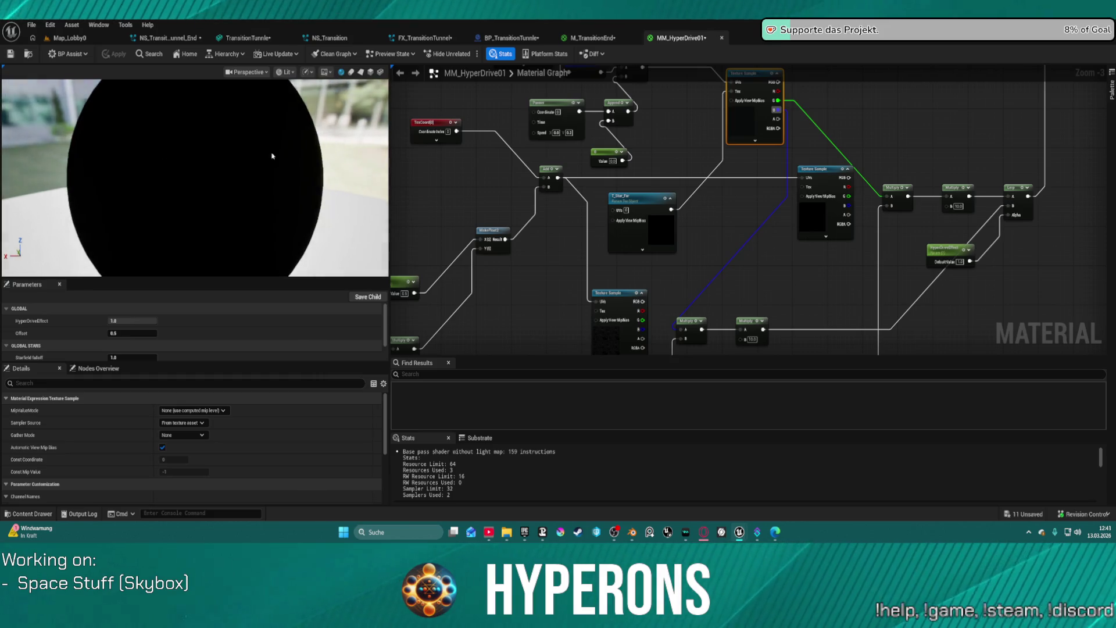
mouse_move(802, 162)
left_mouse_down()
mouse_move(702, 287)
mouse_move(666, 417)
mouse_move(658, 378)
left_mouse_up()
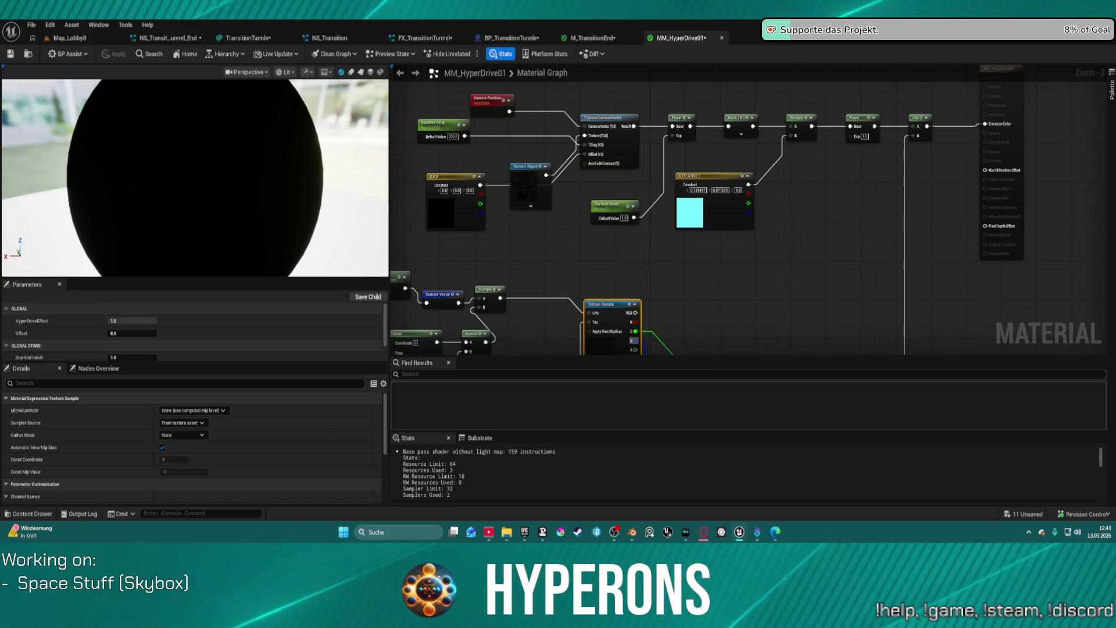
mouse_move(529, 297)
left_mouse_down()
mouse_move(532, 267)
mouse_move(577, 239)
mouse_move(693, 202)
left_mouse_up()
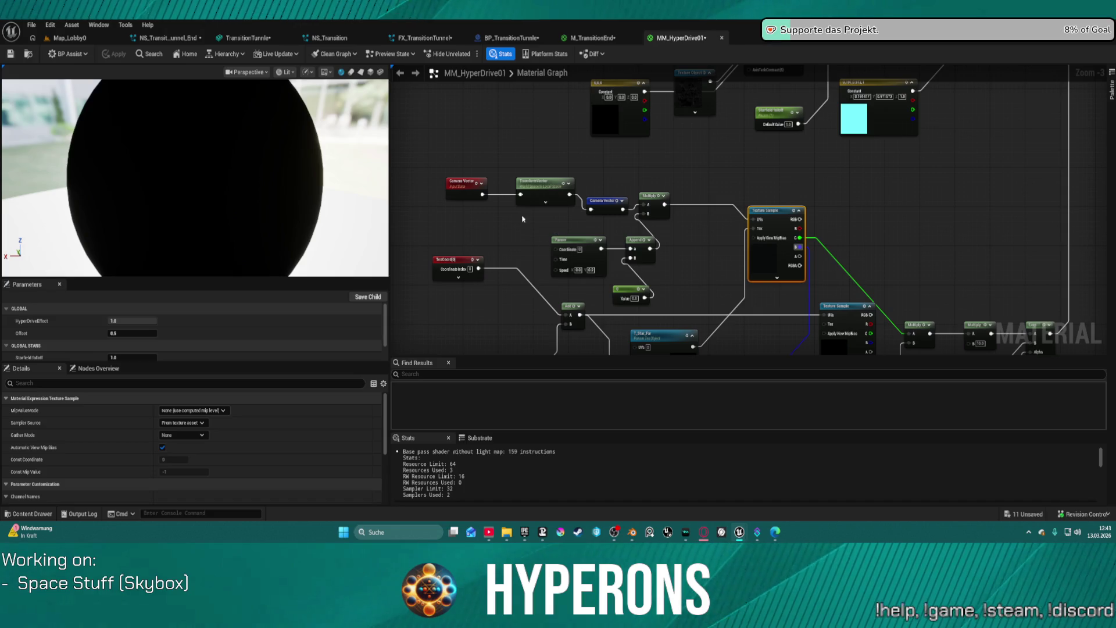
left_click_drag(485, 199, 555, 248)
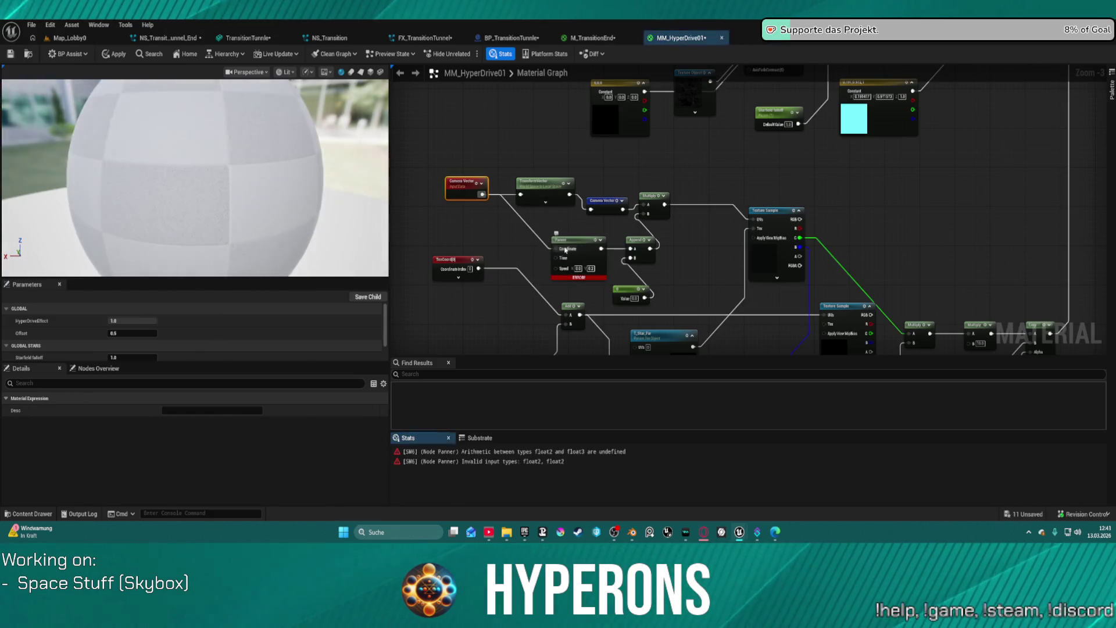
left_click(528, 228, "alt")
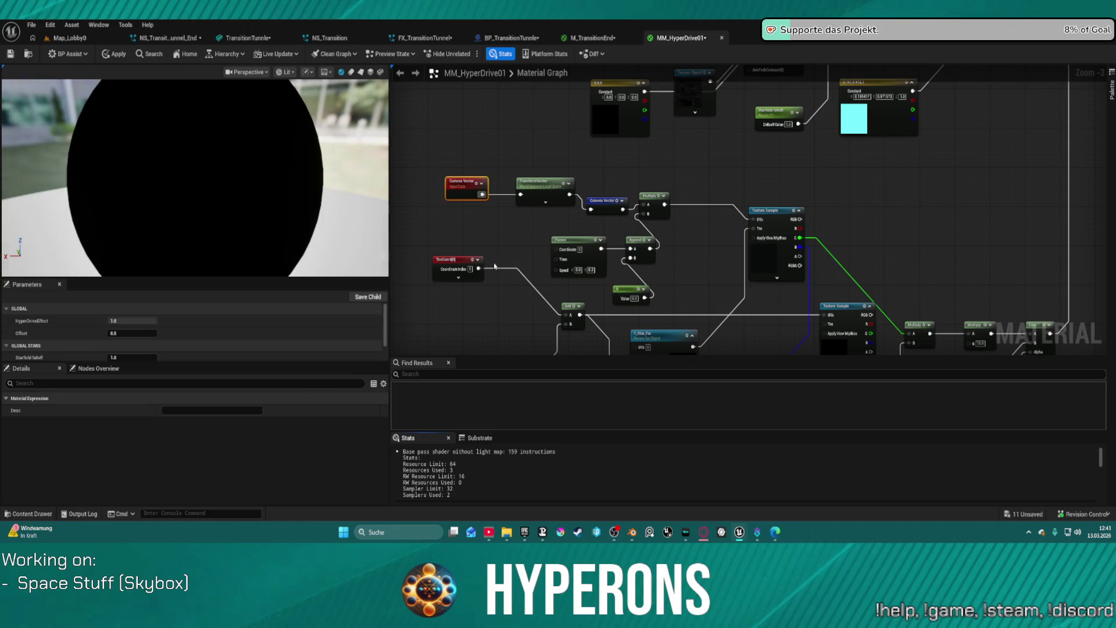
left_click_drag(479, 268, 556, 249)
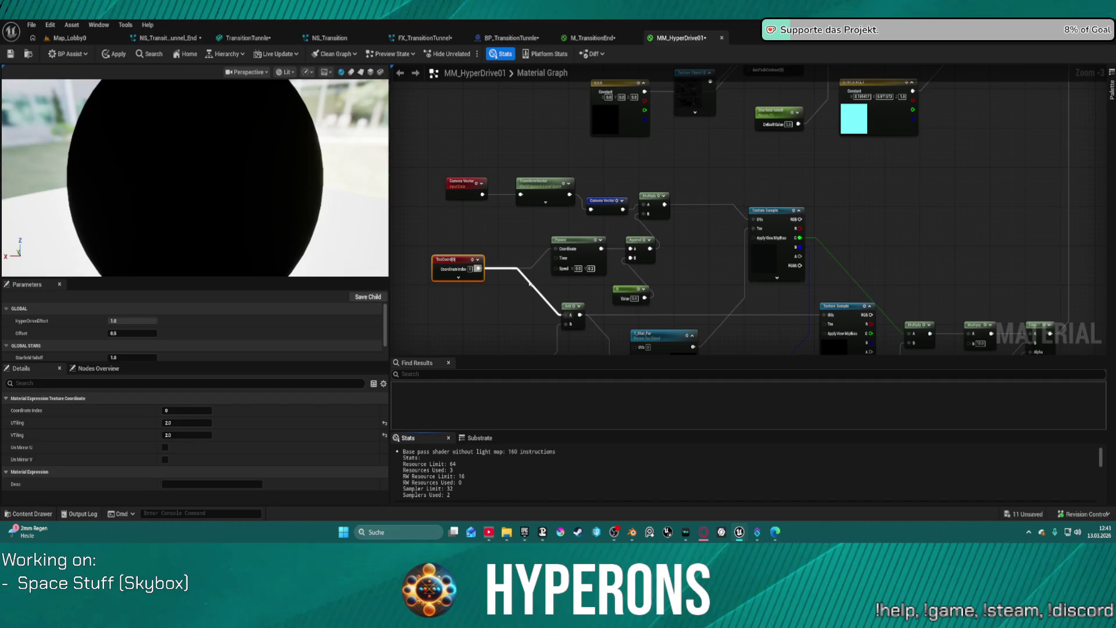
left_click(590, 268)
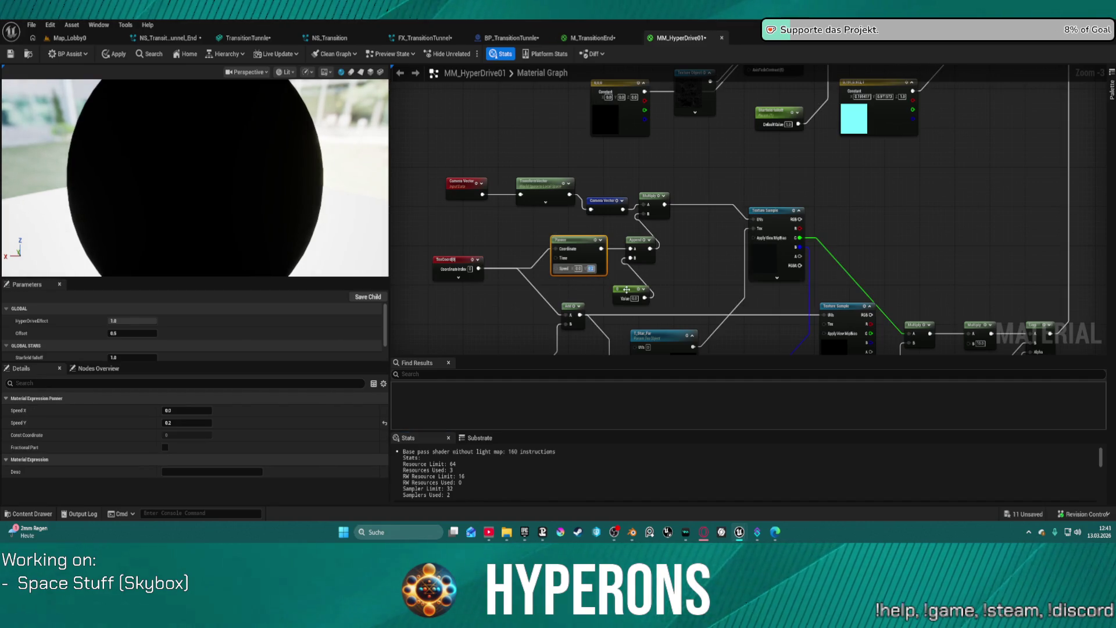
type("0.002")
key("Return")
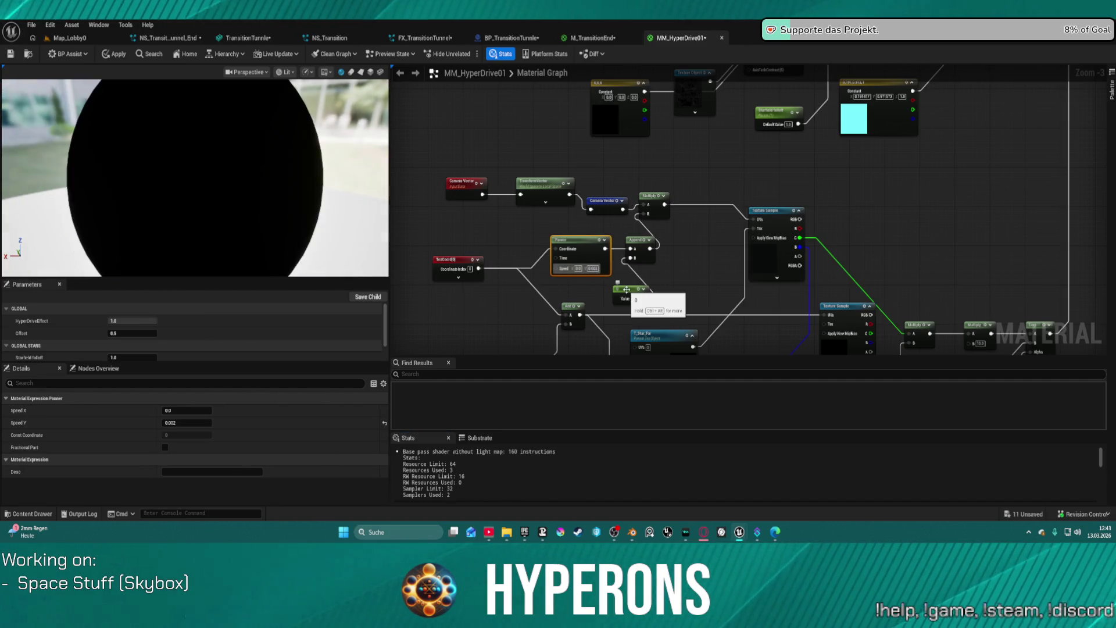
Set the Constant feeding Append to 1.0 and orbit the preview to watch the streaking stars
left_click_drag(218, 190, 143, 190)
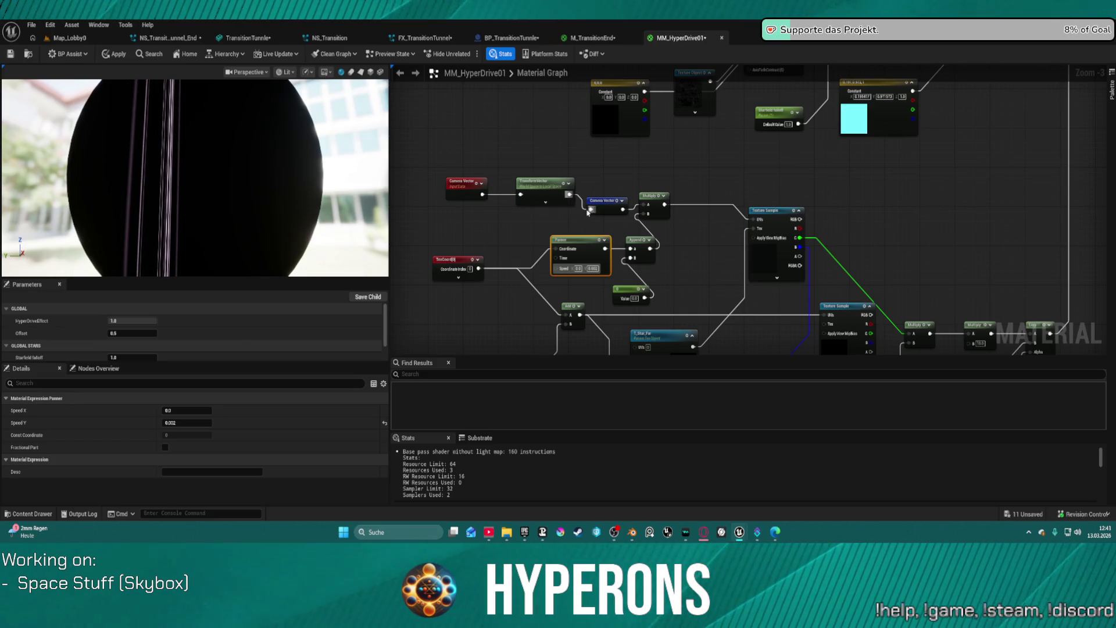
left_click(632, 299)
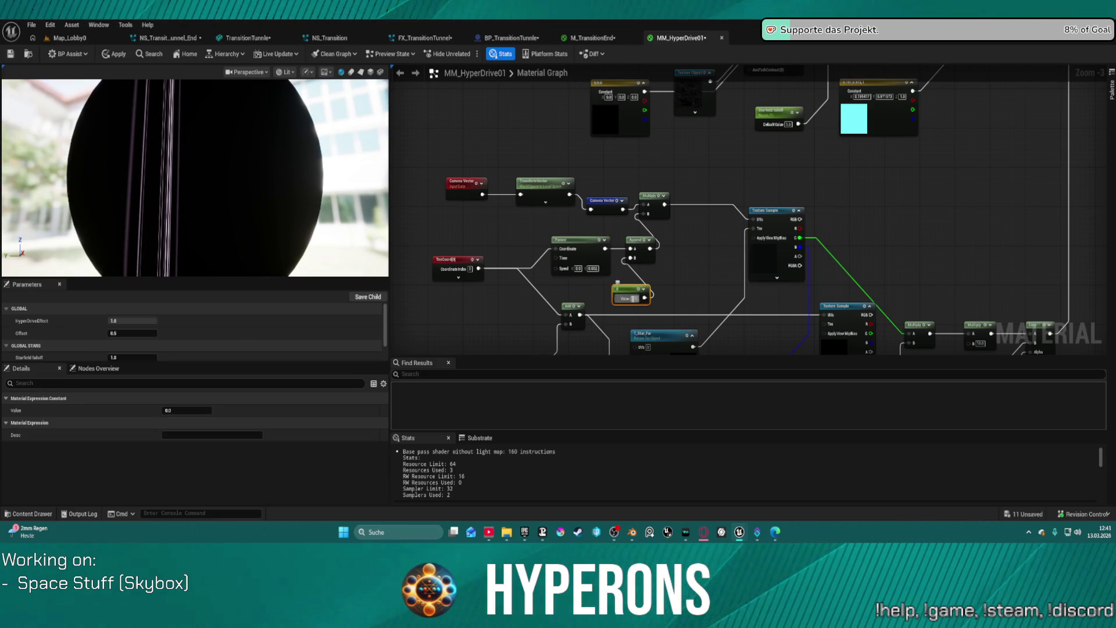
type("1")
key("Return")
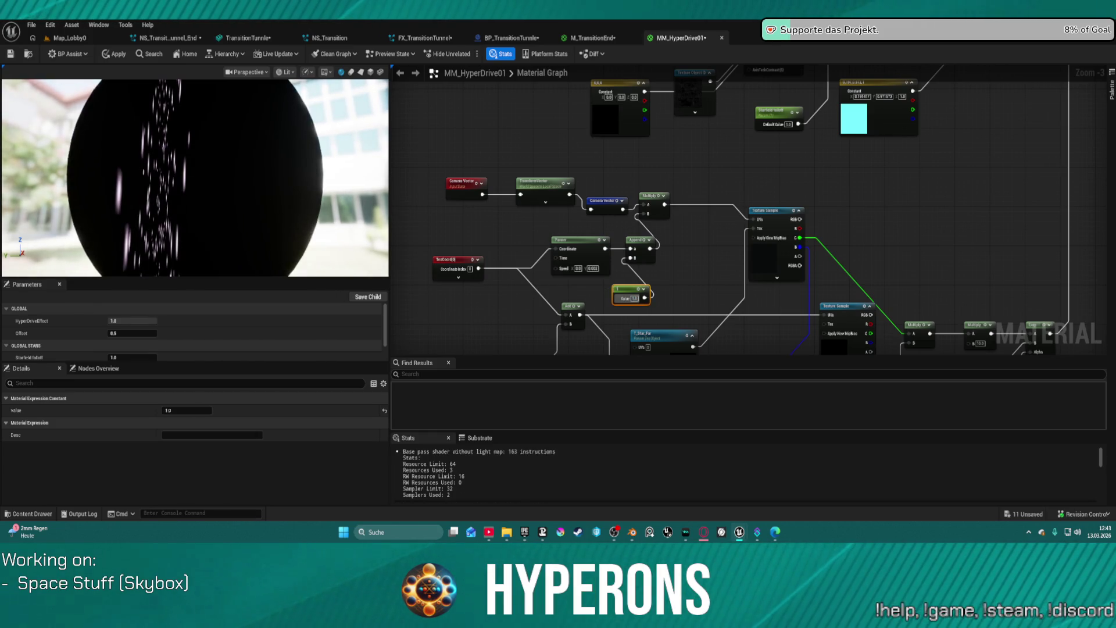
left_click_drag(195, 177, 171, 177)
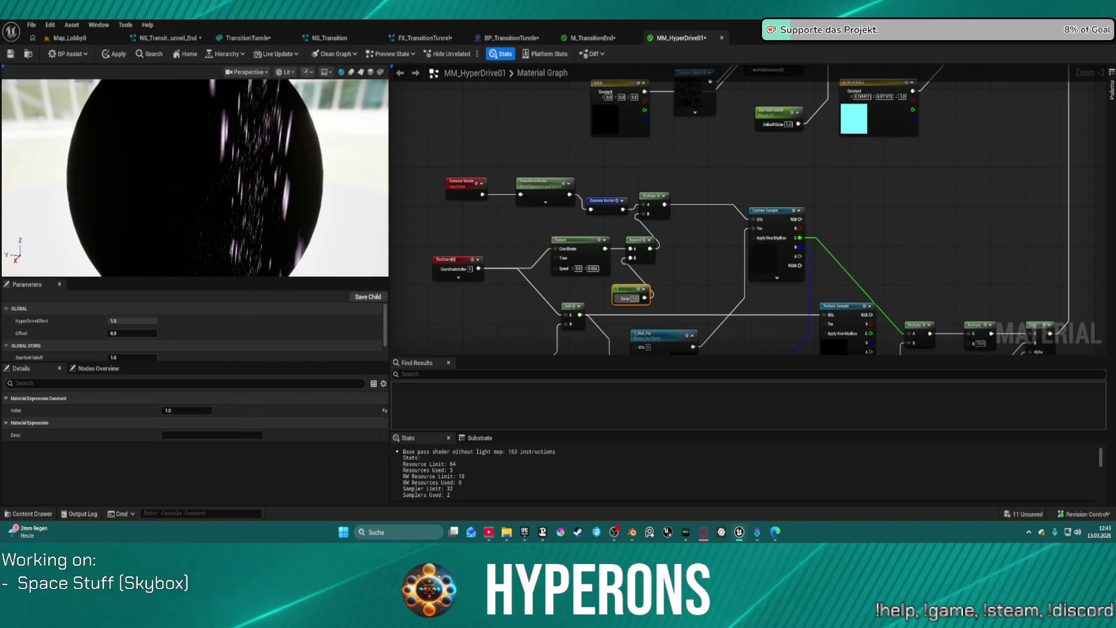
left_click_drag(273, 198, 269, 197)
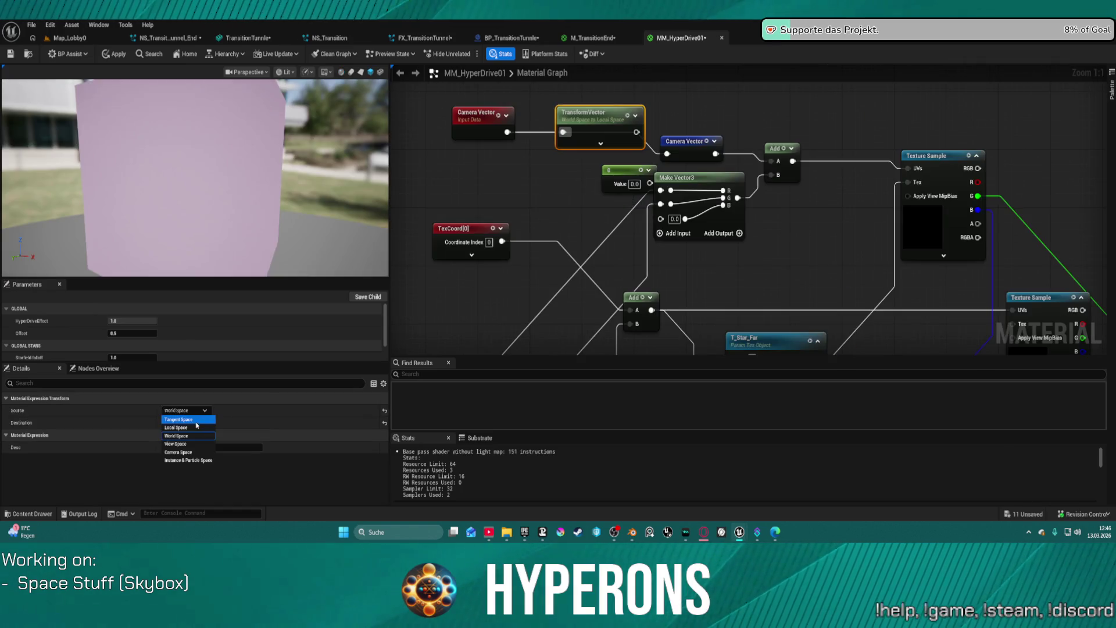
Set the TransformVector source to Camera Space, undoing the trial View Space switch after saving
left_click(190, 452)
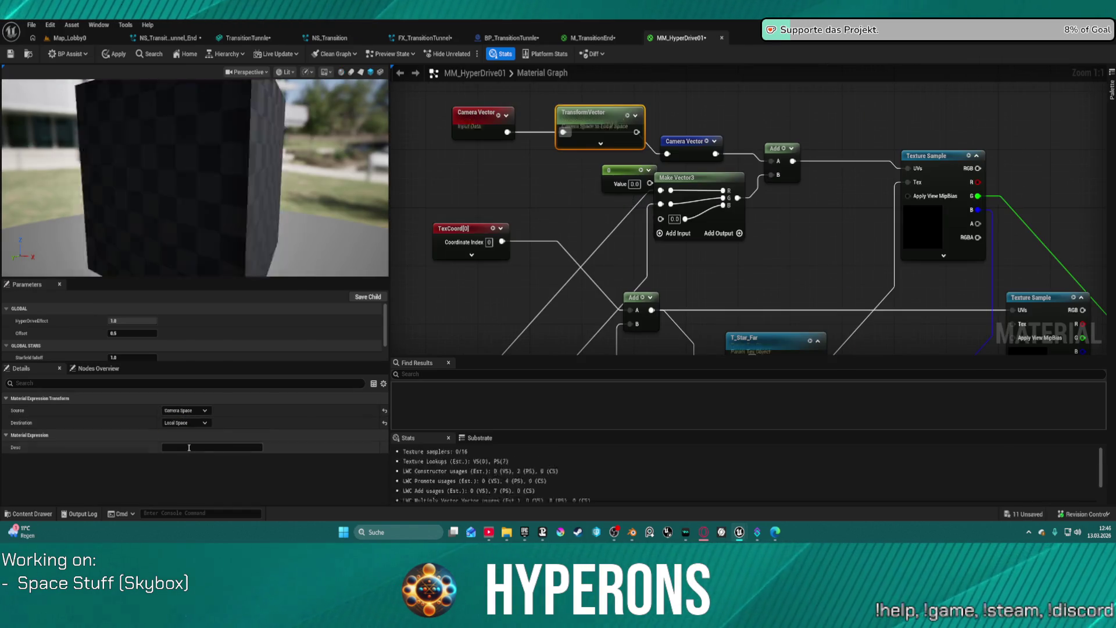
left_click(183, 410)
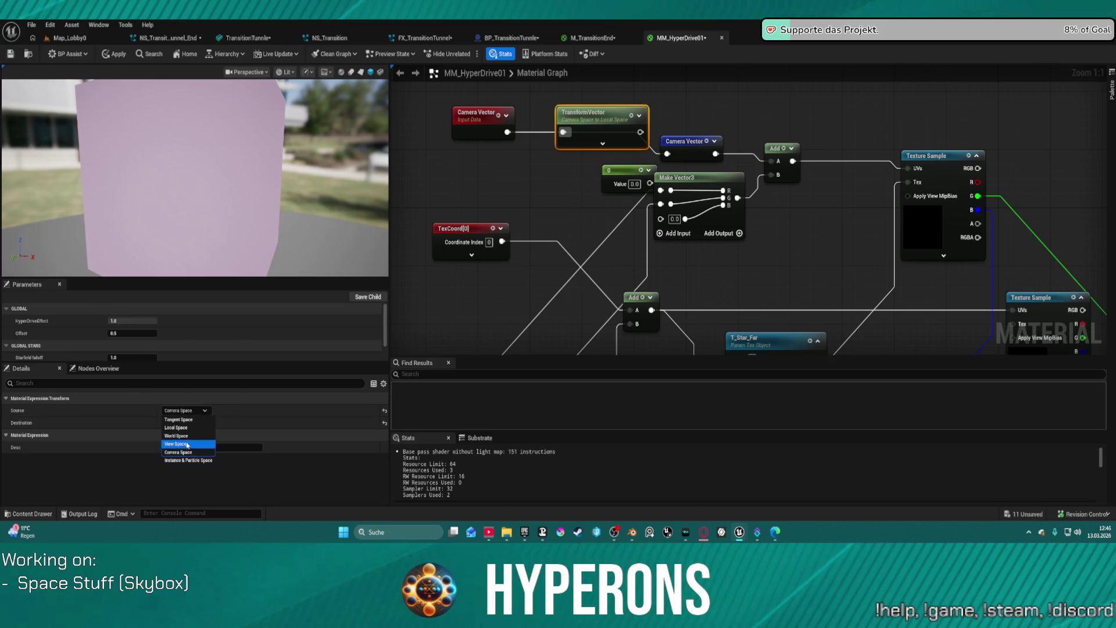
left_click(188, 443)
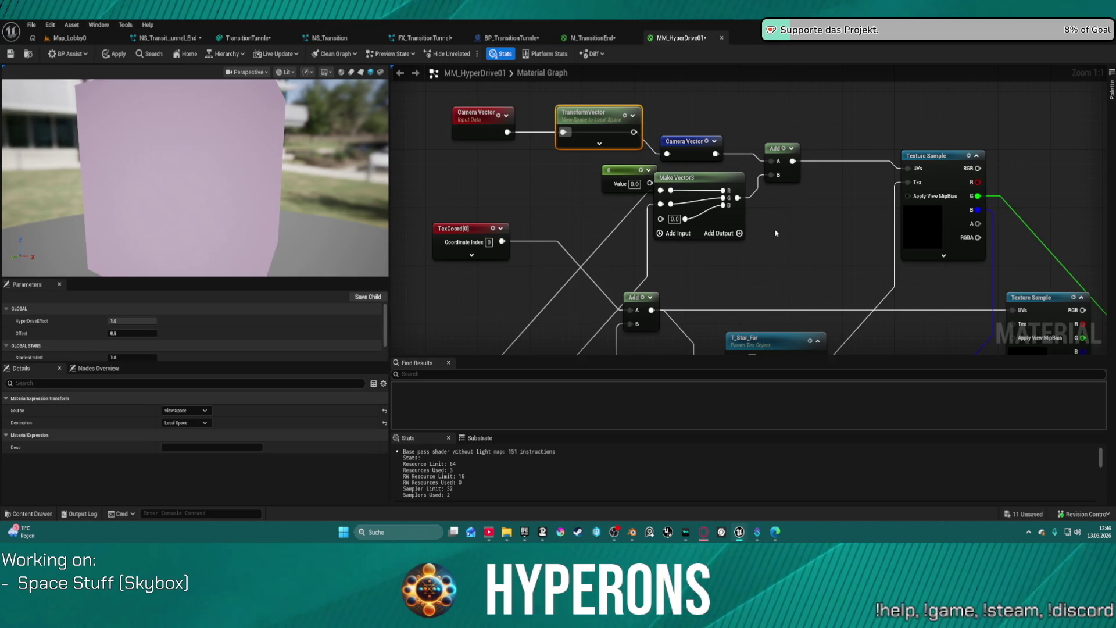
mouse_move(801, 236)
left_mouse_down()
mouse_move(737, 232)
mouse_move(715, 199)
mouse_move(720, 218)
mouse_move(761, 146)
mouse_move(802, 26)
mouse_move(855, 59)
mouse_move(864, 96)
mouse_move(789, 200)
left_mouse_up()
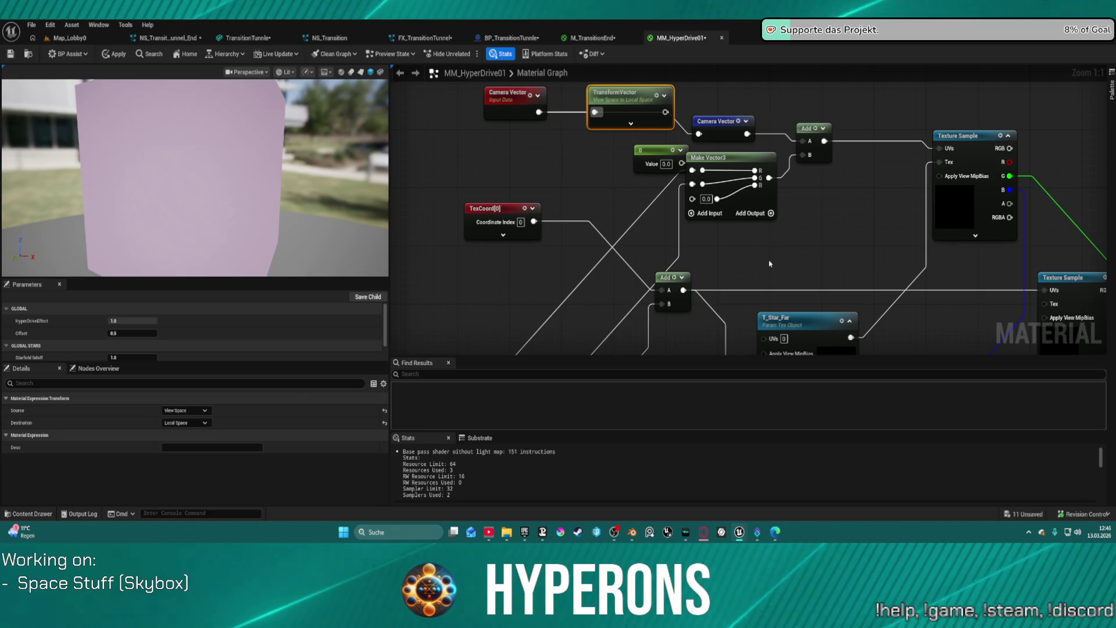
key("ctrl+s")
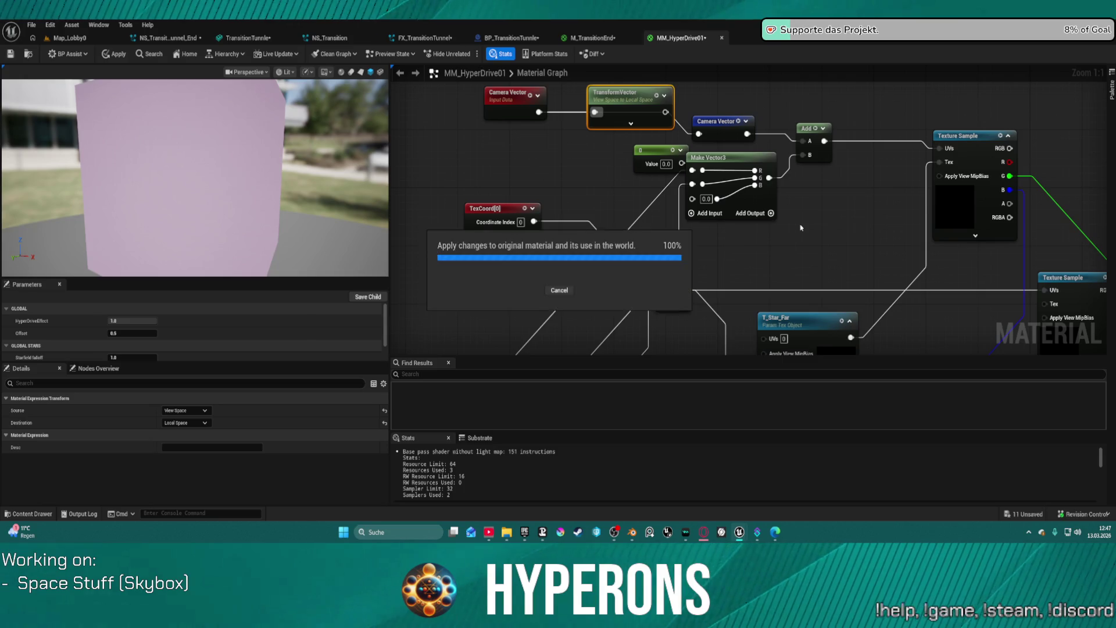
key("ctrl+z")
Wire the Texture Sample's B channel into Multiply's A input instead of G
left_click_drag(821, 240, 677, 136)
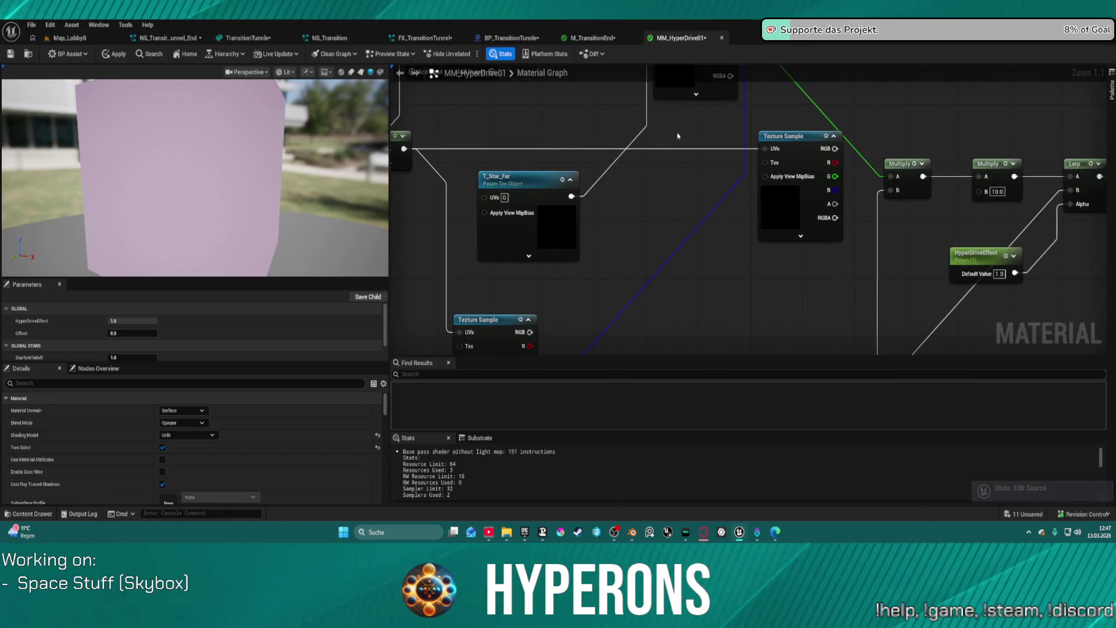
left_click_drag(833, 181, 895, 178)
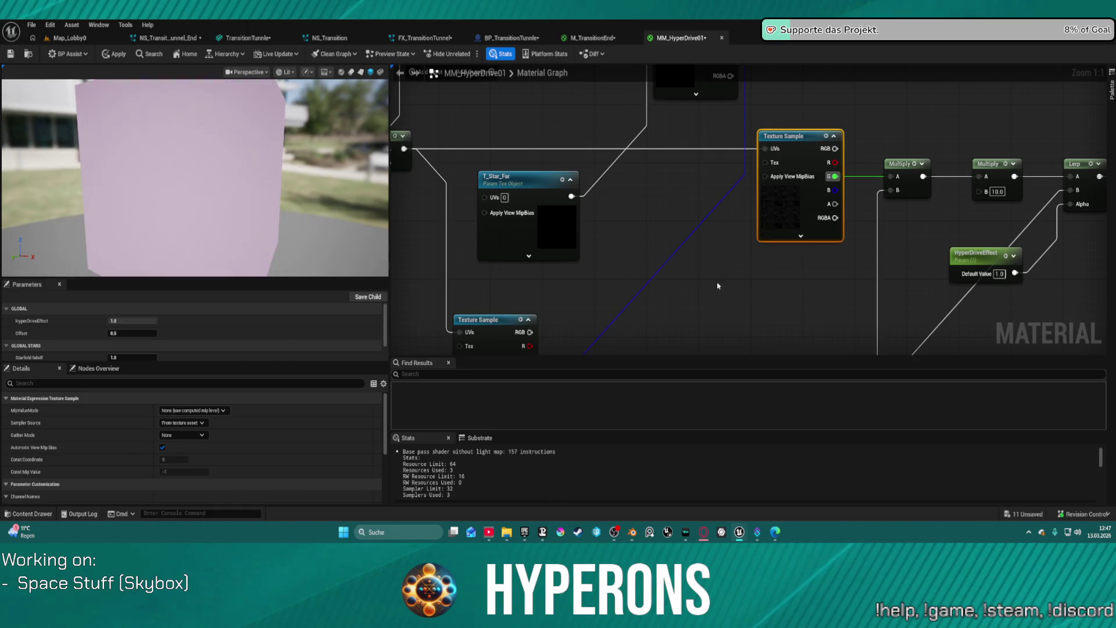
left_click_drag(928, 136, 583, 152)
left_click_drag(488, 206, 545, 207)
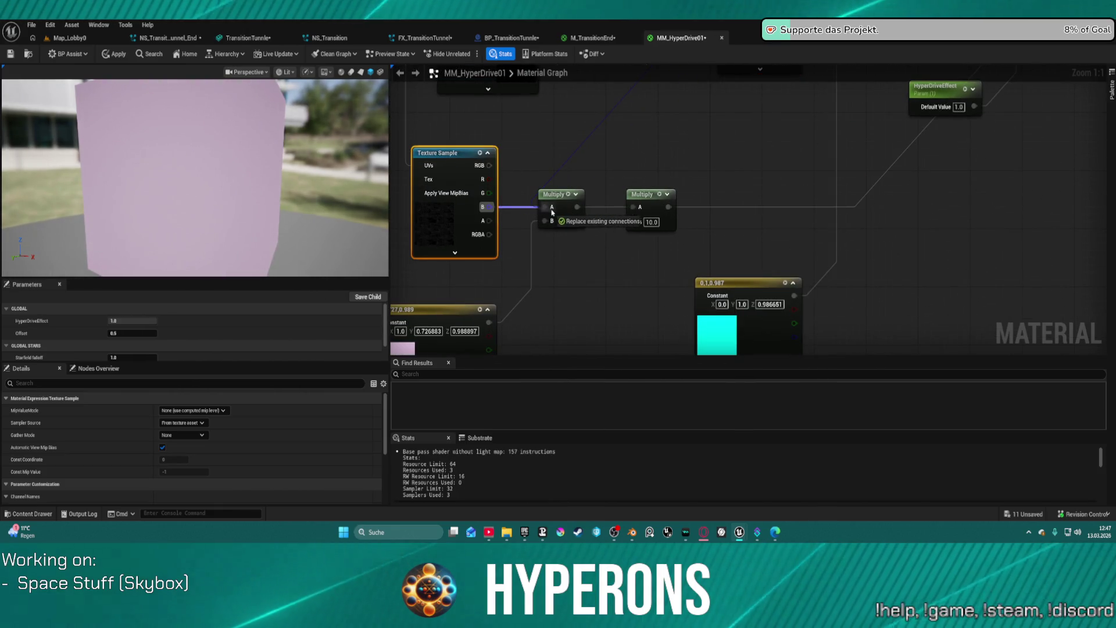
Box-select the cluster of unused nodes and delete it
scroll(574, 130, "down", 5)
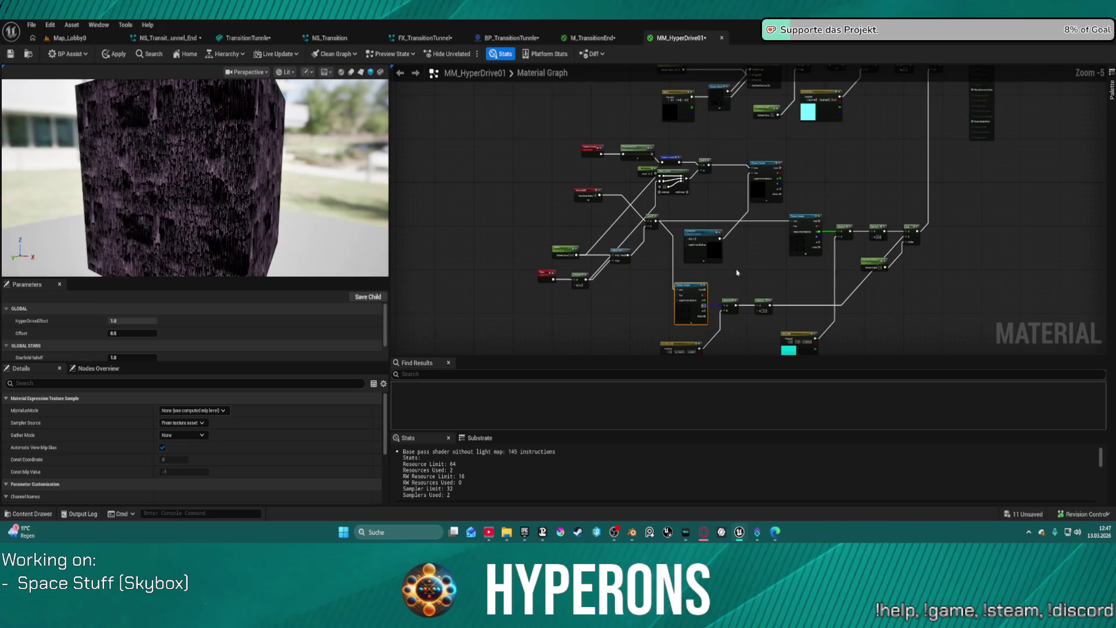
left_click_drag(567, 133, 782, 202)
key("Delete")
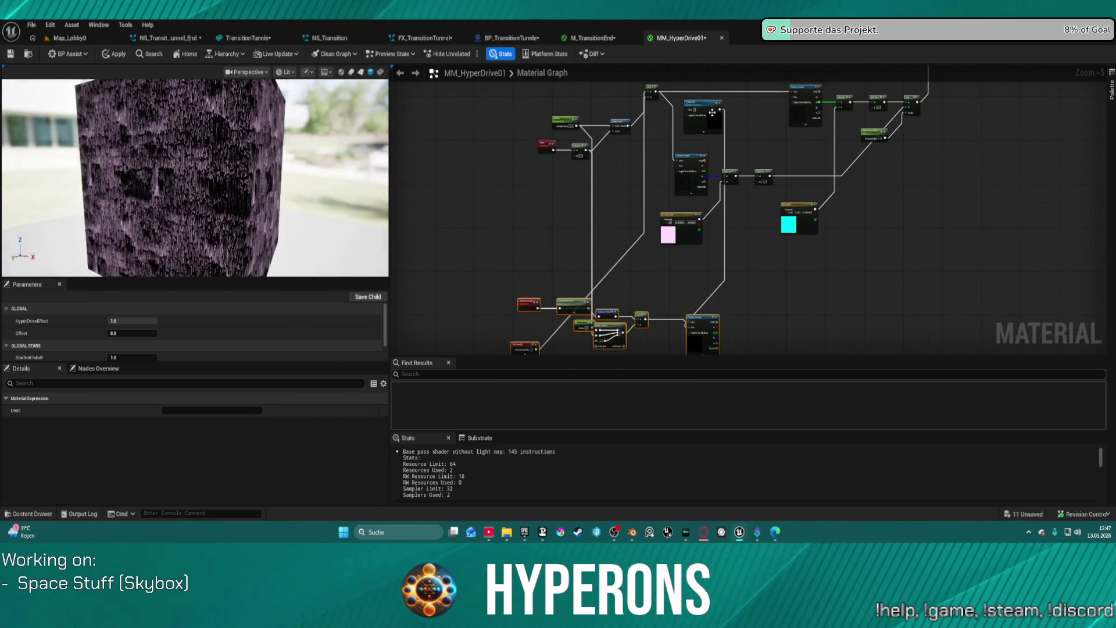
key("ctrl+z")
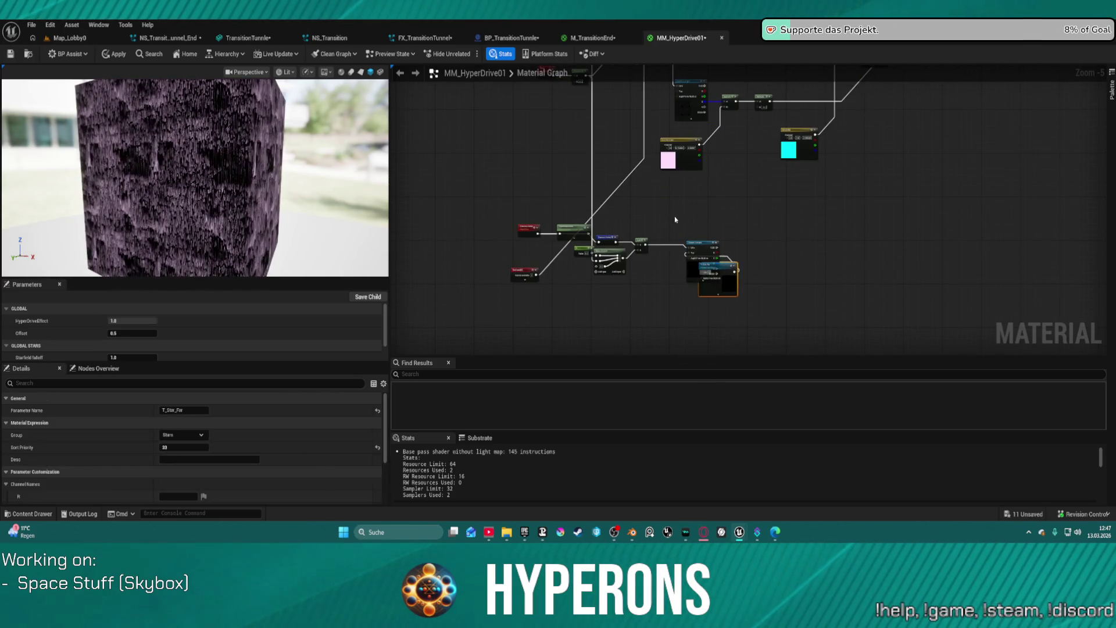
mouse_move(670, 204)
left_mouse_down()
mouse_move(731, 314)
mouse_move(677, 191)
left_mouse_up()
scroll(668, 213, "up", 2)
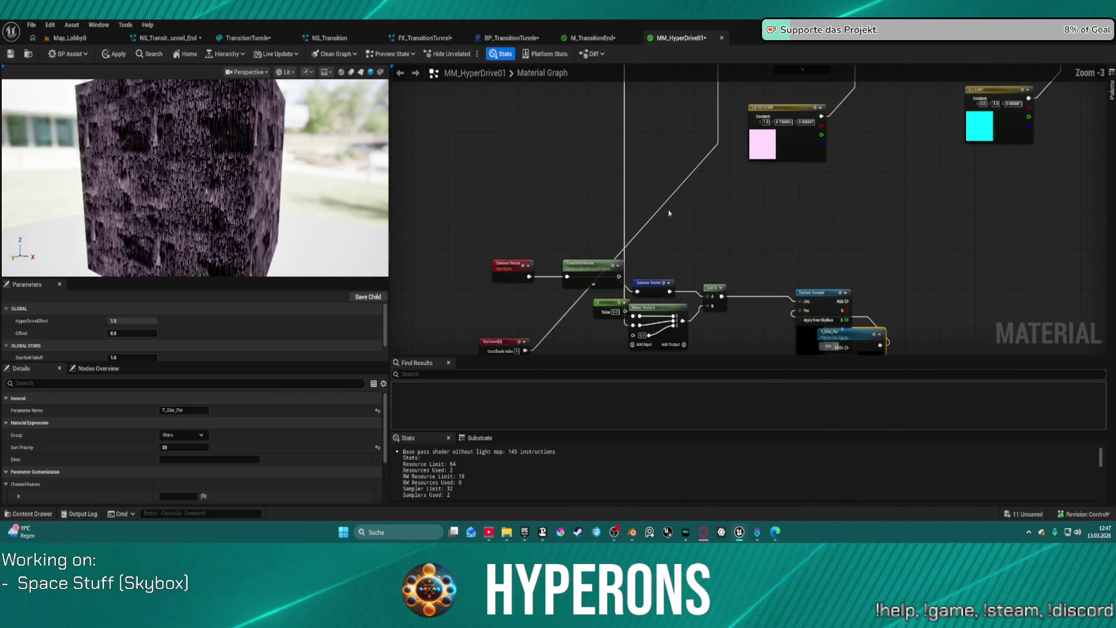
Rearrange the Make Vector3, TexCoord, Time and Offset nodes and disconnect one Make Vector3 input
mouse_move(682, 307)
left_mouse_down()
mouse_move(727, 250)
mouse_move(675, 195)
left_mouse_up()
left_click(500, 344)
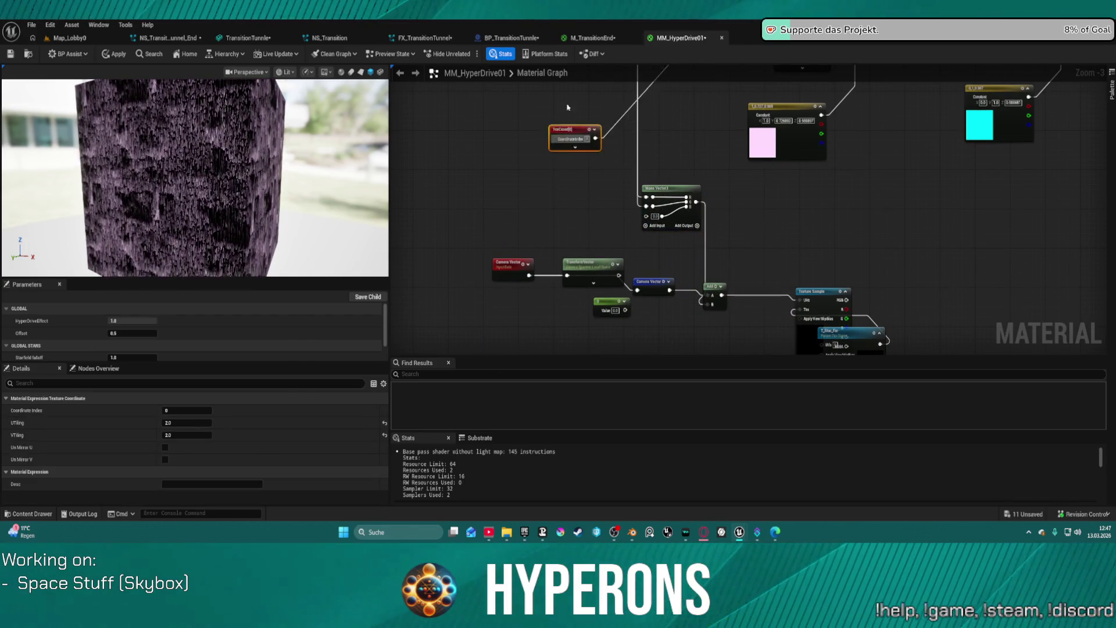
left_click_drag(582, 145, 581, 337)
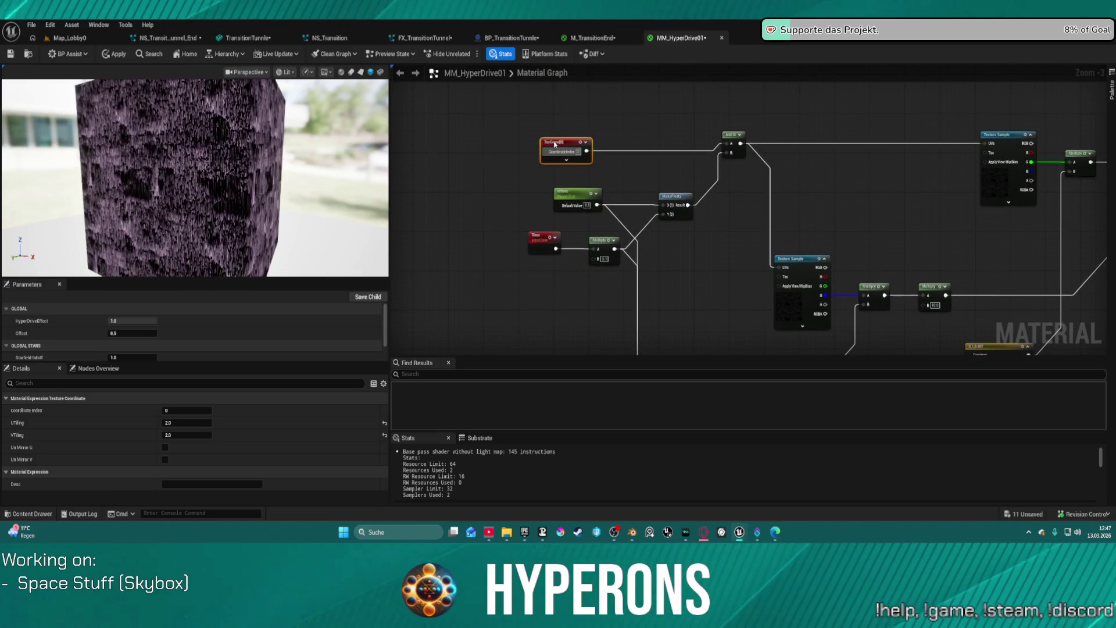
left_click_drag(639, 291, 584, 181)
mouse_move(581, 244)
left_mouse_down()
mouse_move(581, 139)
mouse_move(624, 305)
left_mouse_up()
mouse_move(498, 151)
left_mouse_down()
mouse_move(698, 229)
mouse_move(663, 221)
mouse_move(684, 218)
mouse_move(684, 152)
mouse_move(654, 274)
left_mouse_up()
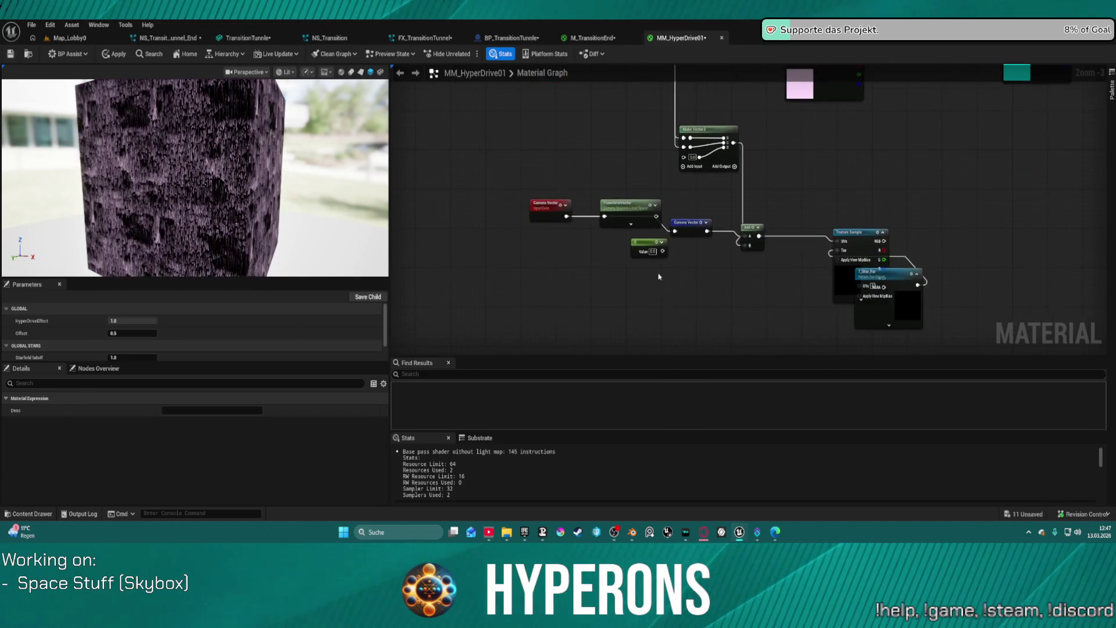
left_click_drag(601, 331, 693, 249)
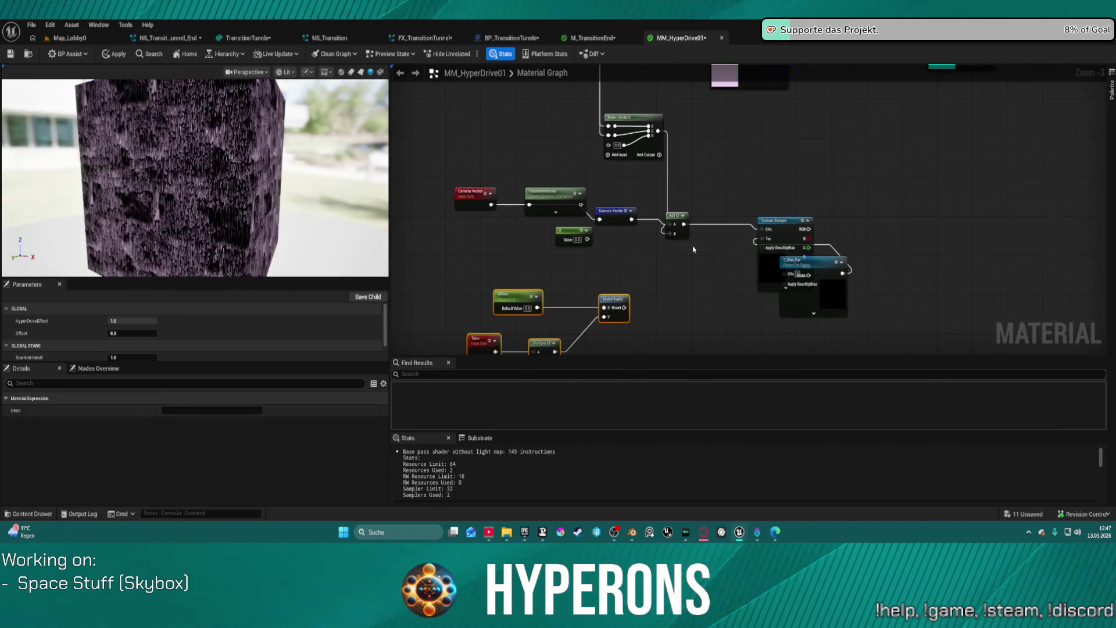
left_click_drag(607, 105, 639, 174)
left_click(684, 221)
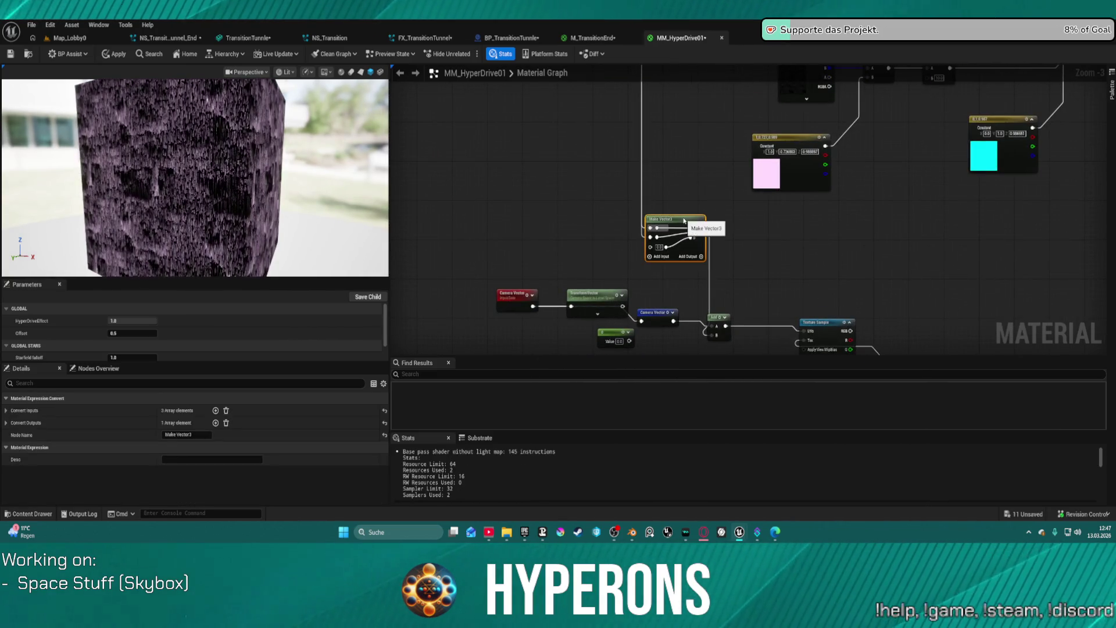
left_click_drag(674, 220, 731, 254)
left_click_drag(687, 158, 681, 184)
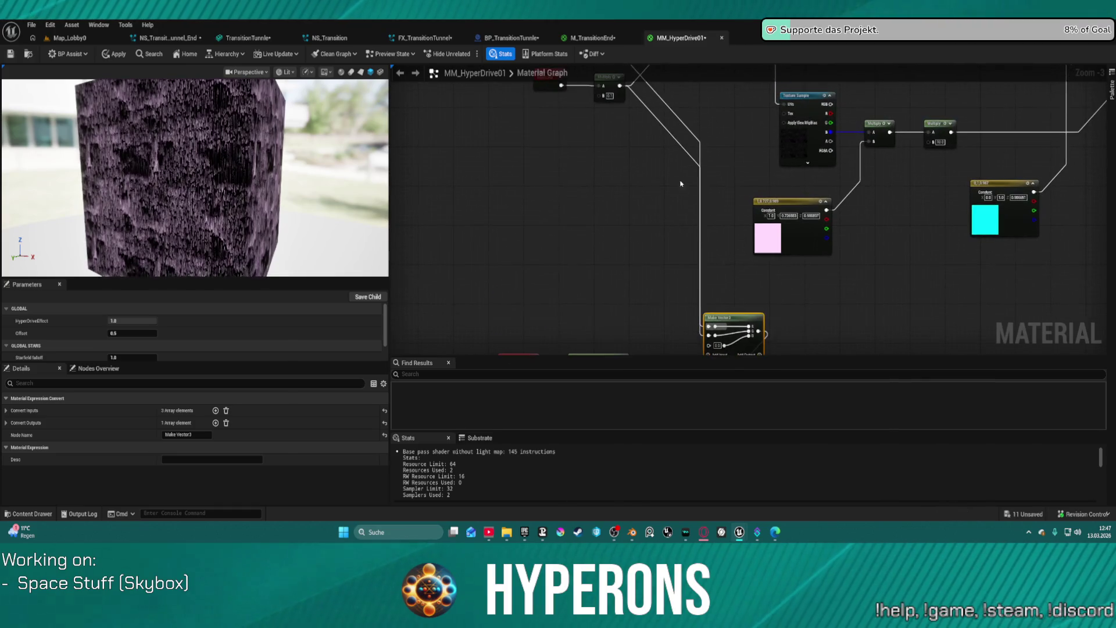
left_click(671, 138)
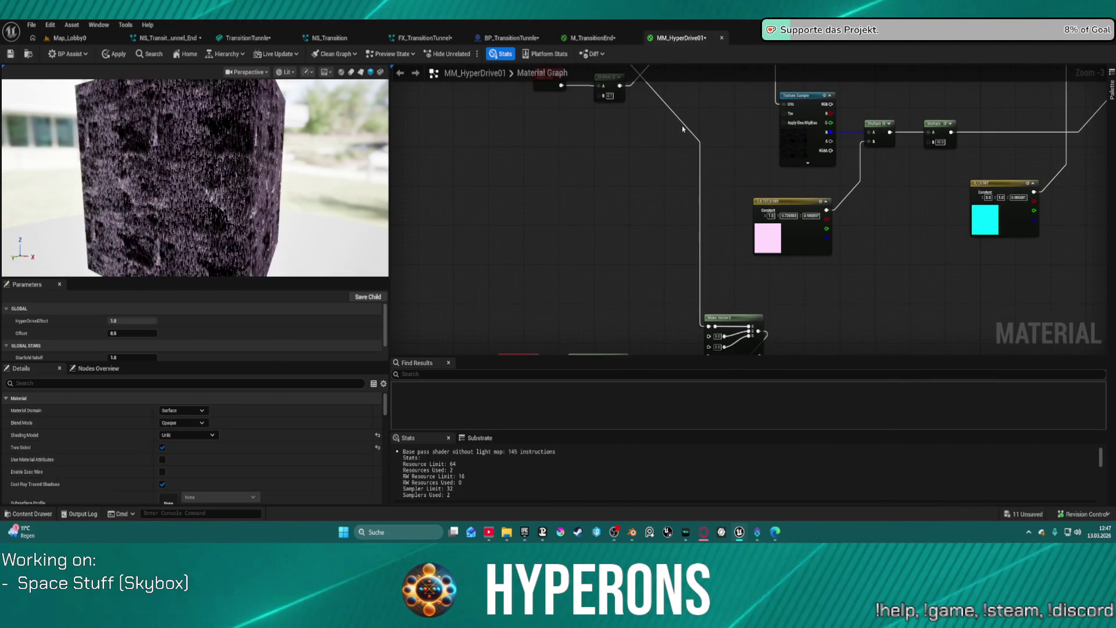
Duplicate the Texture Sample and T_Star_Far nodes, then place Make Vector3 below the Add node
left_click_drag(802, 326, 618, 122)
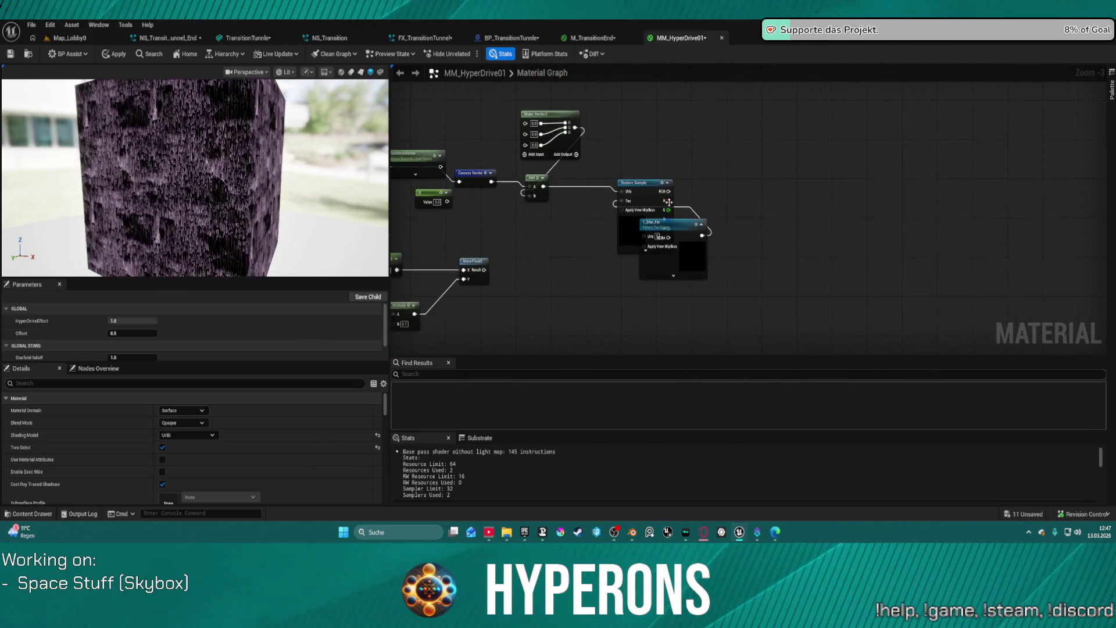
mouse_move(702, 223)
left_mouse_down()
mouse_move(622, 299)
mouse_move(593, 241)
mouse_move(621, 304)
mouse_move(684, 280)
mouse_move(625, 261)
left_mouse_up()
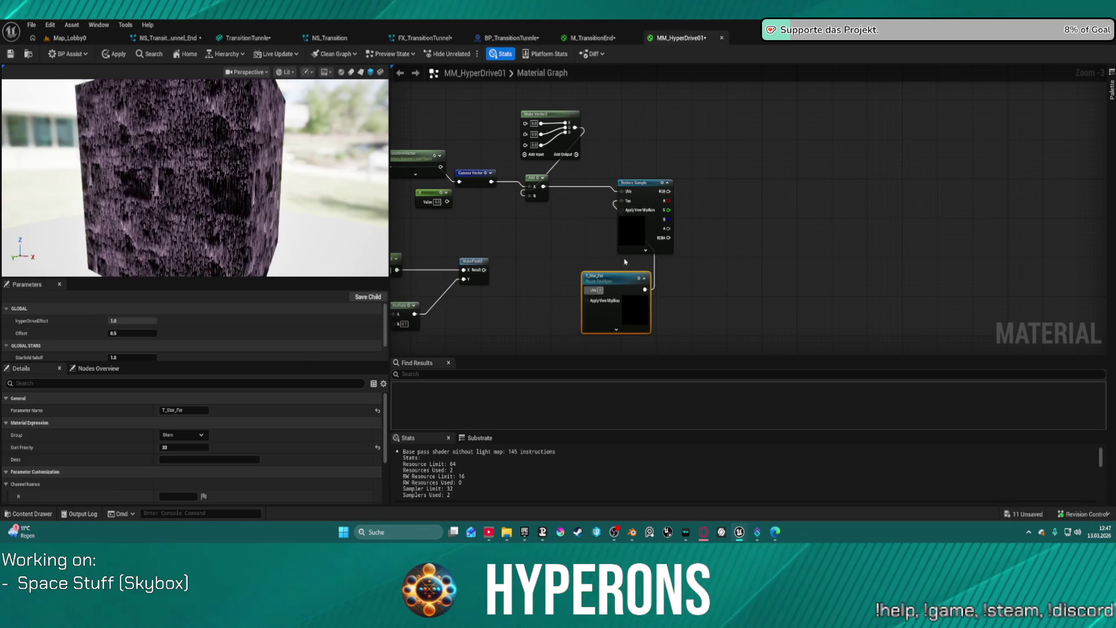
mouse_move(672, 339)
left_mouse_down()
mouse_move(655, 261)
mouse_move(668, 273)
mouse_move(733, 165)
mouse_move(854, 246)
mouse_move(676, 193)
left_mouse_up()
key("ctrl+d")
mouse_move(649, 137)
left_mouse_down()
mouse_move(611, 252)
mouse_move(625, 254)
left_mouse_up()
left_click_drag(631, 209, 637, 181)
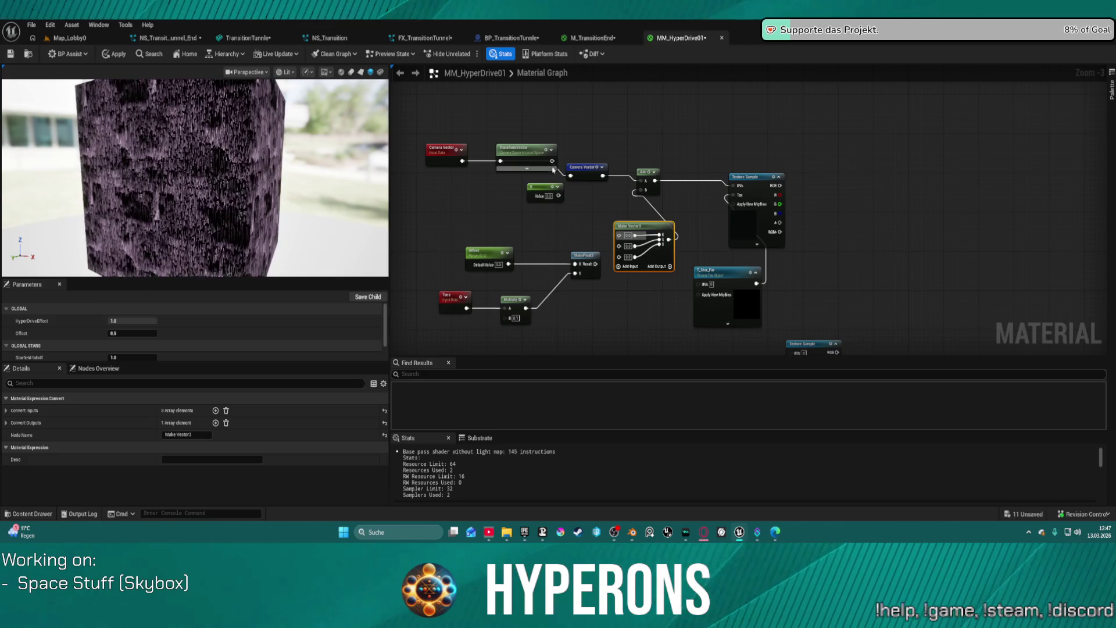
Rewire the Transform Vector output and shift Transform Vector and Camera Vector left
mouse_move(552, 162)
left_mouse_down()
mouse_move(571, 181)
mouse_move(518, 169)
left_mouse_up()
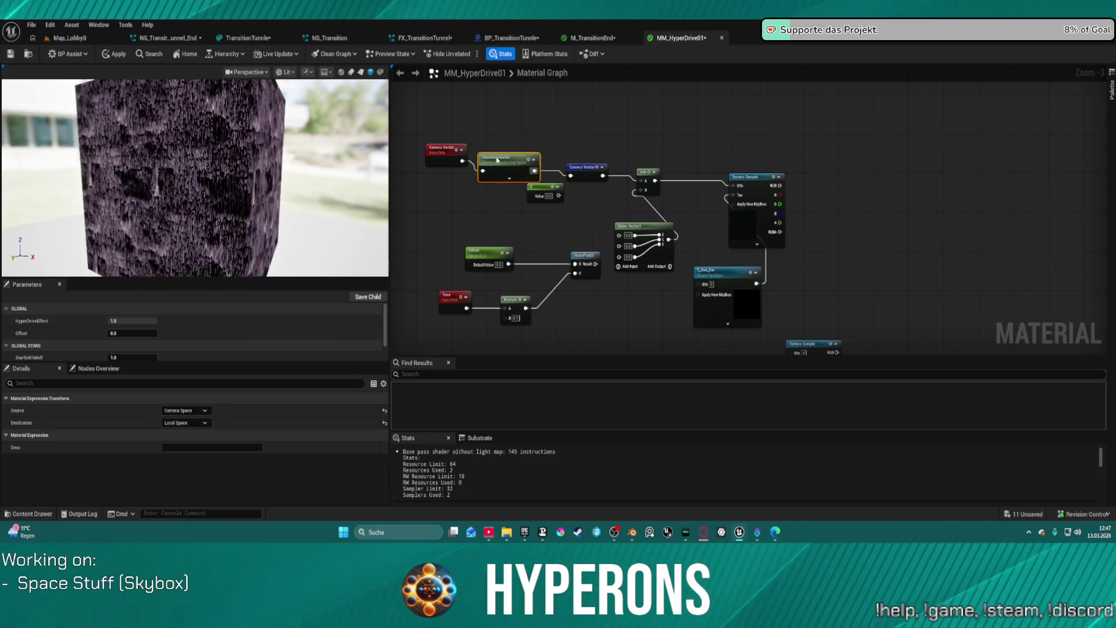
left_click_drag(450, 159, 422, 167)
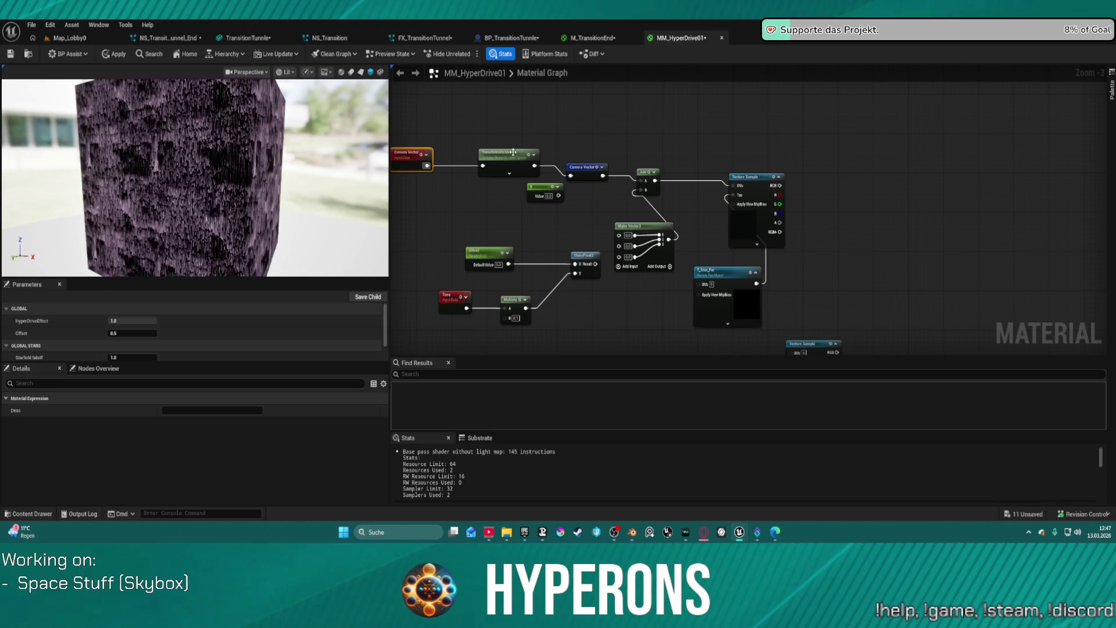
left_click_drag(513, 152, 485, 158)
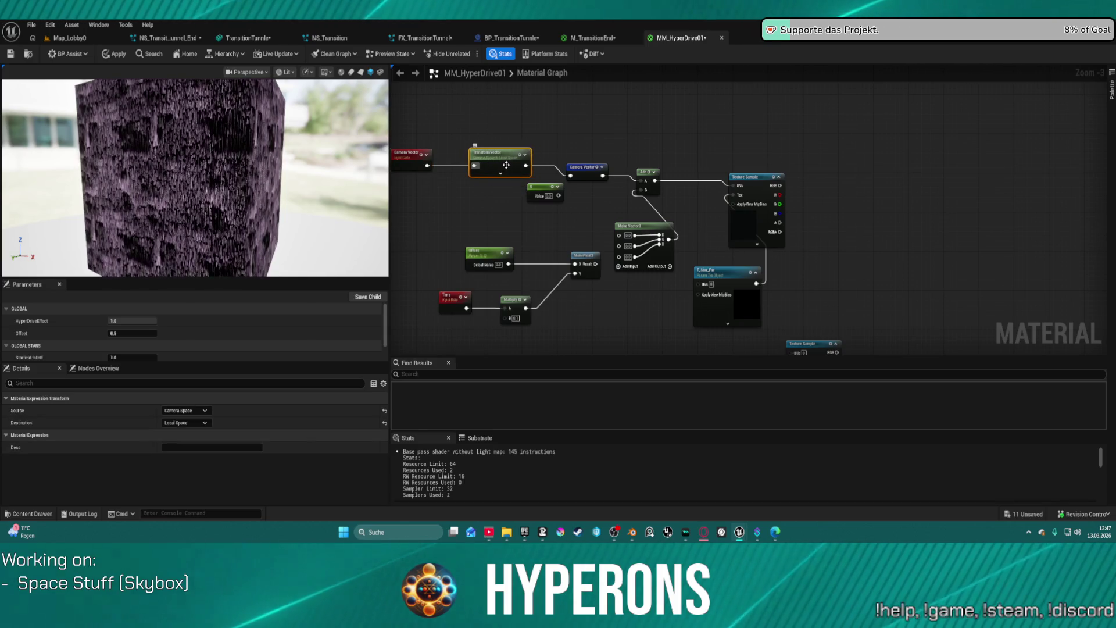
mouse_move(503, 214)
left_mouse_down()
mouse_move(529, 277)
mouse_move(534, 132)
mouse_move(543, 220)
mouse_move(616, 196)
mouse_move(606, 220)
mouse_move(627, 116)
mouse_move(599, 169)
mouse_move(530, 157)
left_mouse_up()
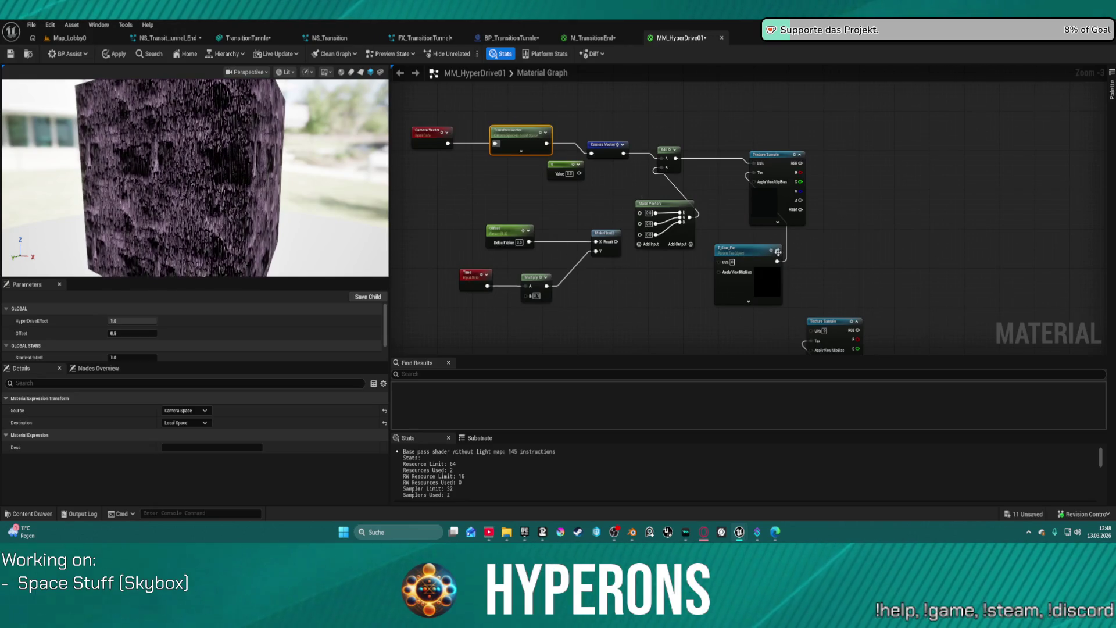
Delete the MakeFloat2 node and start a new connection from the Multiply output
left_click(607, 255)
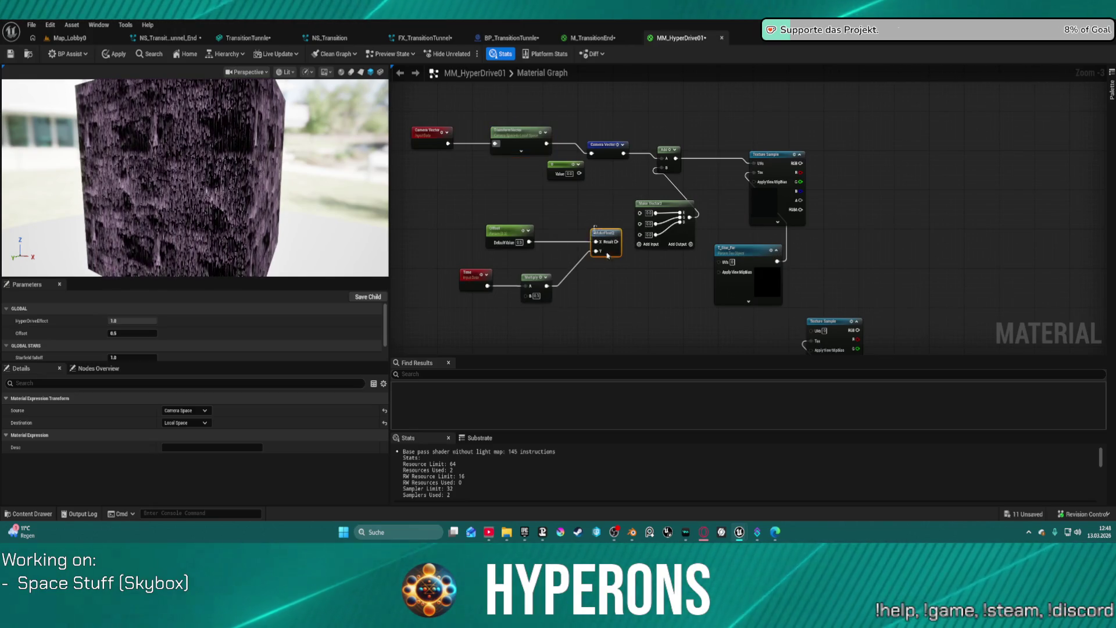
key("Delete")
left_click(535, 288)
mouse_move(546, 286)
left_mouse_down()
mouse_move(632, 234)
mouse_move(528, 242)
left_mouse_up()
mouse_move(731, 248)
left_mouse_down()
mouse_move(789, 177)
mouse_move(730, 129)
left_mouse_up()
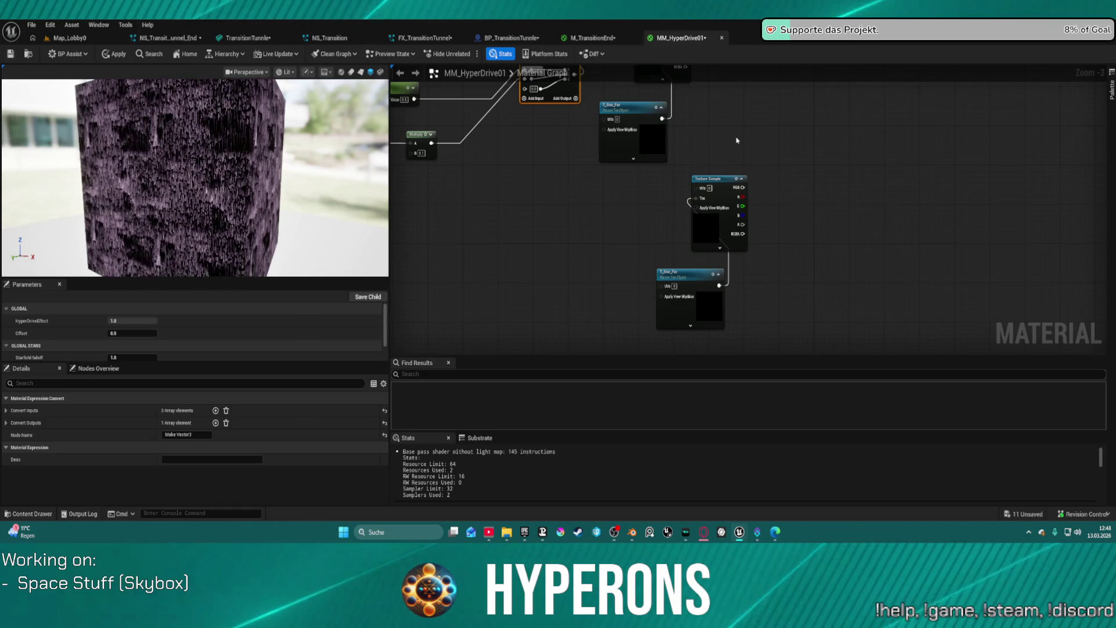
left_click_drag(762, 124, 623, 236)
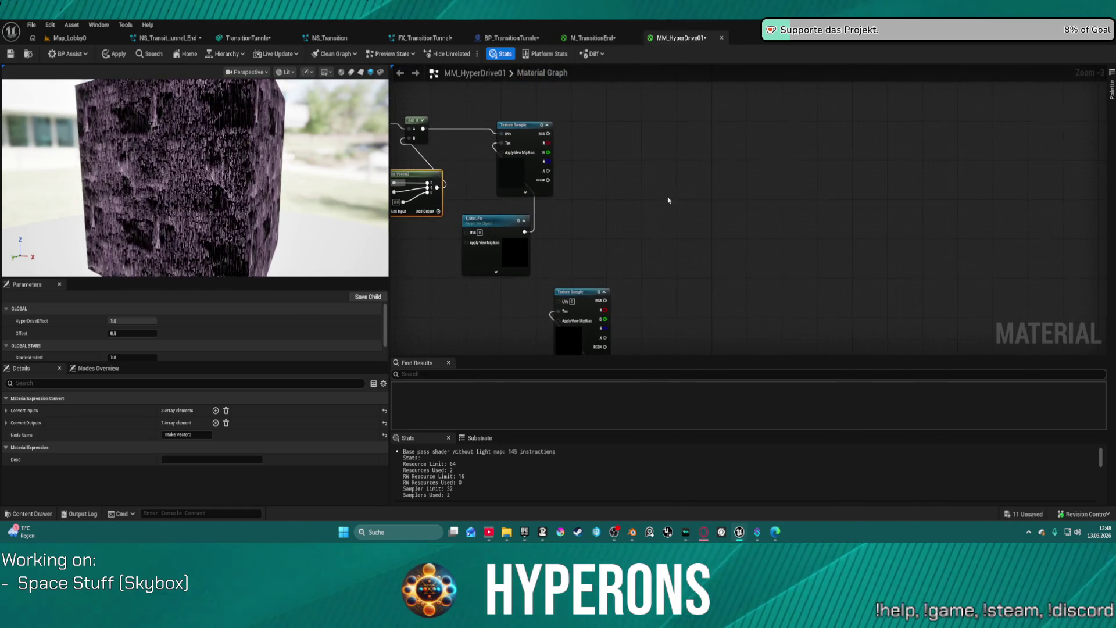
Add a 'Cubemap Tests' Named Reroute Declaration fed by Texture Sample RGB and preview it
right_click(701, 166)
type("rer")
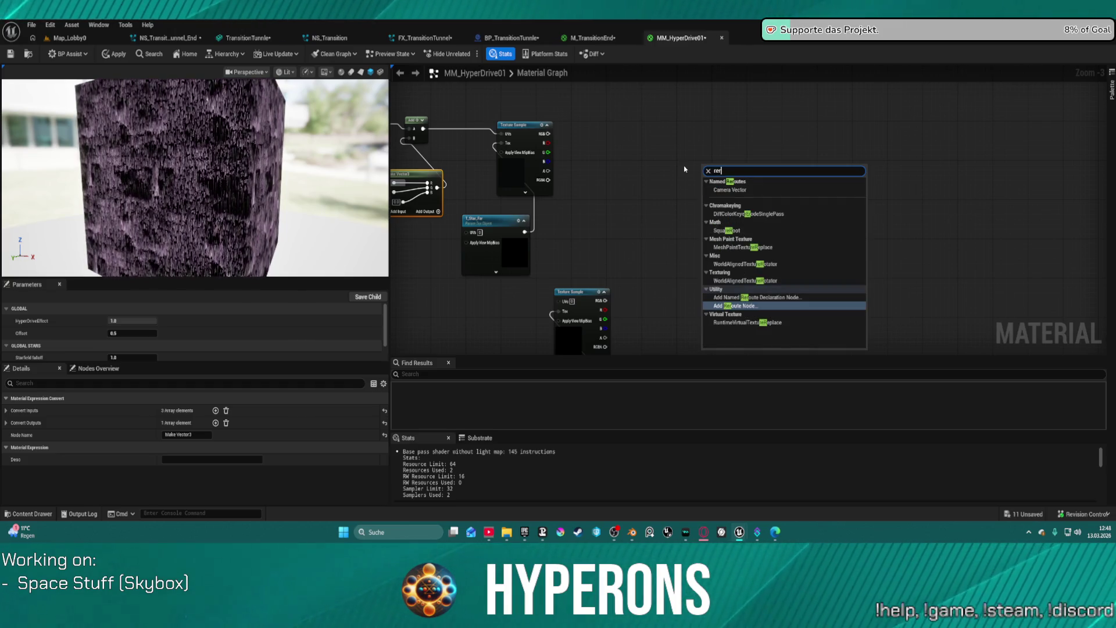
key("Up")
key("Return")
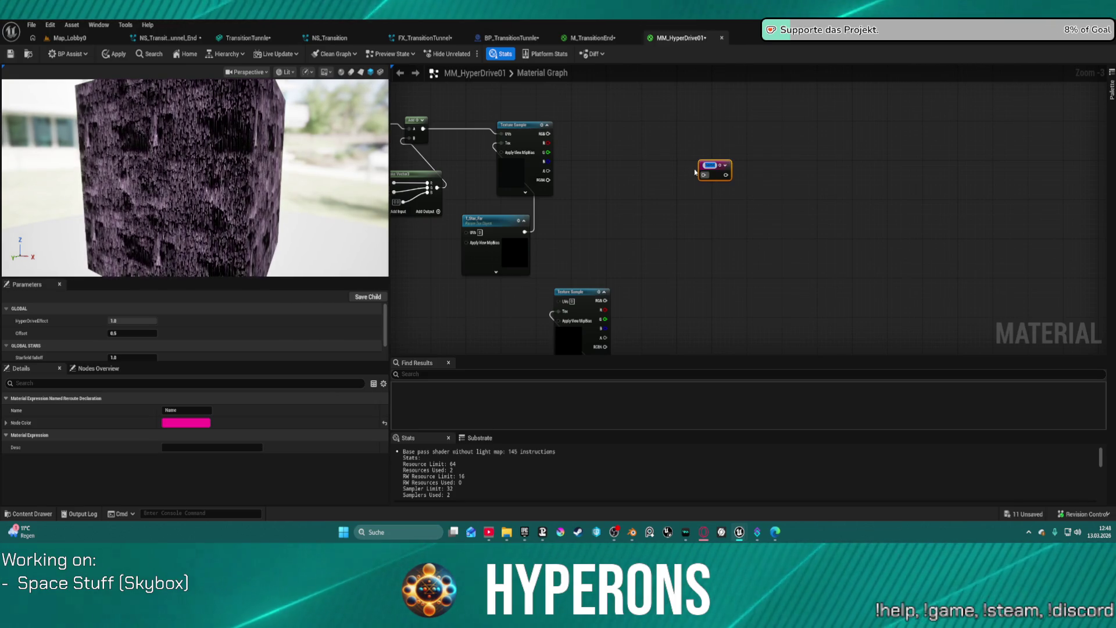
key("Return")
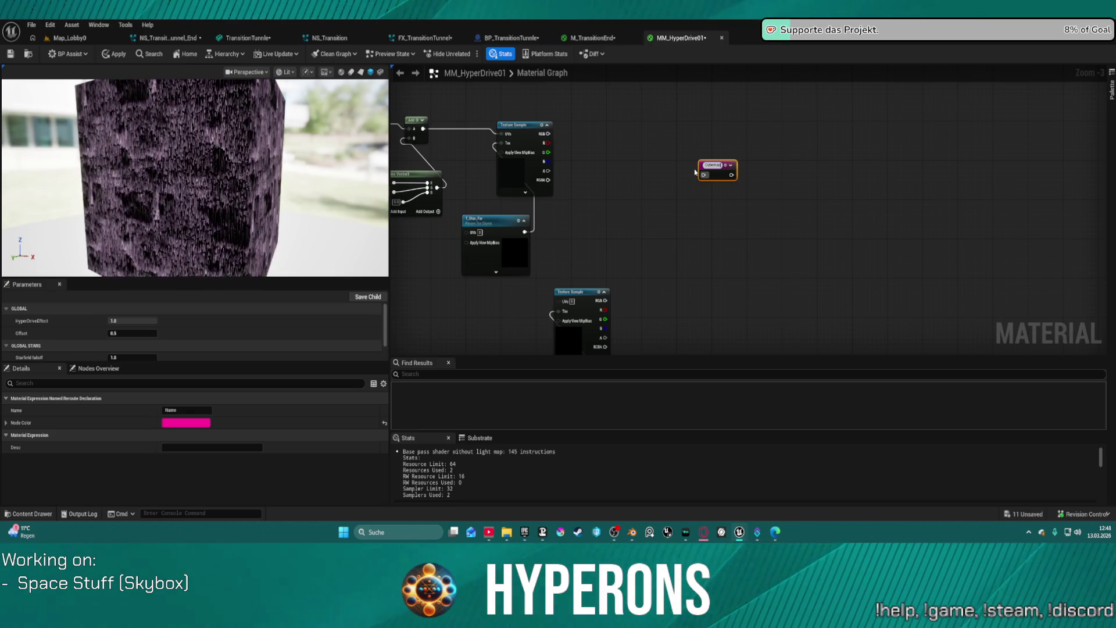
key("Return")
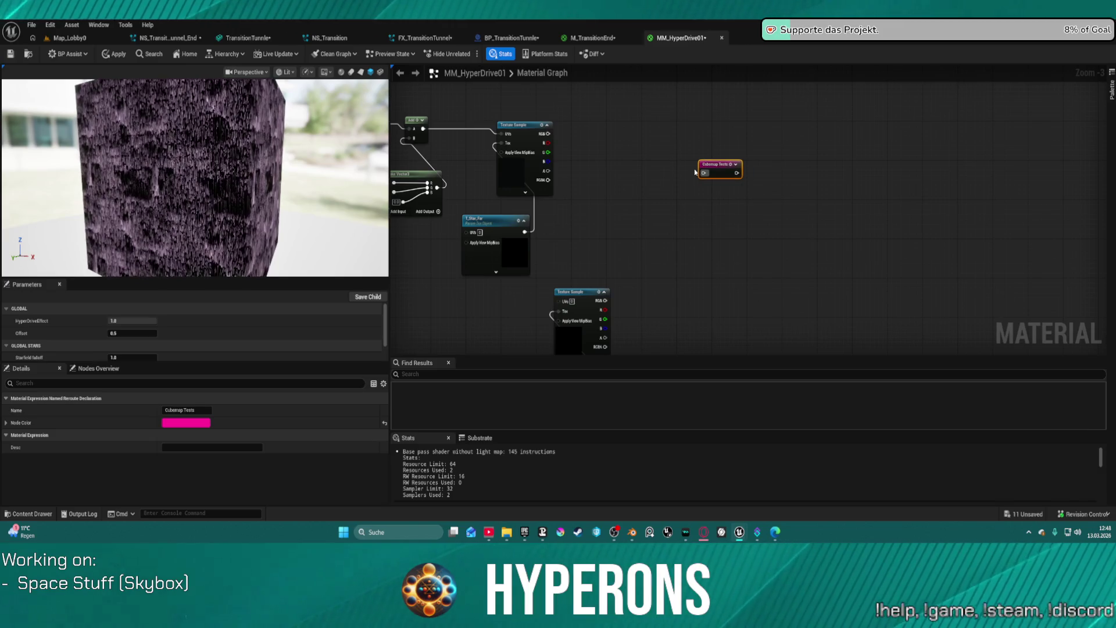
mouse_move(546, 134)
left_mouse_down()
mouse_move(705, 172)
mouse_move(738, 118)
mouse_move(727, 129)
left_mouse_up()
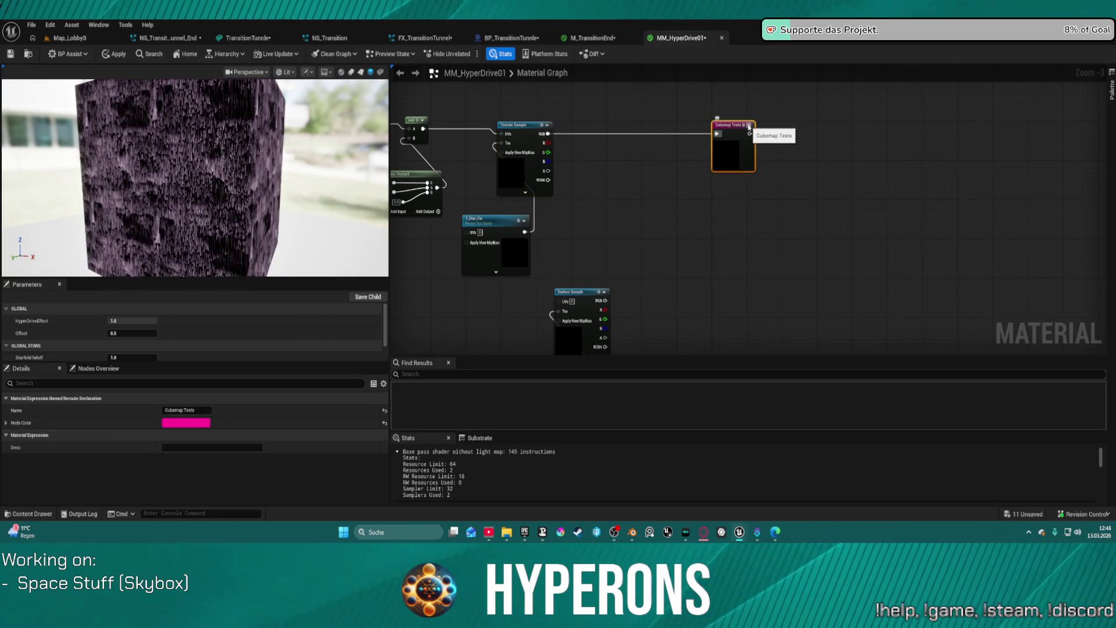
key("space")
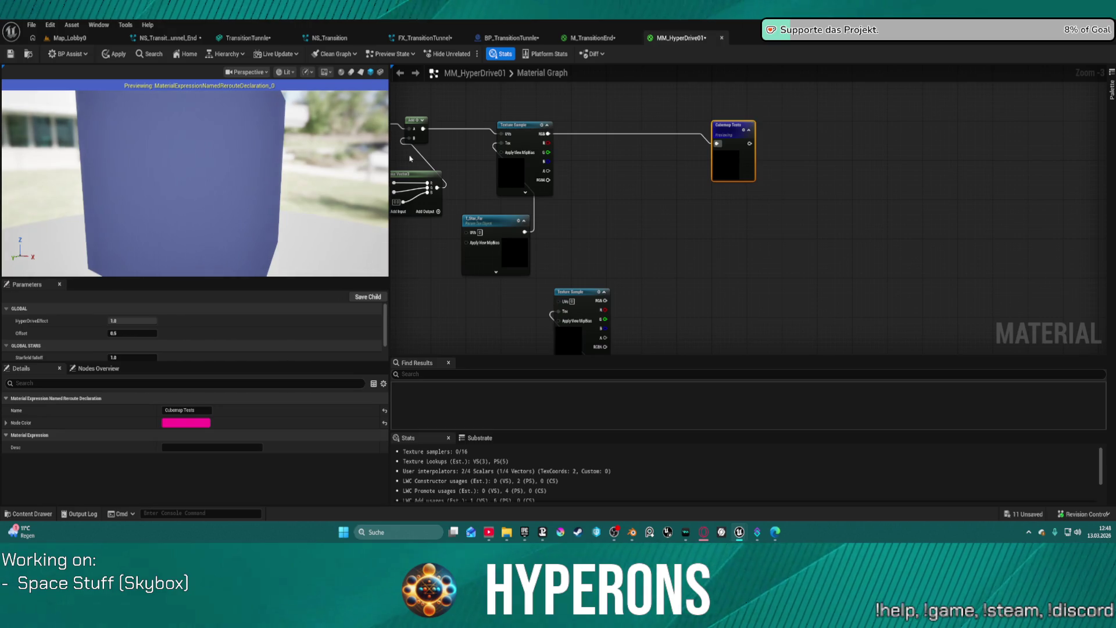
mouse_move(410, 158)
left_mouse_down()
mouse_move(601, 124)
mouse_move(692, 169)
left_mouse_up()
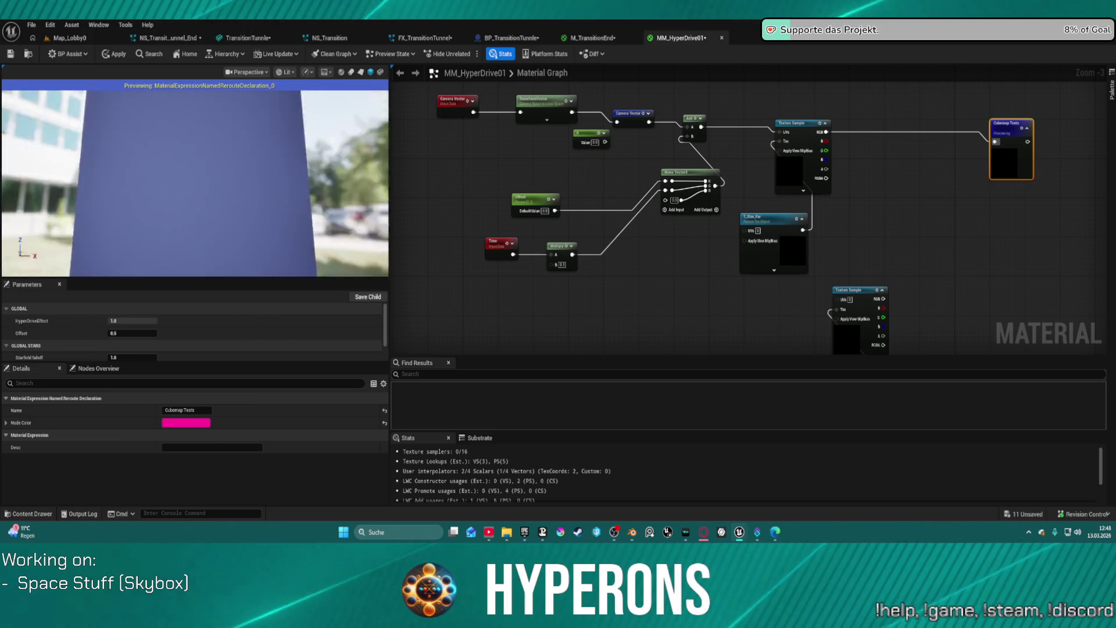
left_click_drag(337, 195, 337, 194)
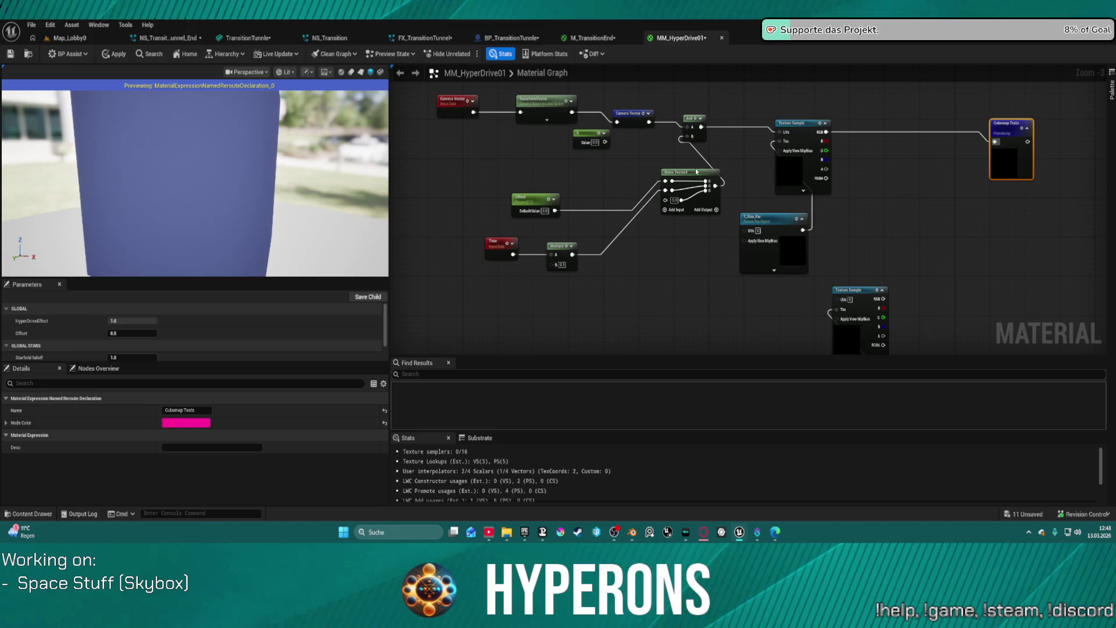
left_click(543, 113)
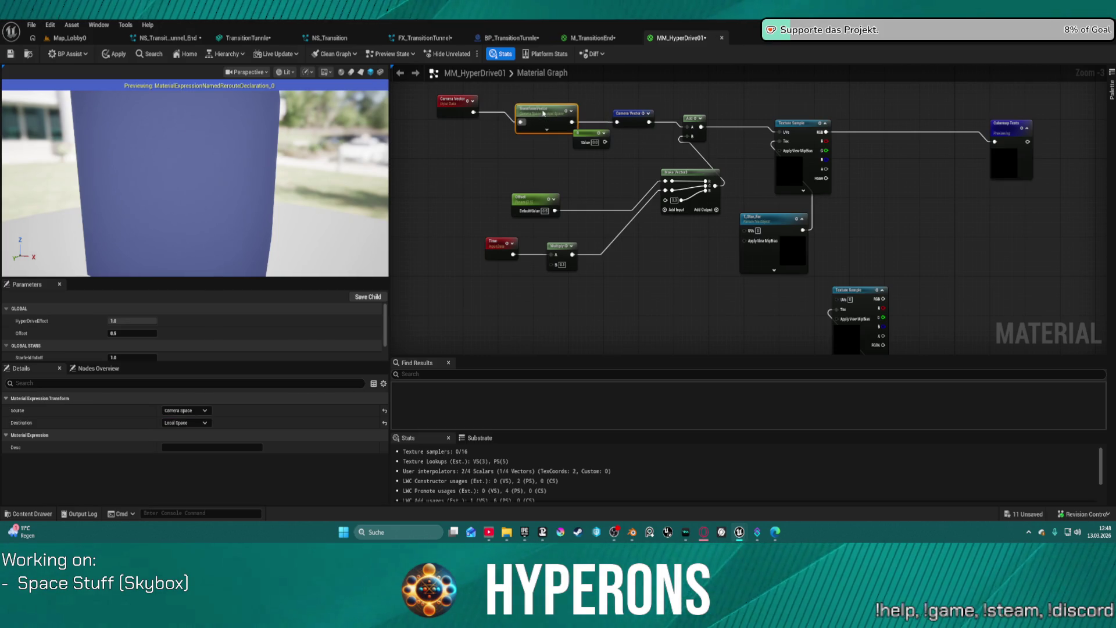
left_click(453, 108)
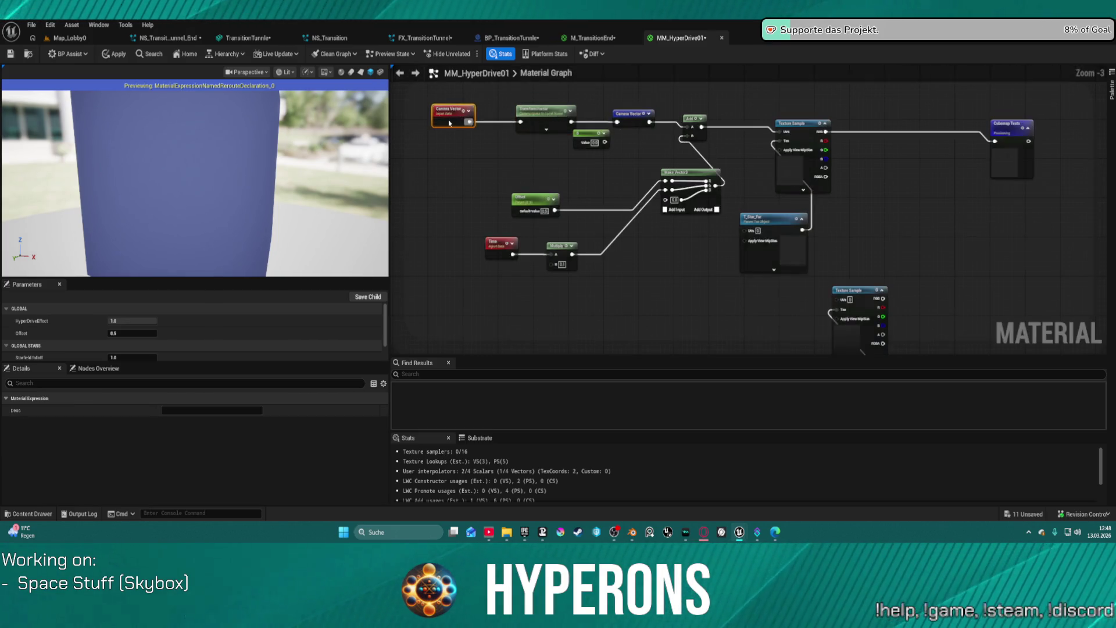
key("f")
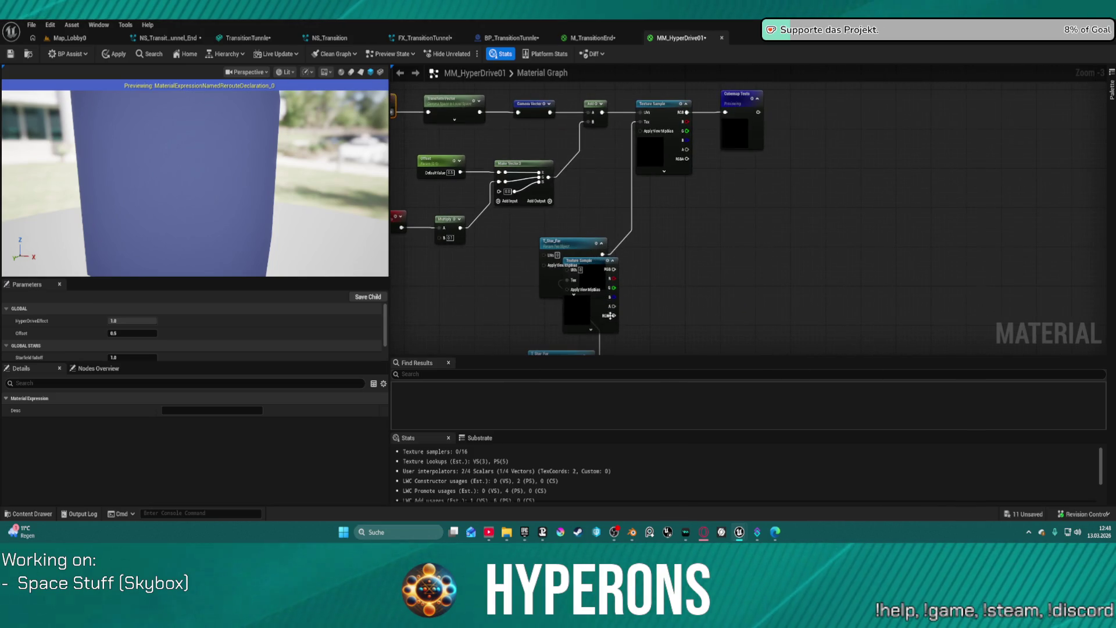
left_click_drag(465, 308, 666, 187)
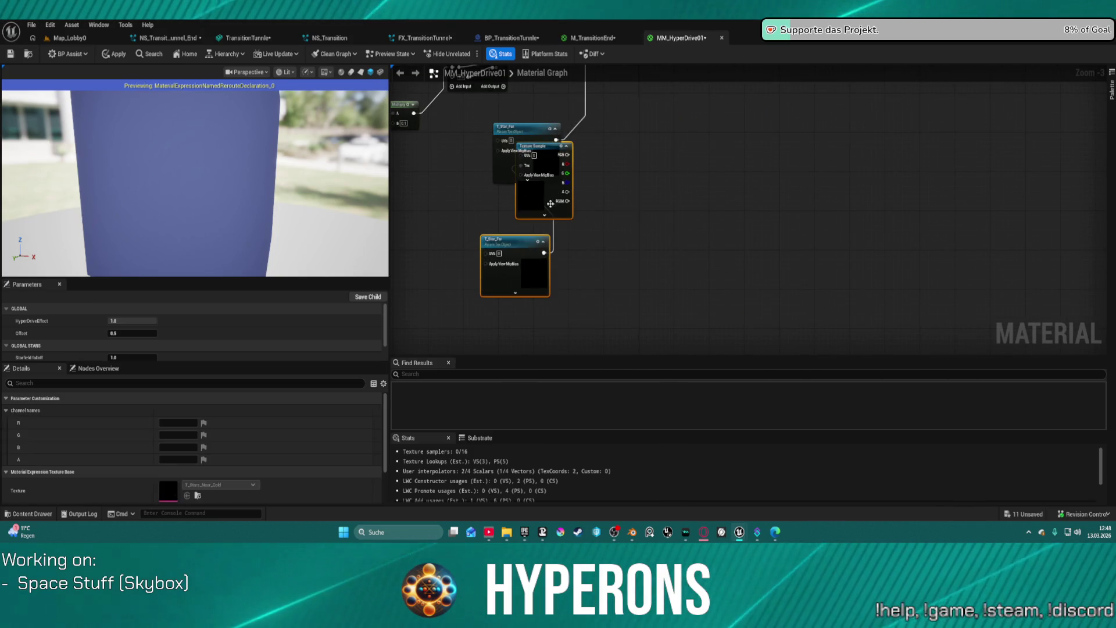
key("f")
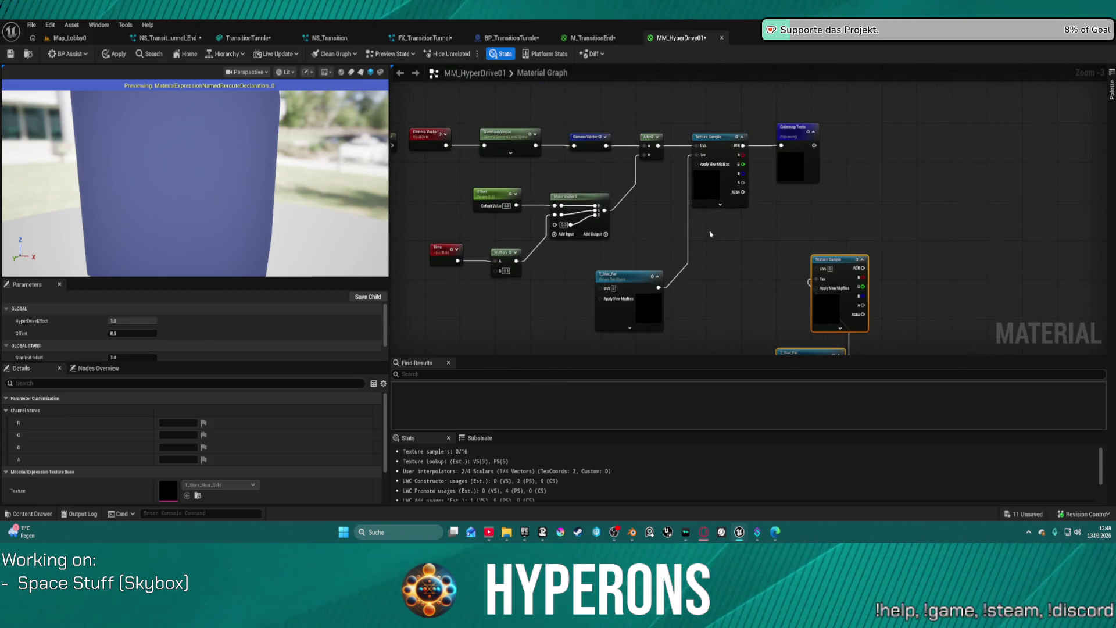
left_click_drag(677, 163, 695, 167)
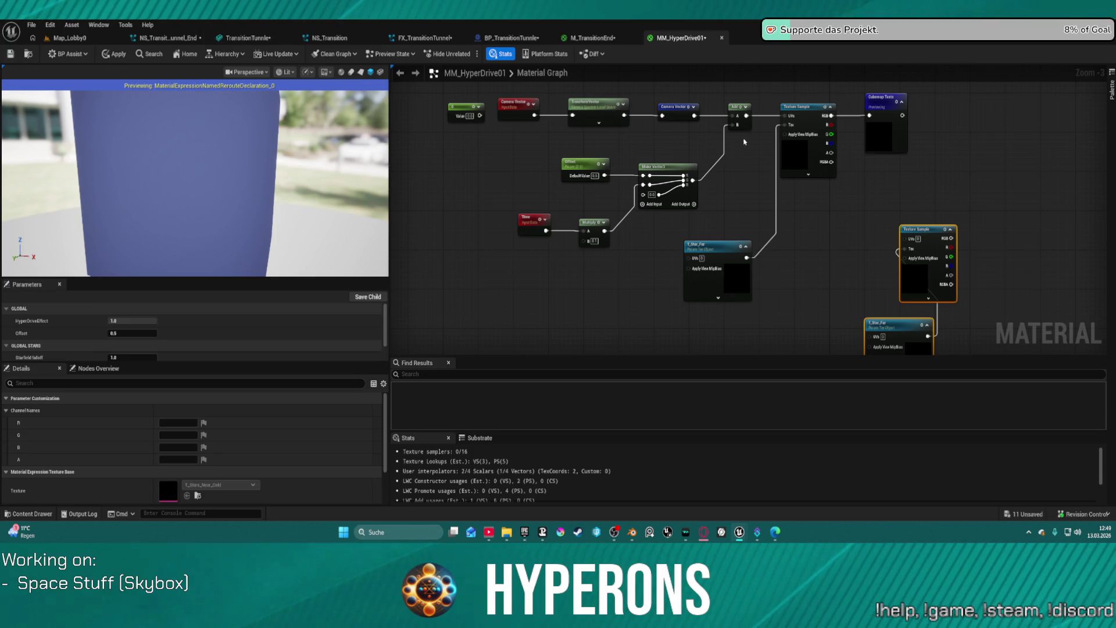
left_click_drag(744, 142, 639, 182)
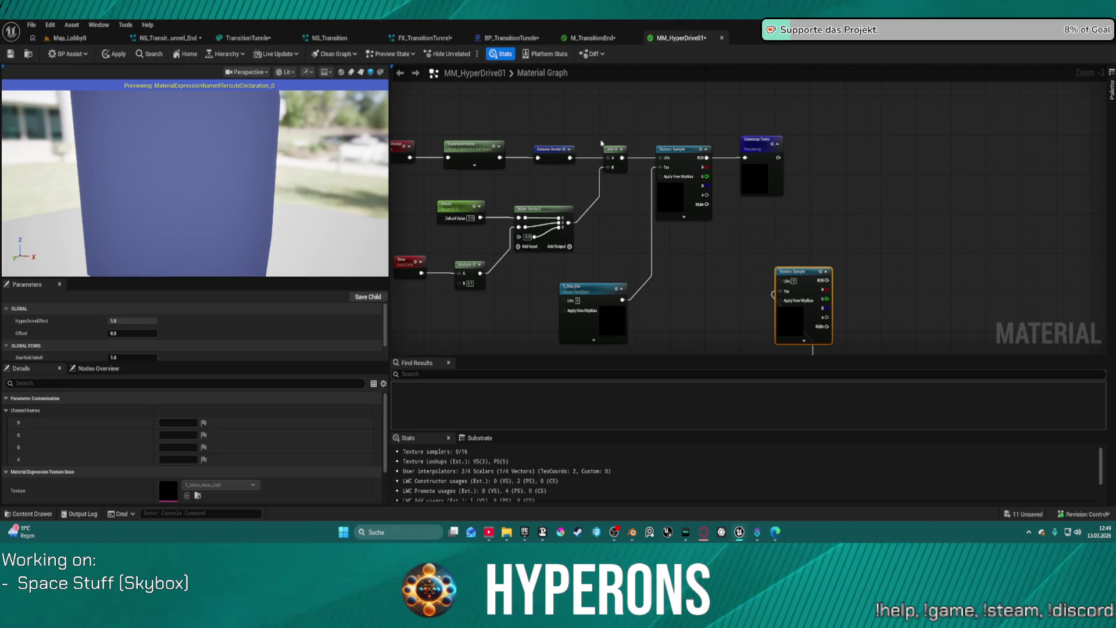
left_click(607, 117)
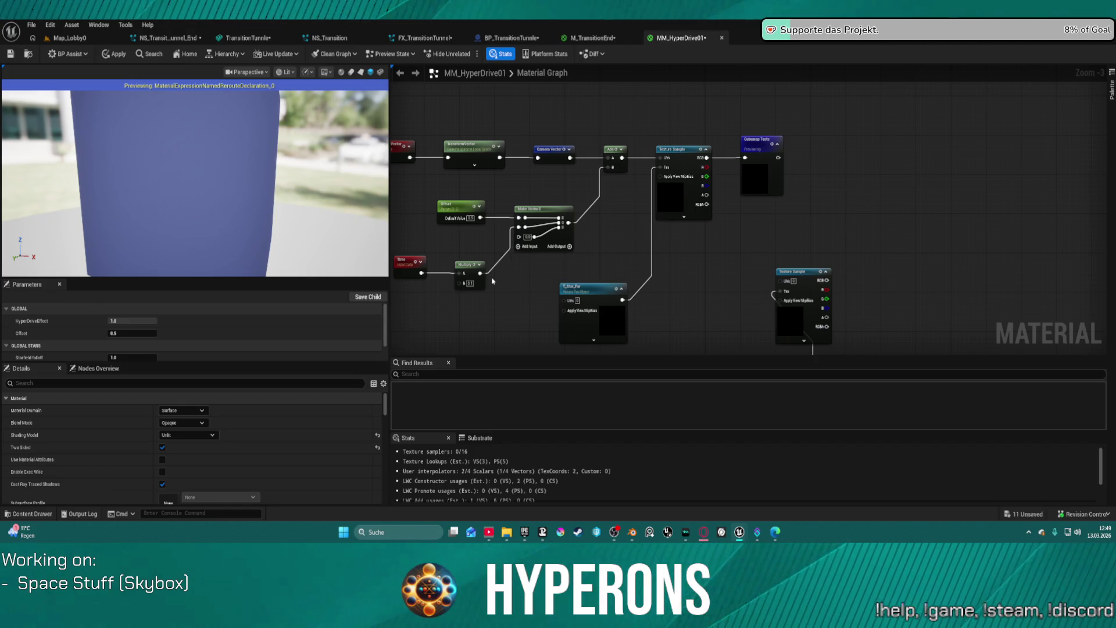
mouse_move(479, 273)
left_mouse_down()
mouse_move(500, 288)
mouse_move(519, 235)
left_mouse_up()
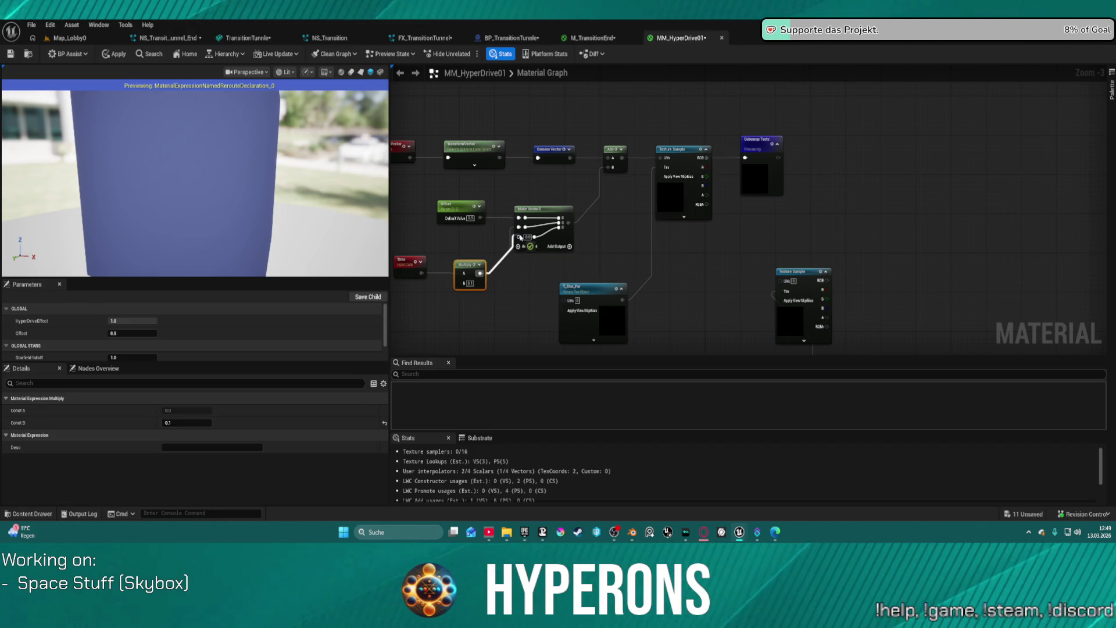
Move the Offset node aside and connect Multiply to another Make Vector3 input
left_click_drag(228, 170, 214, 166)
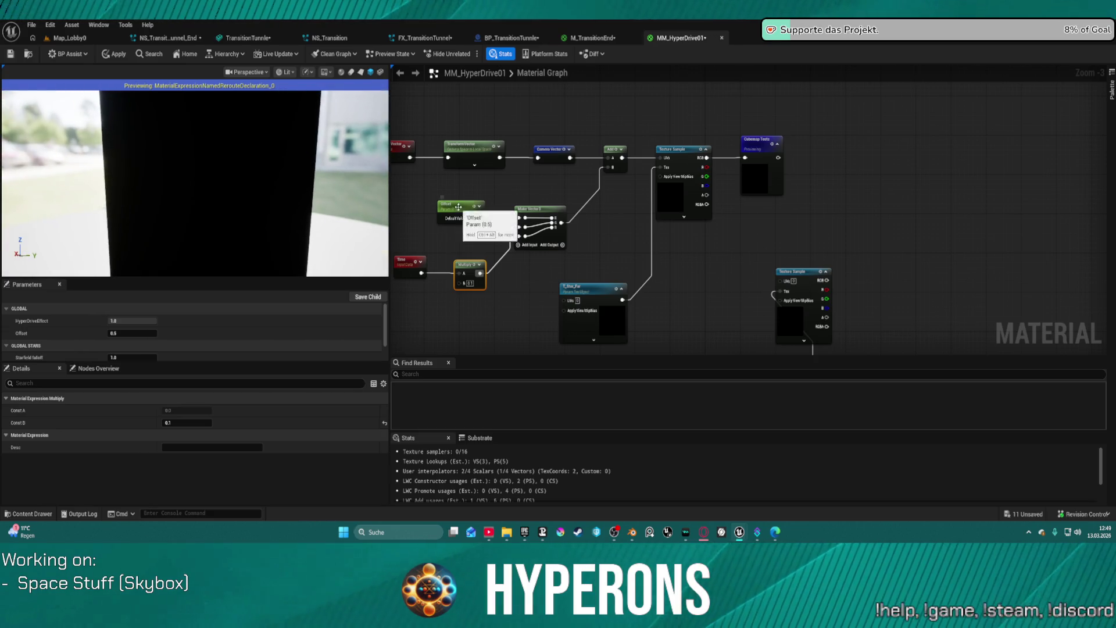
mouse_move(461, 211)
left_mouse_down()
mouse_move(422, 190)
mouse_move(448, 196)
mouse_move(425, 204)
left_mouse_up()
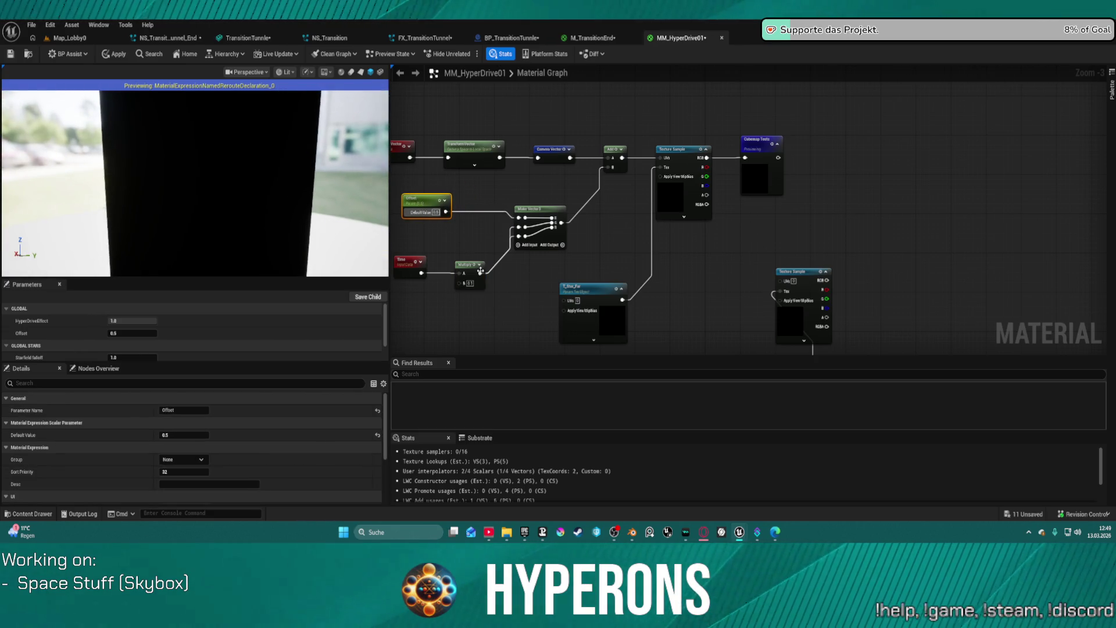
mouse_move(480, 270)
left_mouse_down()
mouse_move(494, 273)
mouse_move(519, 222)
left_mouse_up()
key("Escape")
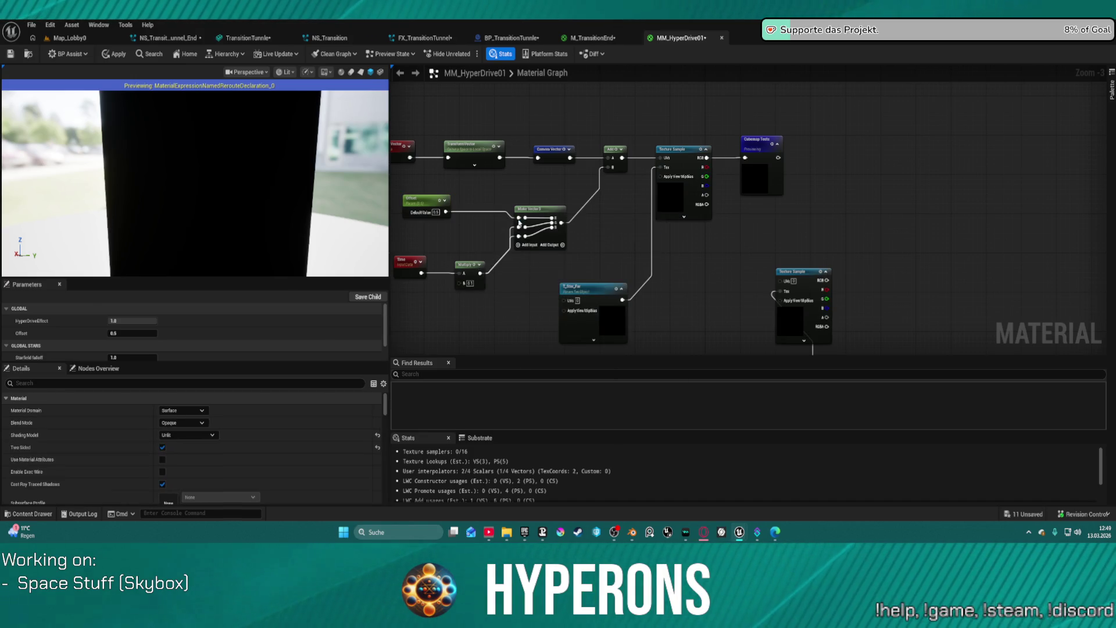
left_click(526, 228)
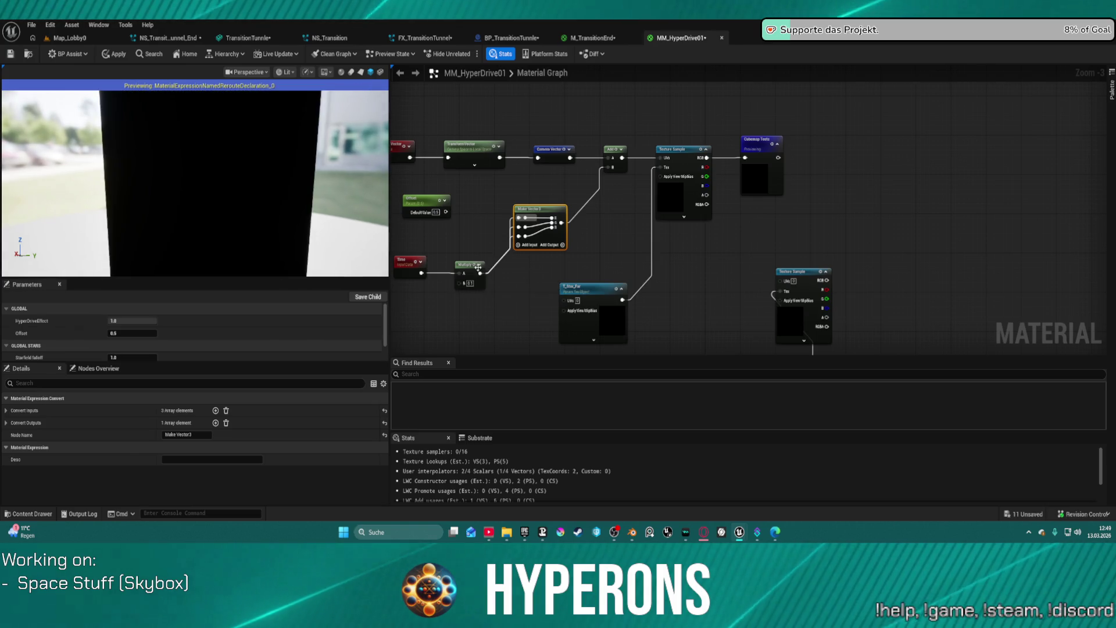
mouse_move(179, 175)
left_mouse_down()
mouse_move(221, 175)
mouse_move(210, 175)
left_mouse_up()
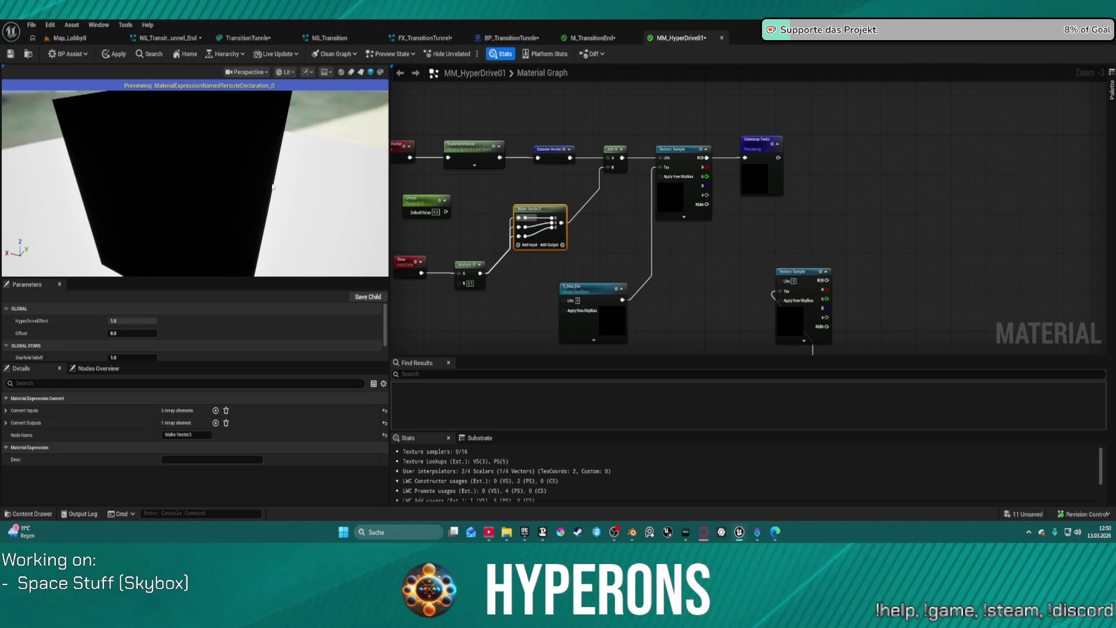
Set the time Multiply's constant B to 0.0001
left_click(464, 277)
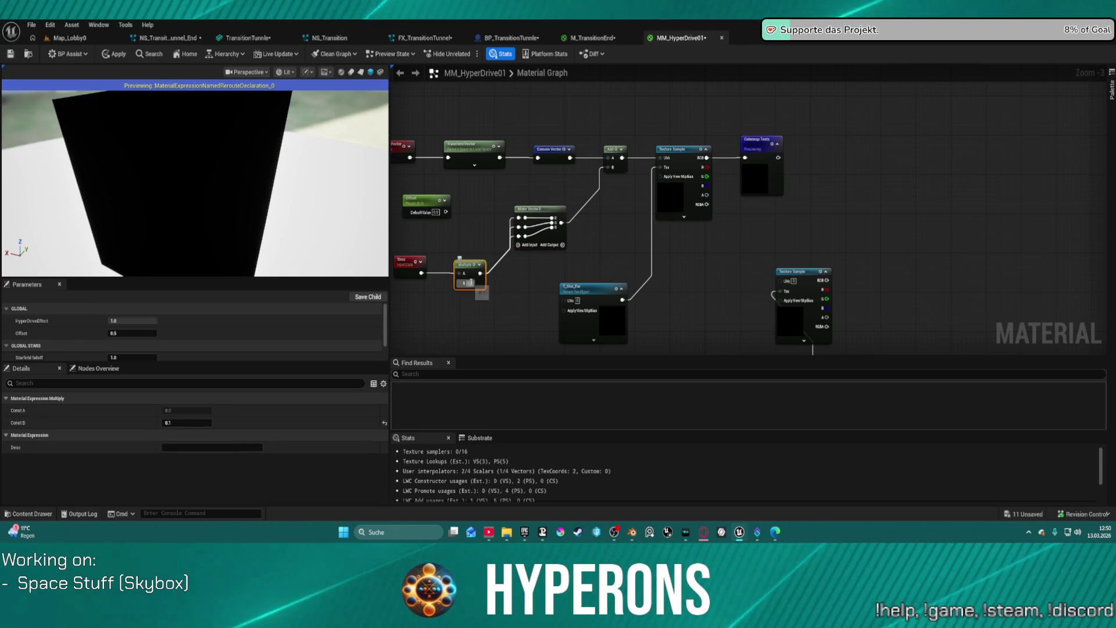
type("0.0001")
key("Return")
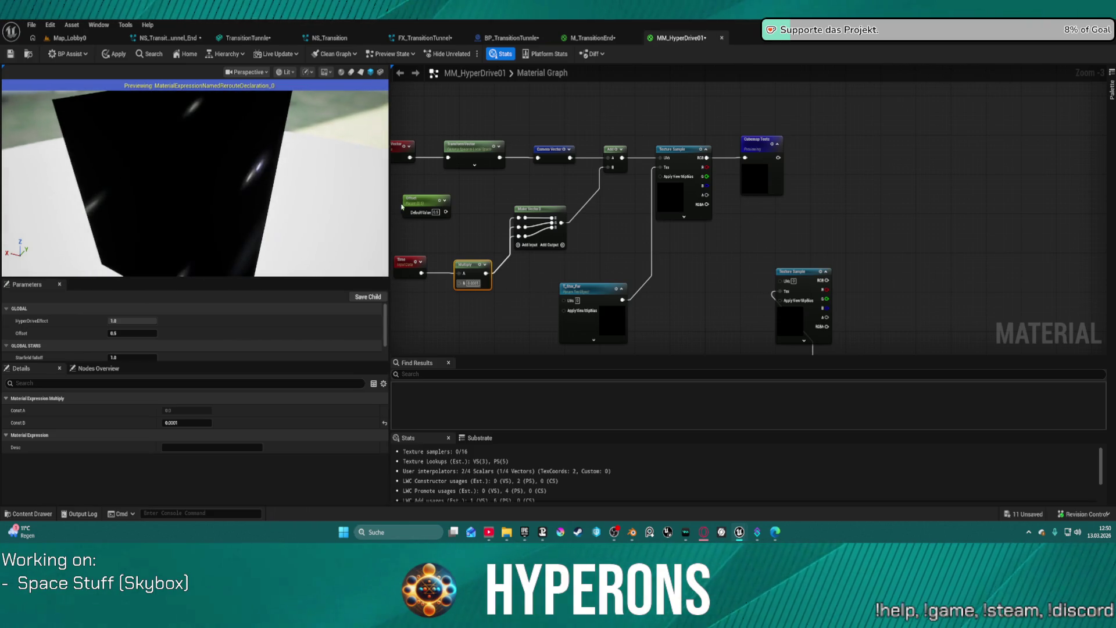
left_click(480, 201)
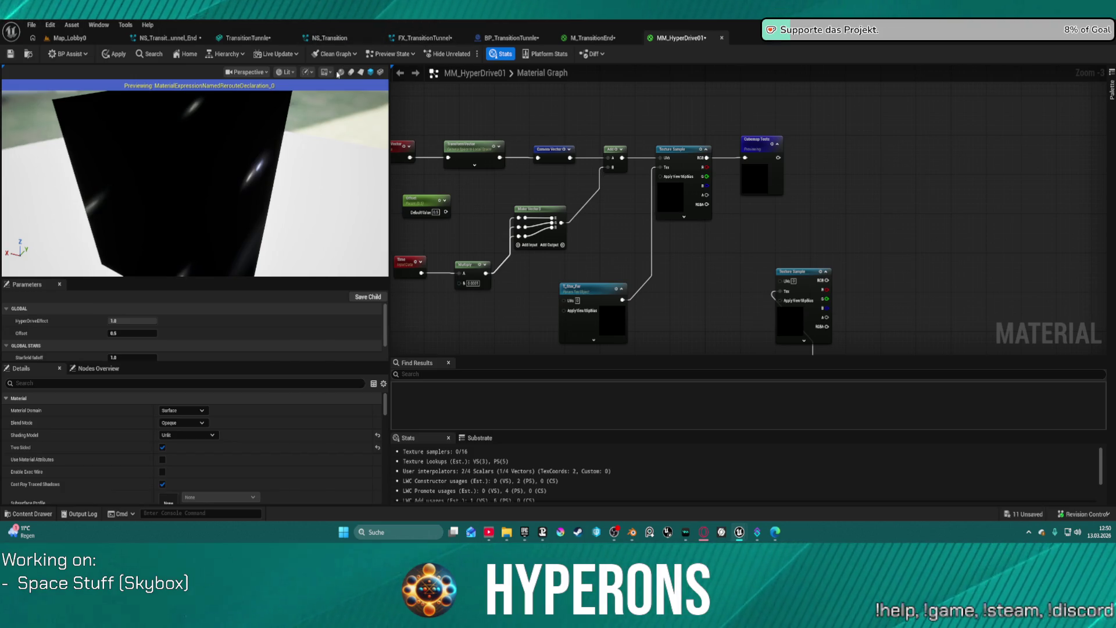
left_click(303, 72)
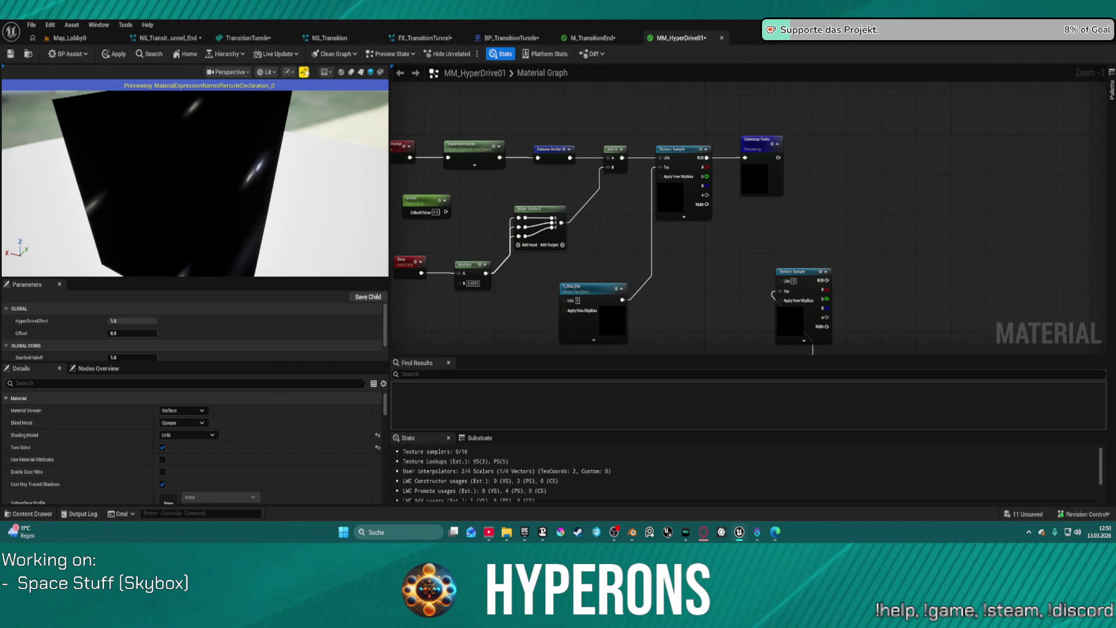
mouse_move(195, 180)
left_mouse_down()
mouse_move(314, 180)
mouse_move(331, 203)
left_mouse_up()
scroll(476, 206, "up", 1)
Unlink Multiply from Make Vector3's G and B pins so only R stays driven
left_click(470, 273)
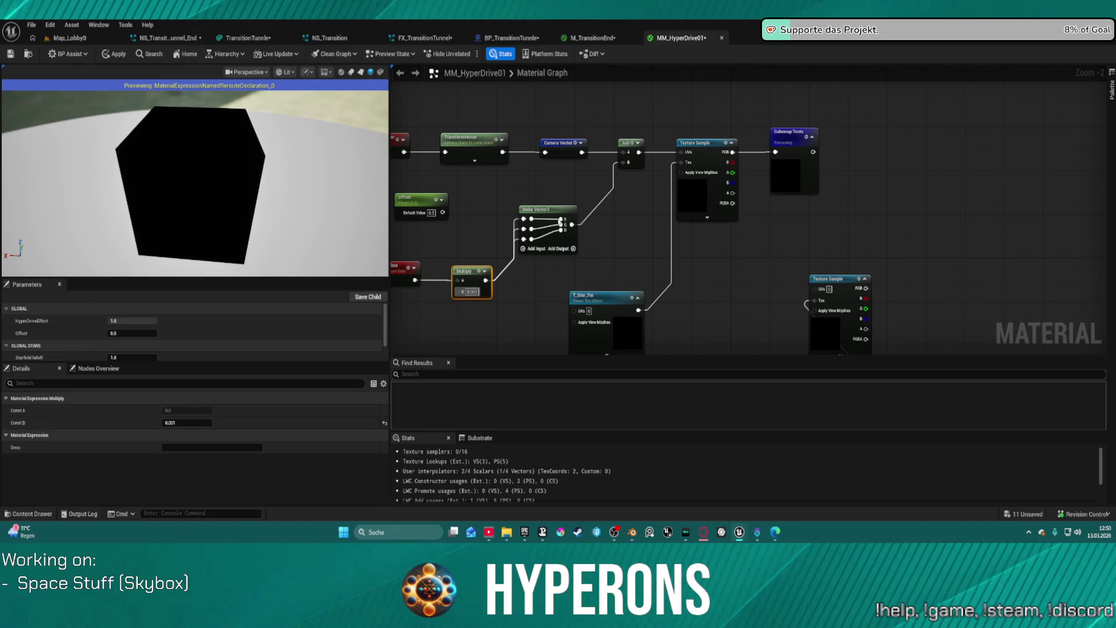
left_click_drag(550, 208, 555, 251)
left_click_drag(464, 271, 465, 229)
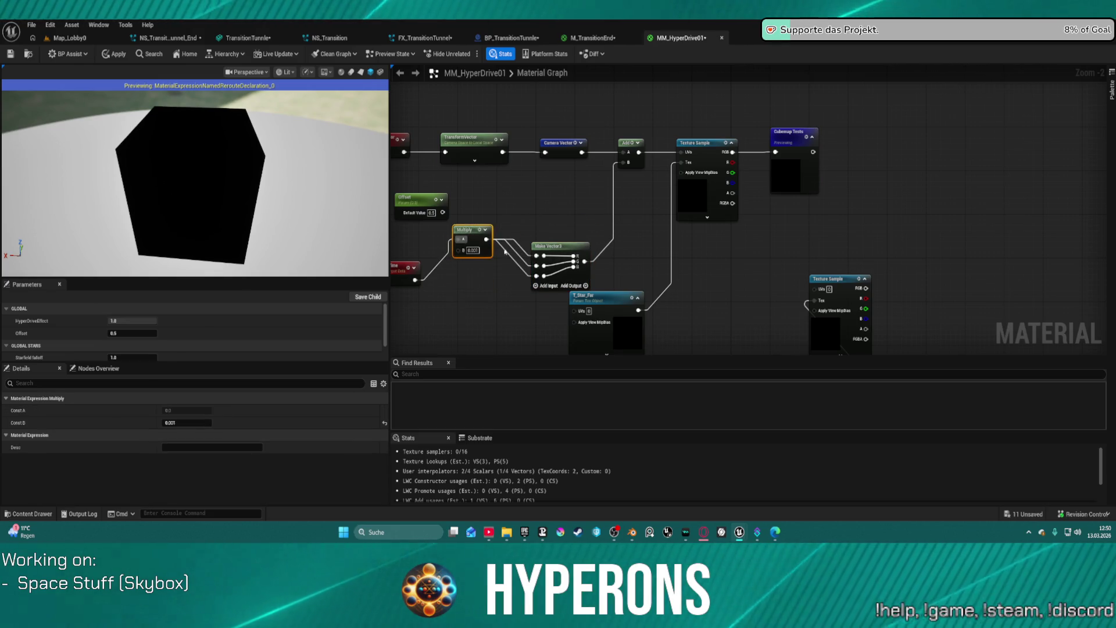
left_click(515, 255)
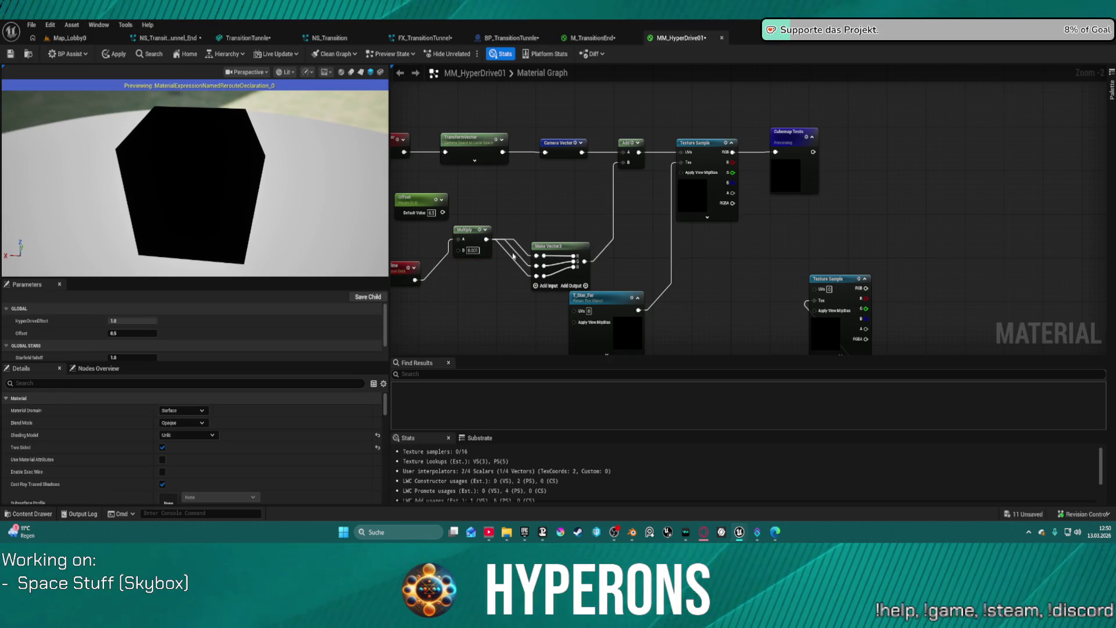
left_click(535, 265, "alt")
left_click(536, 276, "alt")
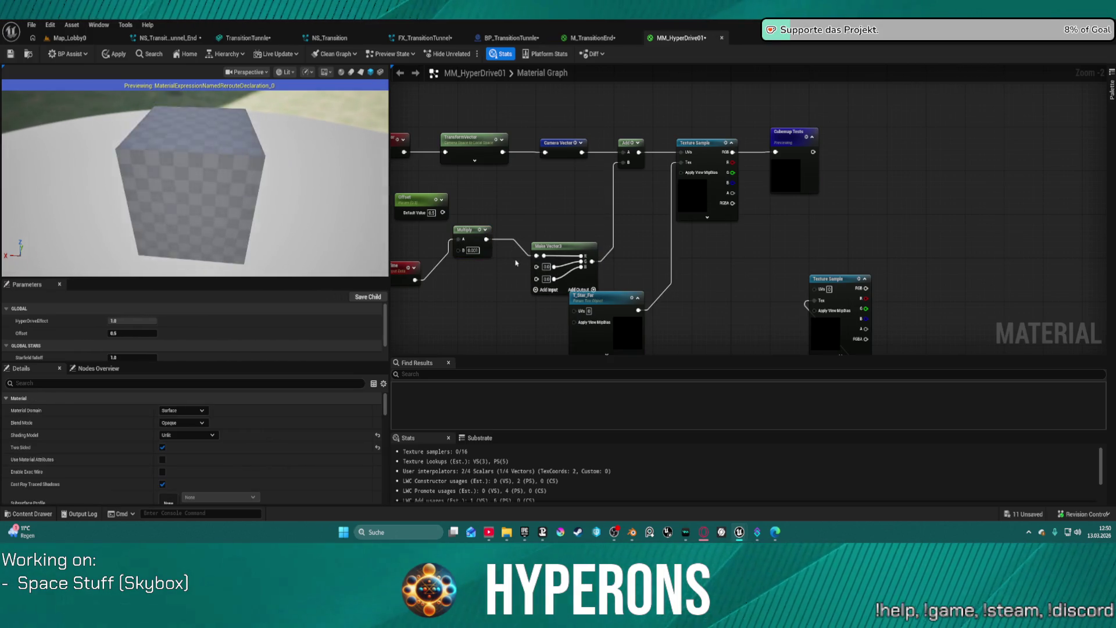
left_click_drag(469, 230, 468, 257)
Select the T_Star_Far texture parameter to bring up its texture choices
left_click_drag(604, 295, 606, 301)
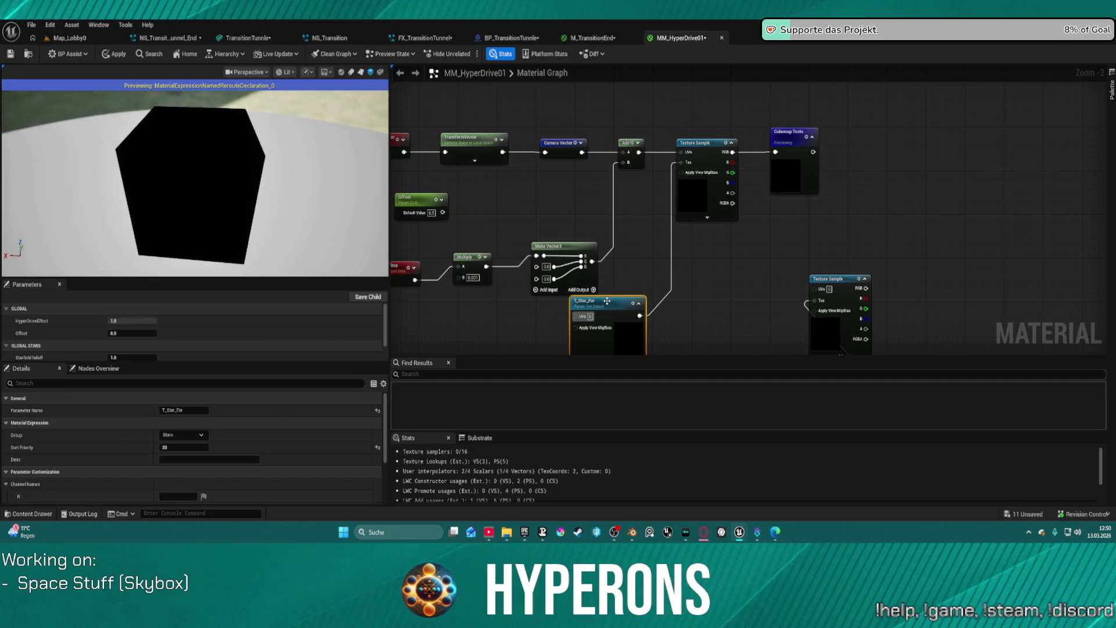
scroll(230, 465, "down", 4)
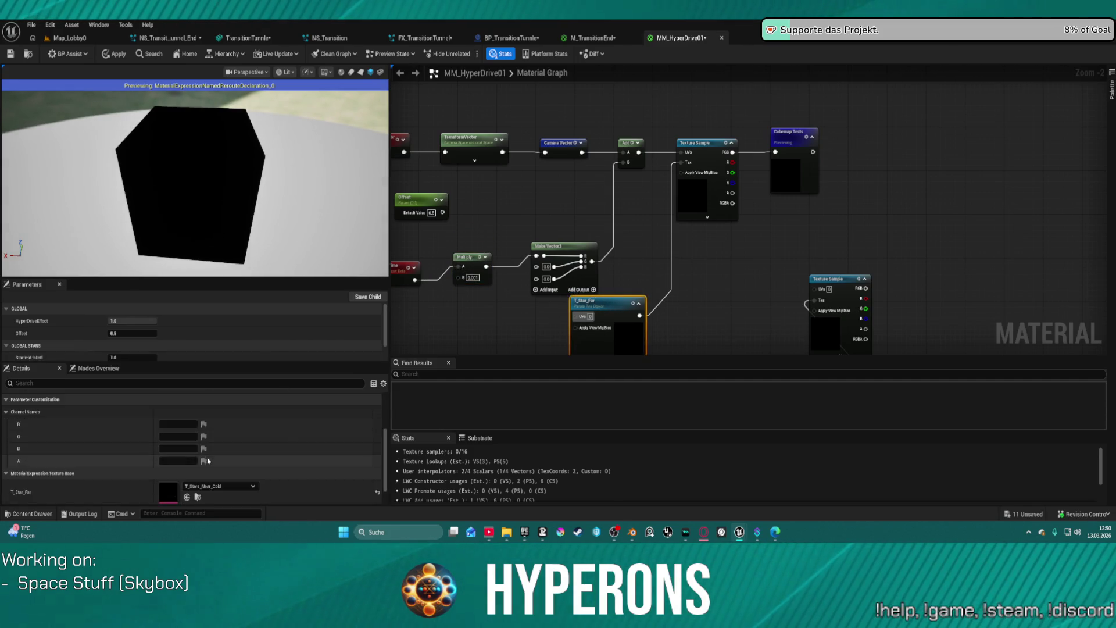
left_click(229, 462)
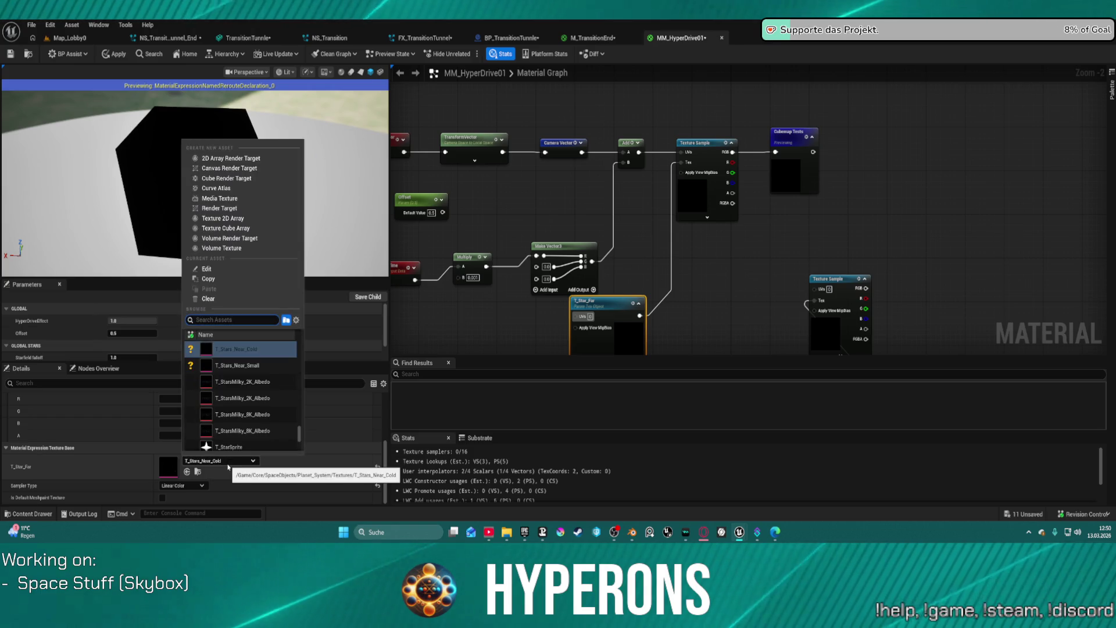
Assign T_Stars_Far_Blue to T_Star_Far, replacing the briefly tried T_StarsMilky_2K_Albedo
left_click(236, 385)
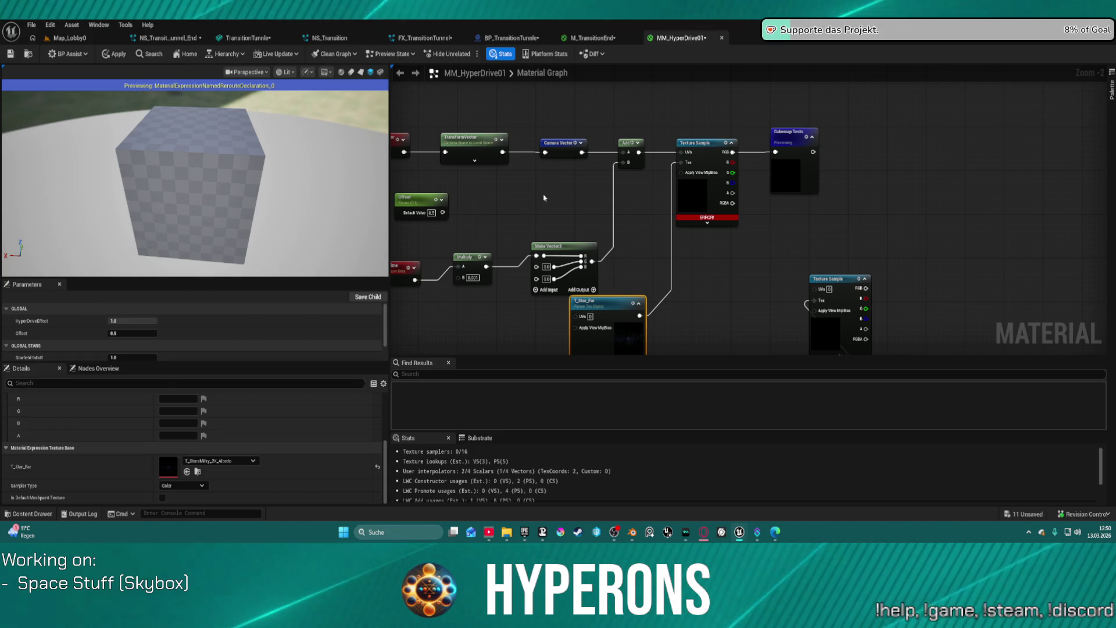
left_click(710, 158)
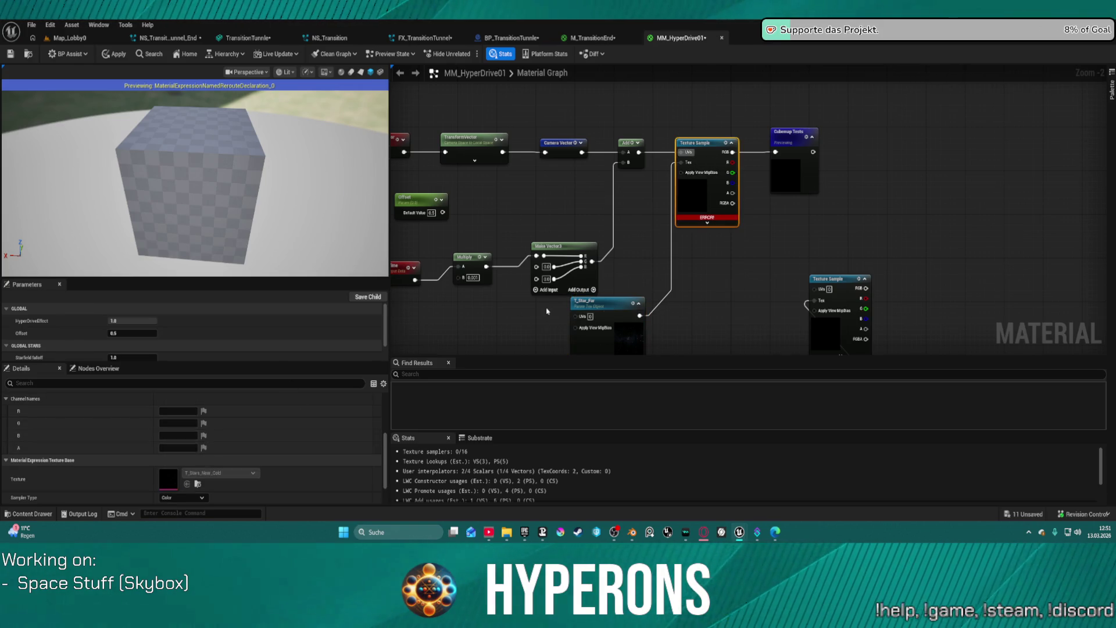
left_click(619, 310)
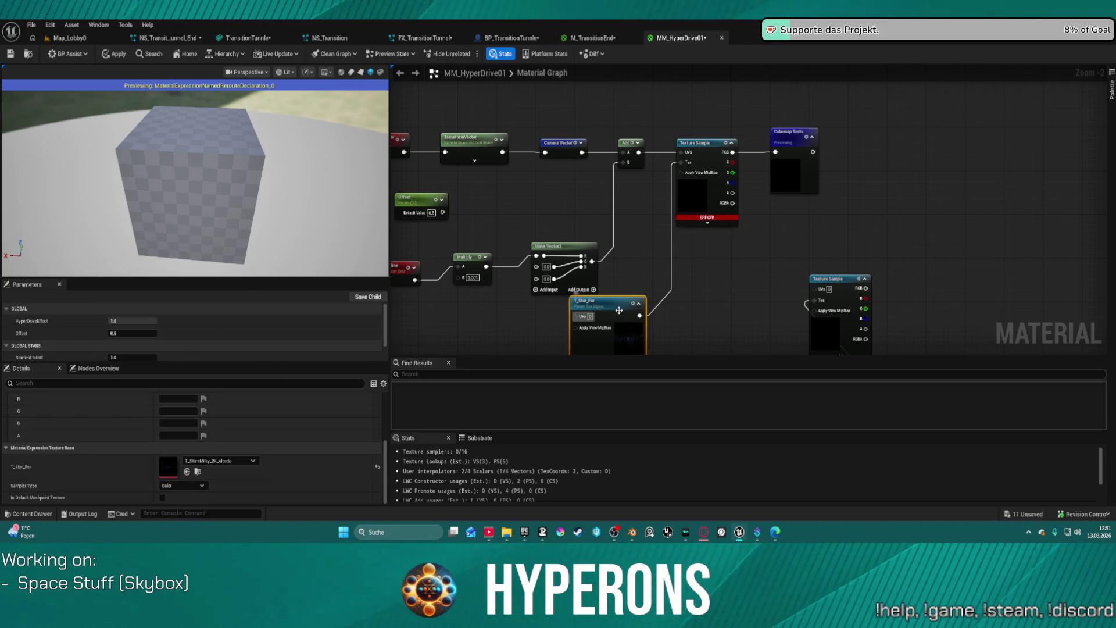
left_click(219, 461)
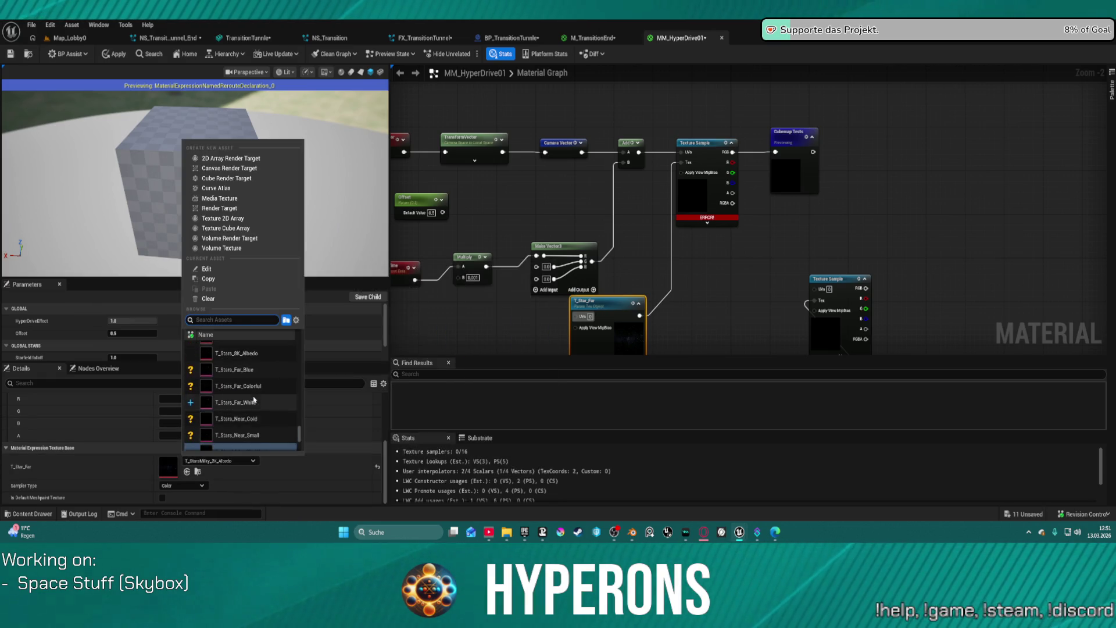
scroll(253, 389, "up", 3)
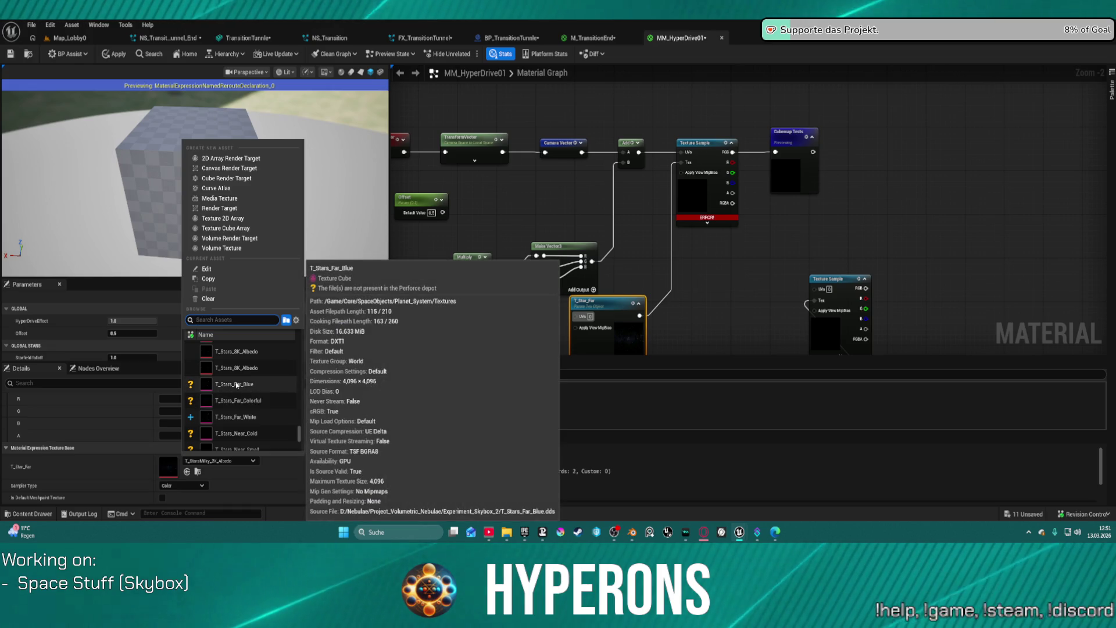
left_click(237, 384)
left_click(237, 386)
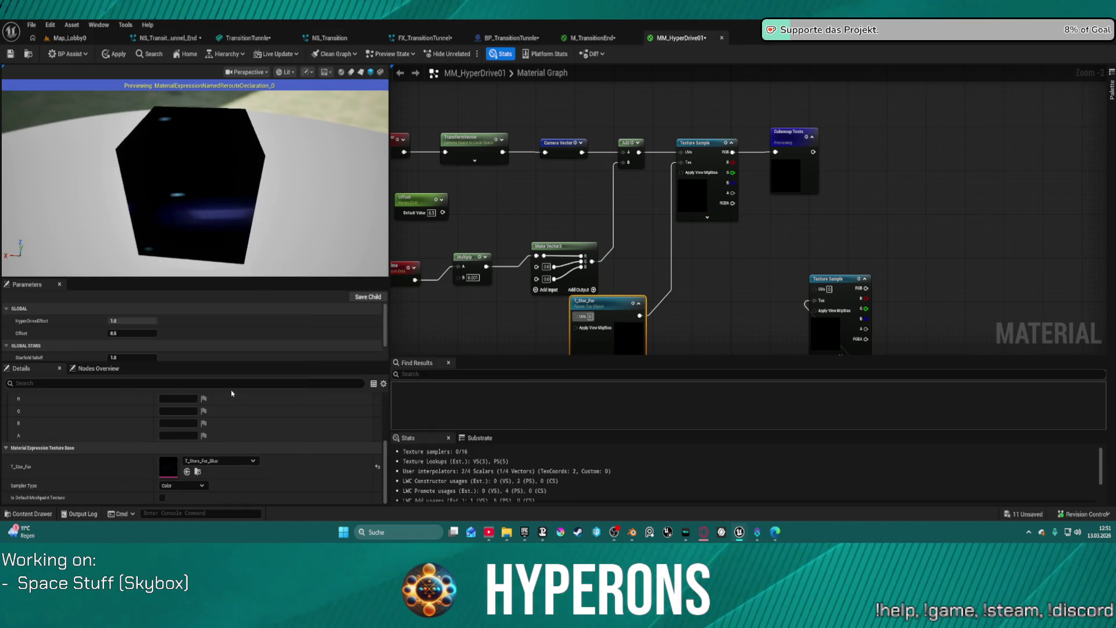
scroll(520, 196, "up", 2)
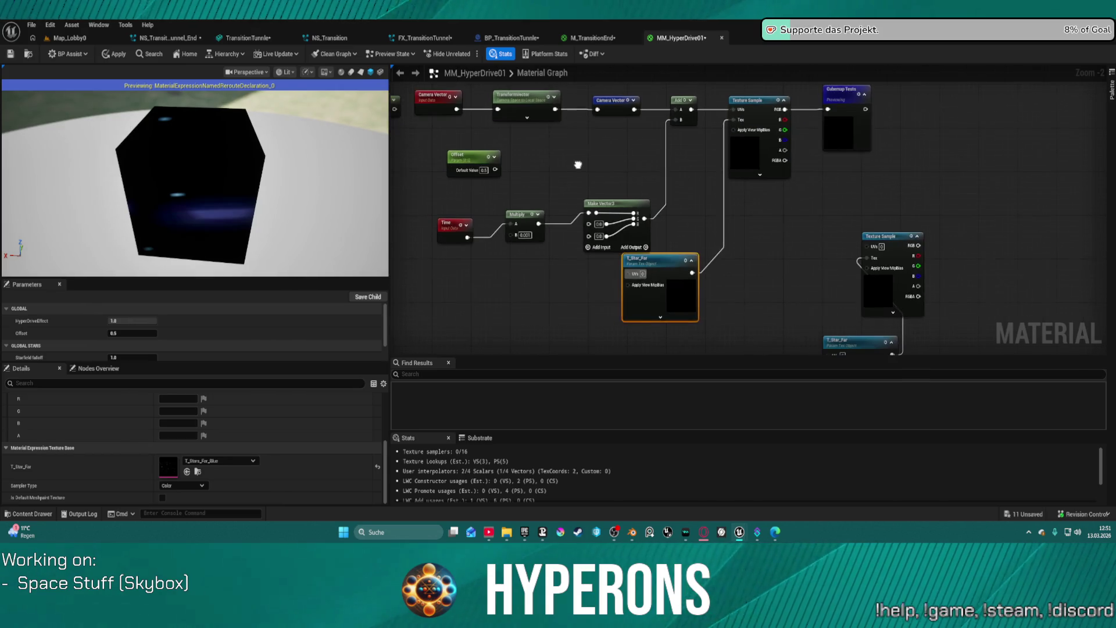
left_click_drag(233, 165, 189, 197)
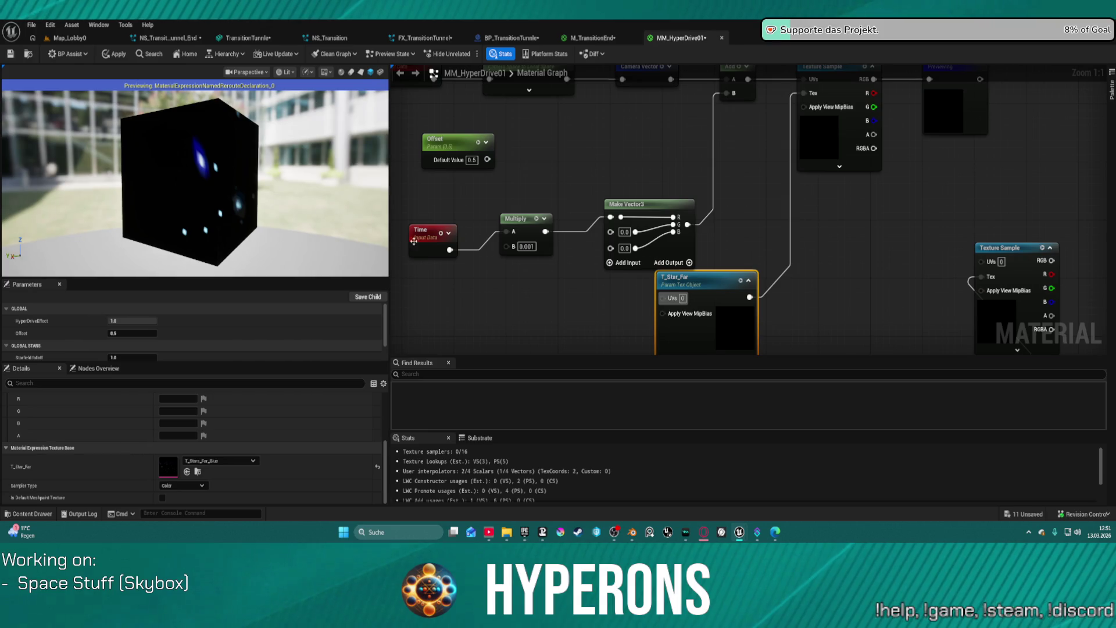
left_click(532, 254)
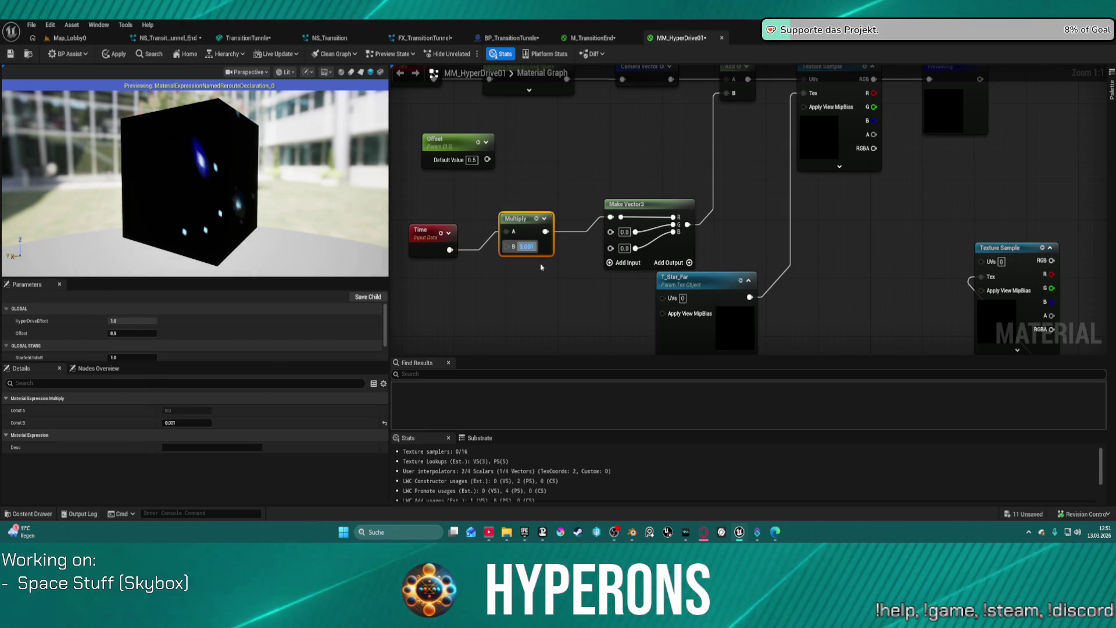
key("ctrl+z")
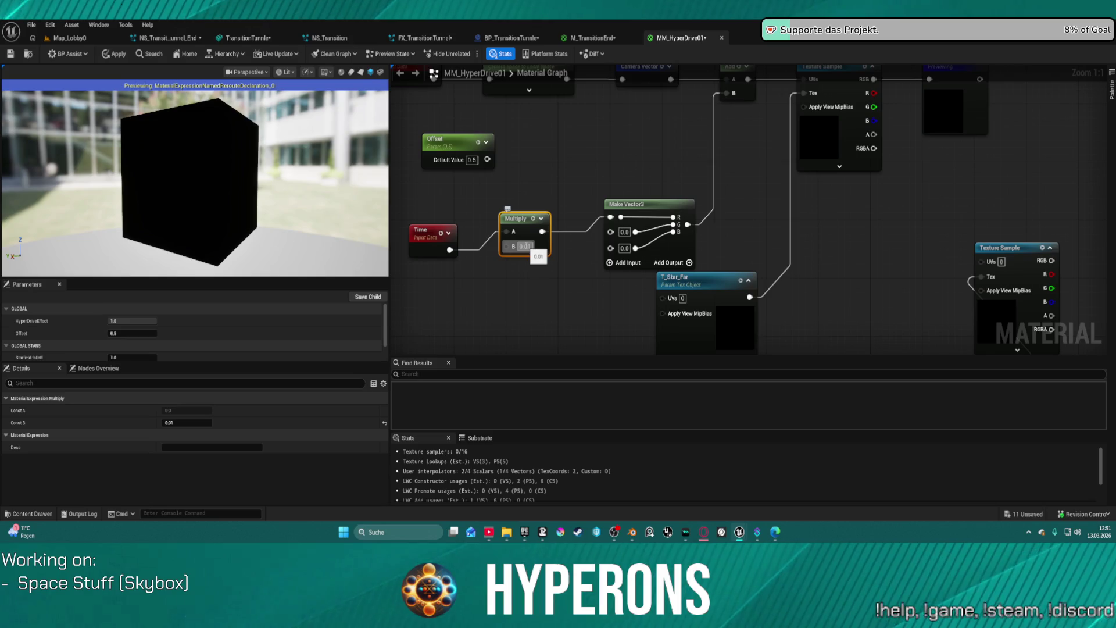
mouse_move(202, 167)
left_mouse_down()
mouse_move(308, 167)
mouse_move(201, 171)
mouse_move(262, 162)
left_mouse_up()
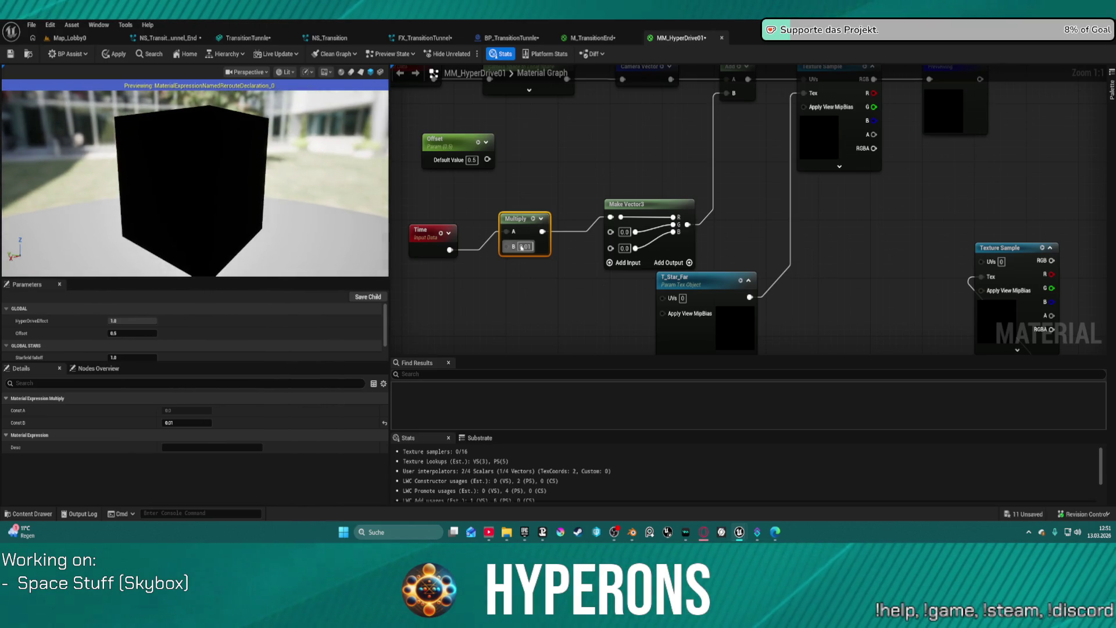
type("0.001")
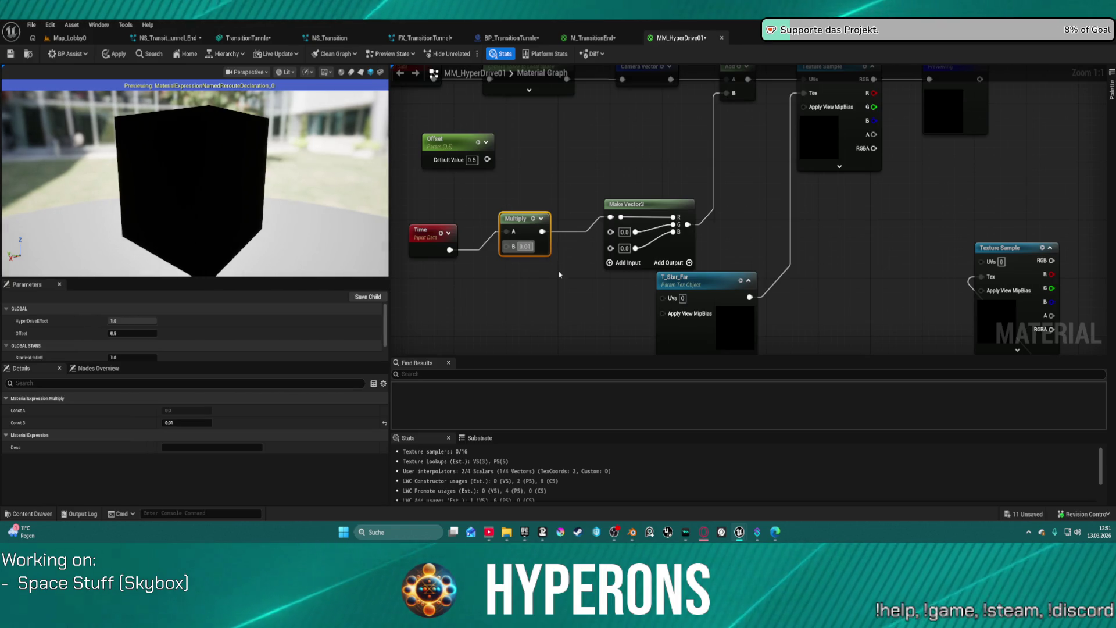
key("Return")
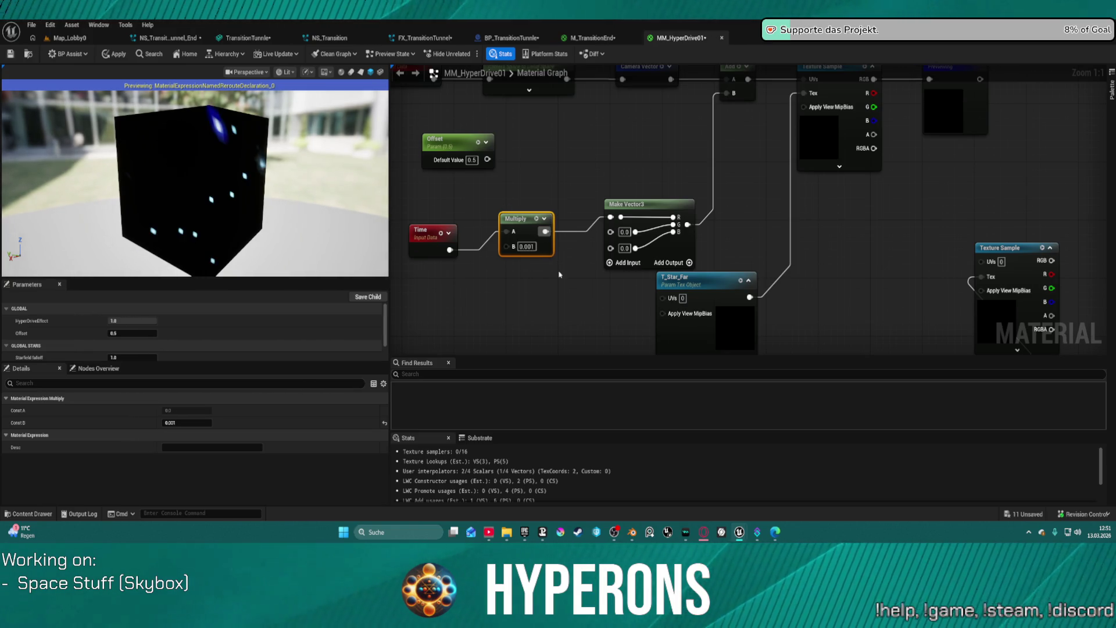
left_click(433, 233)
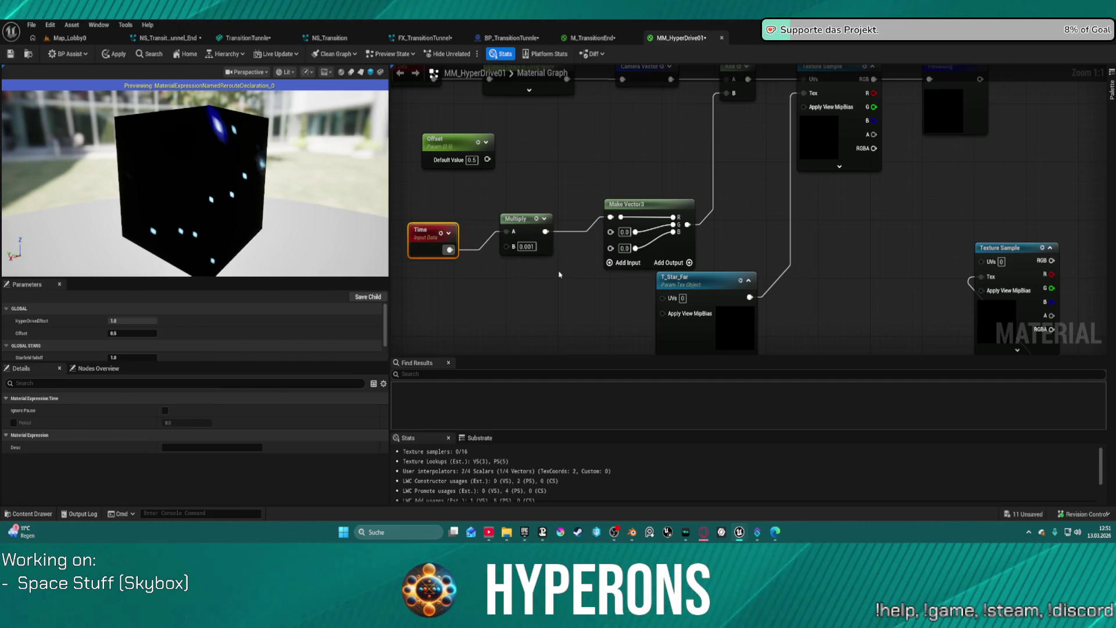
left_click_drag(621, 147, 657, 194)
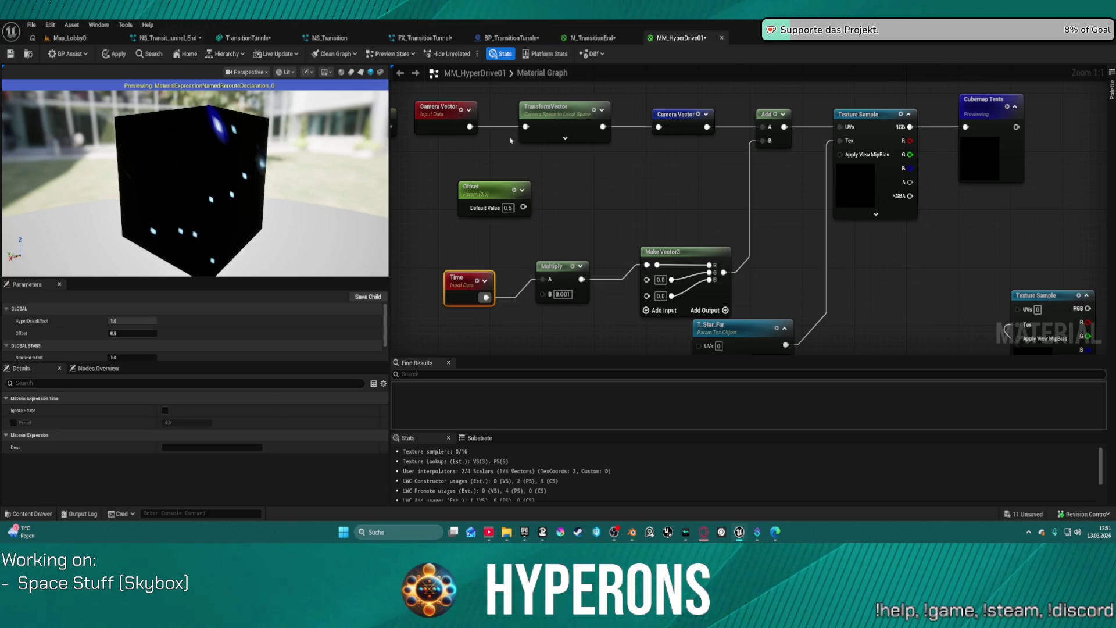
left_click_drag(542, 120, 598, 127)
Route Camera Vector into Add A and the Add output into TransformVector
left_click_drag(707, 127, 839, 127)
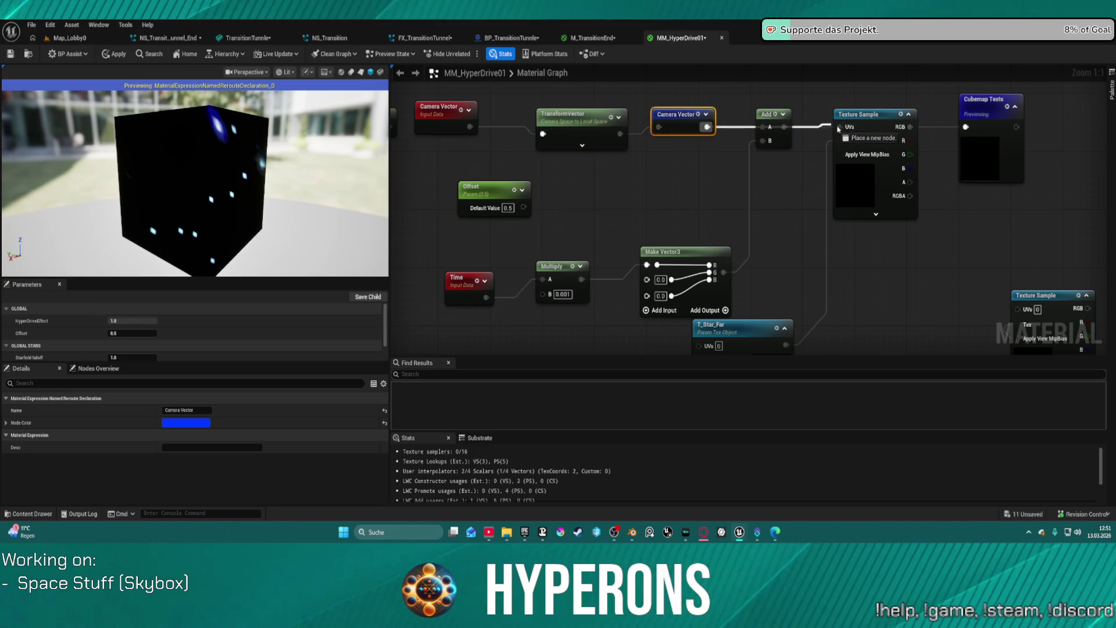
left_click_drag(766, 114, 582, 180)
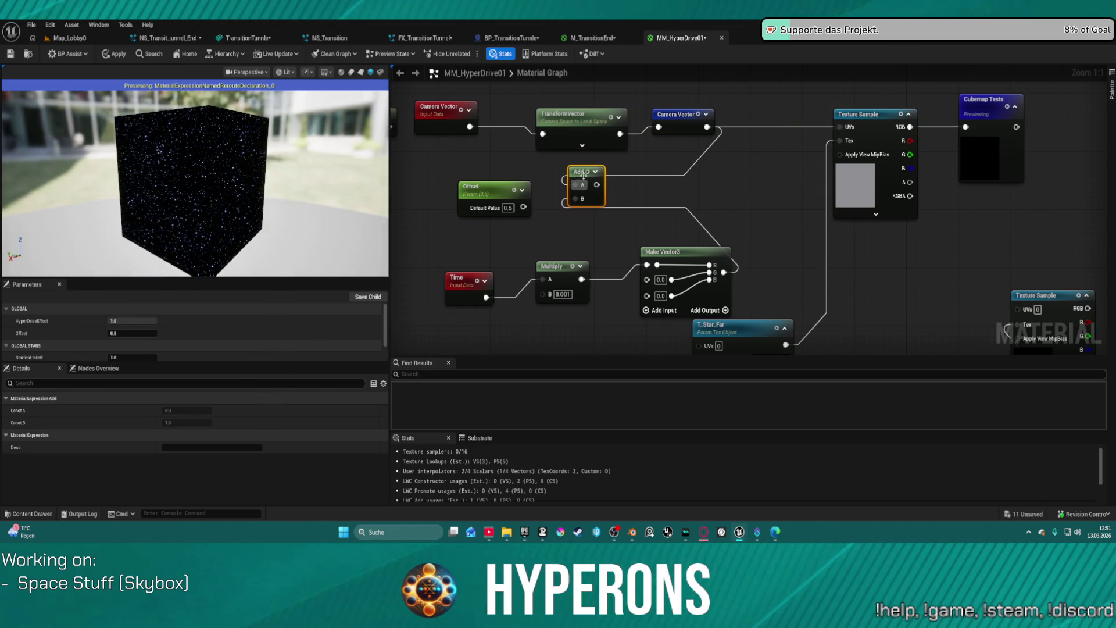
left_click(576, 185, "alt")
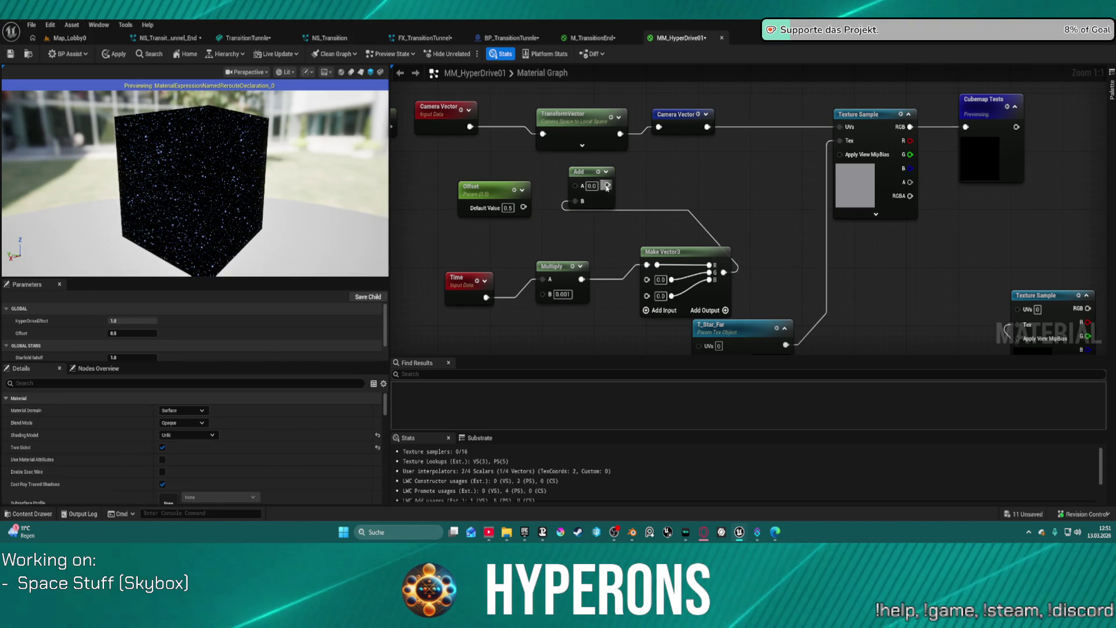
left_click_drag(607, 185, 544, 134)
left_click_drag(575, 186, 469, 127)
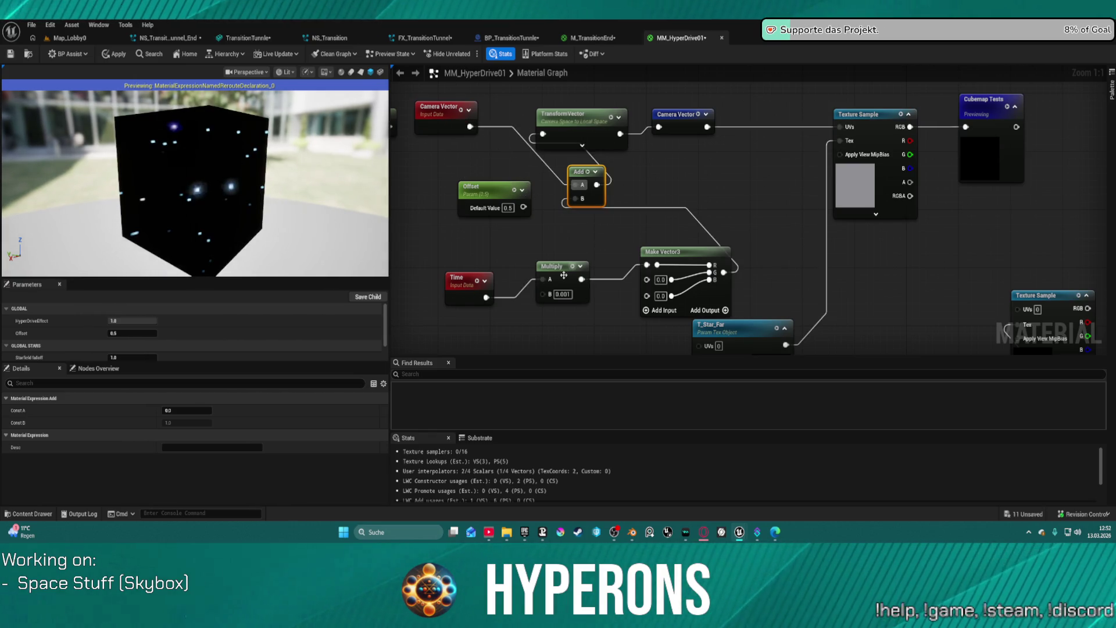
Set the Multiply node's B value to 0.009
left_click(560, 294)
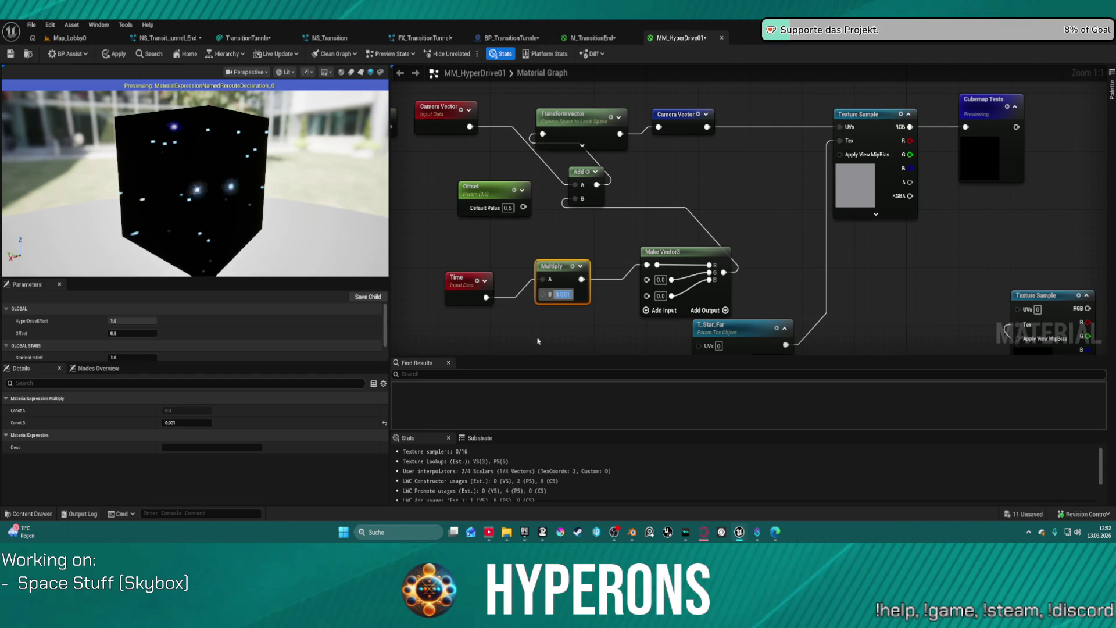
type("0.009")
key("Return")
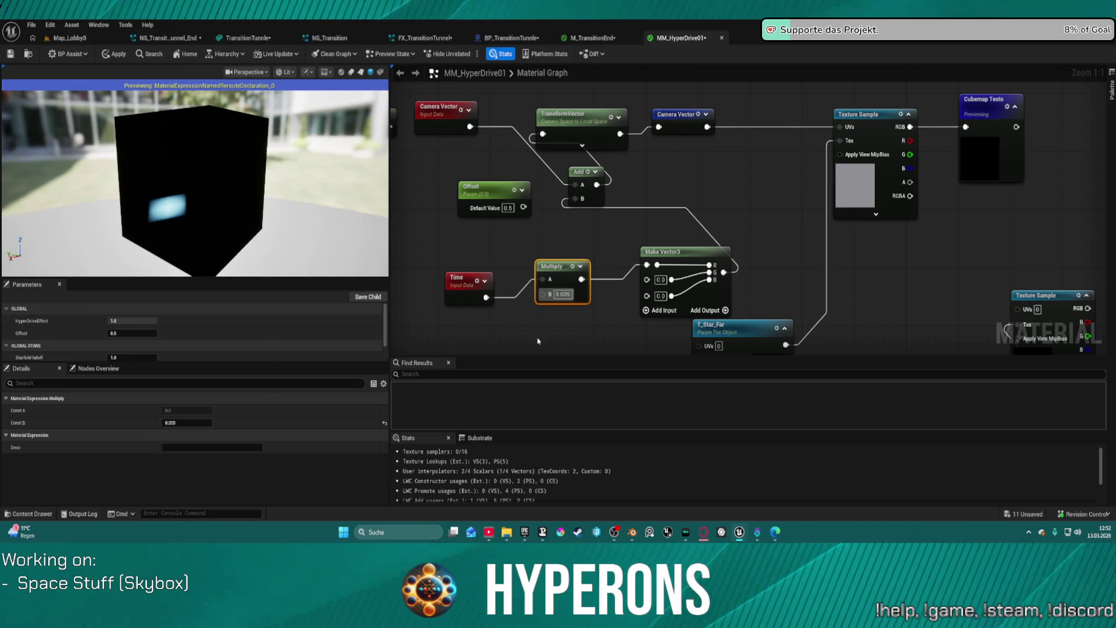
mouse_move(192, 185)
left_mouse_down()
mouse_move(250, 162)
mouse_move(334, 182)
mouse_move(192, 207)
left_mouse_up()
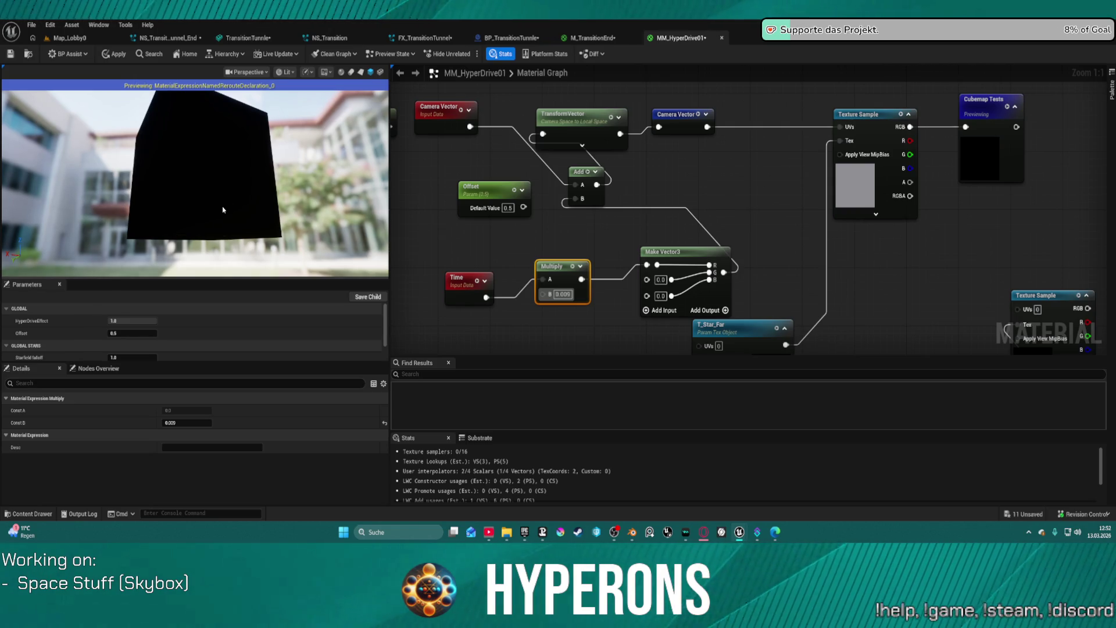
left_click_drag(435, 120, 501, 179)
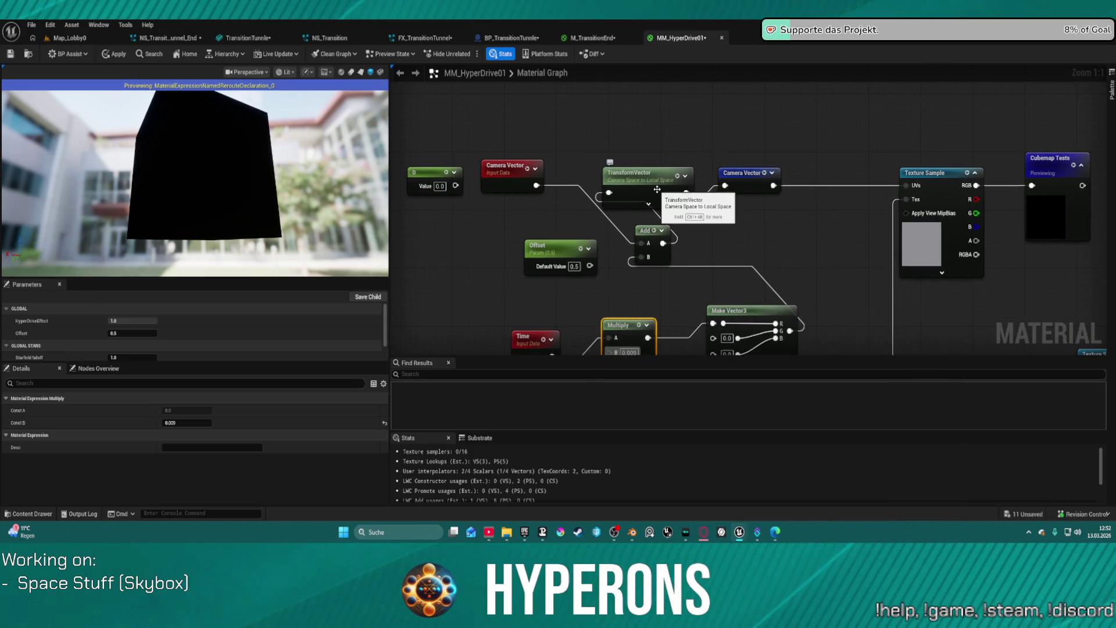
Try World Space as the TransformVector source
left_click(639, 177)
left_click(163, 411)
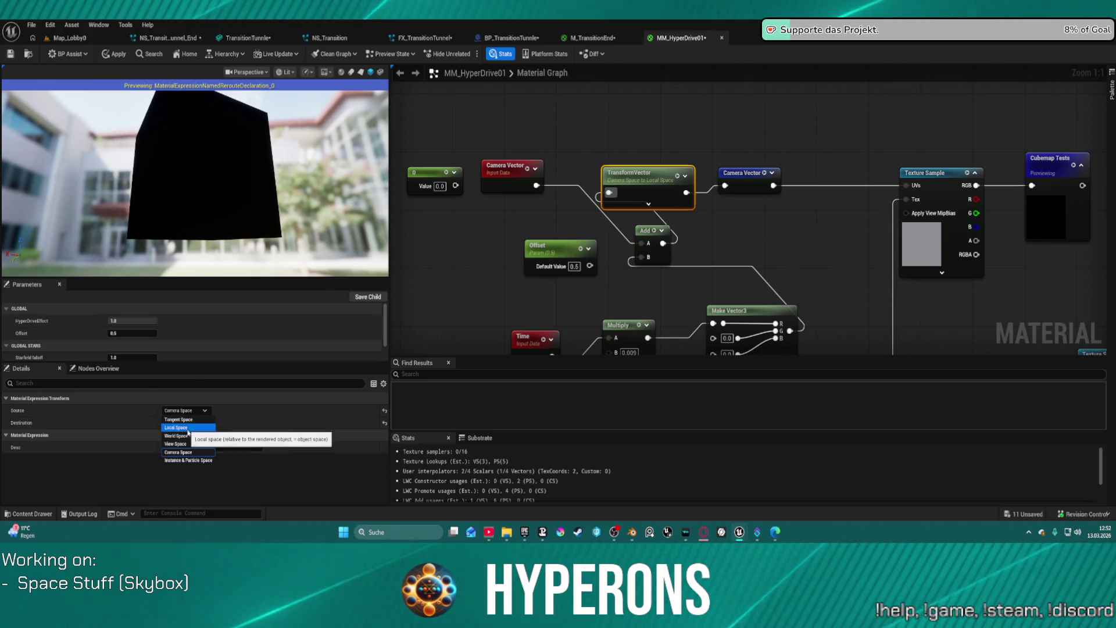
left_click(189, 436)
left_click_drag(241, 226, 385, 240)
Set the Multiply node's B value to 0.1
left_click_drag(627, 351, 595, 251)
left_click(594, 251)
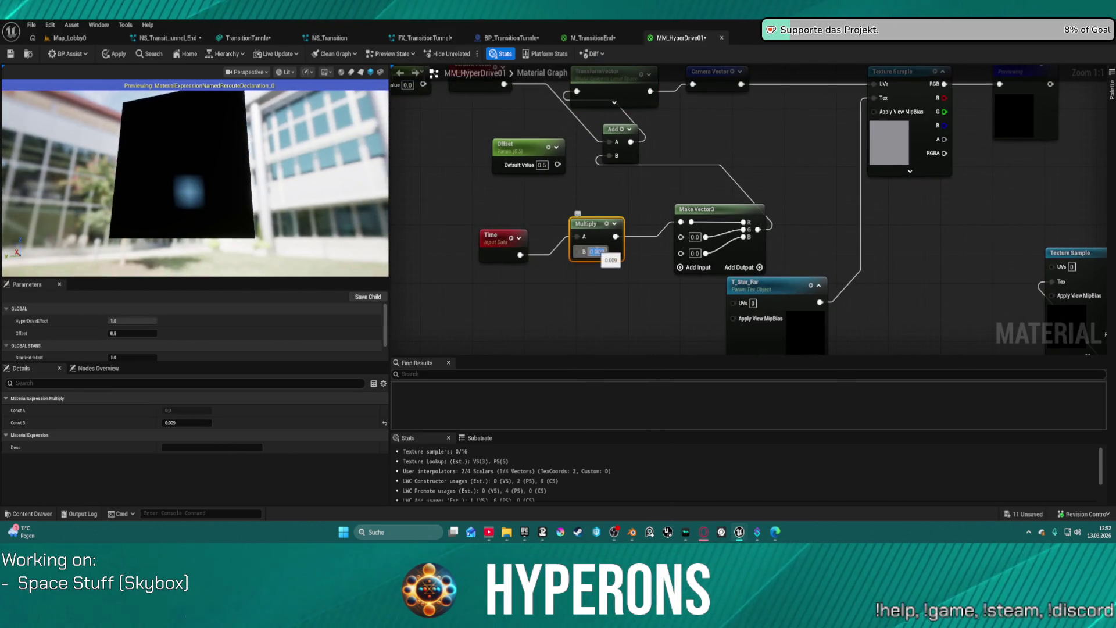
key("Return")
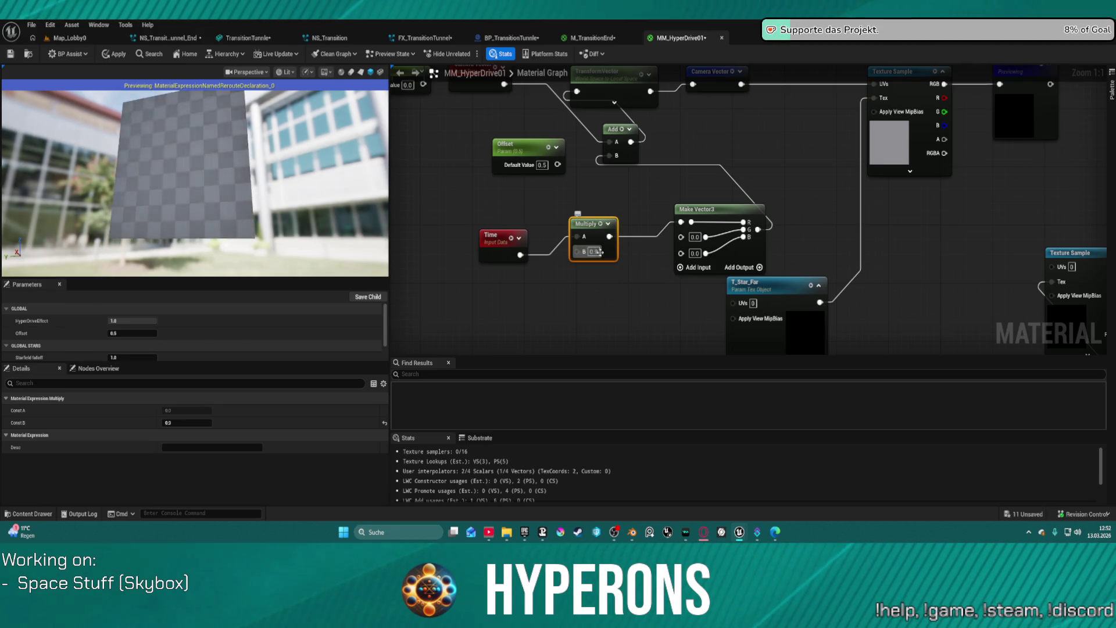
type("0.1")
key("Return")
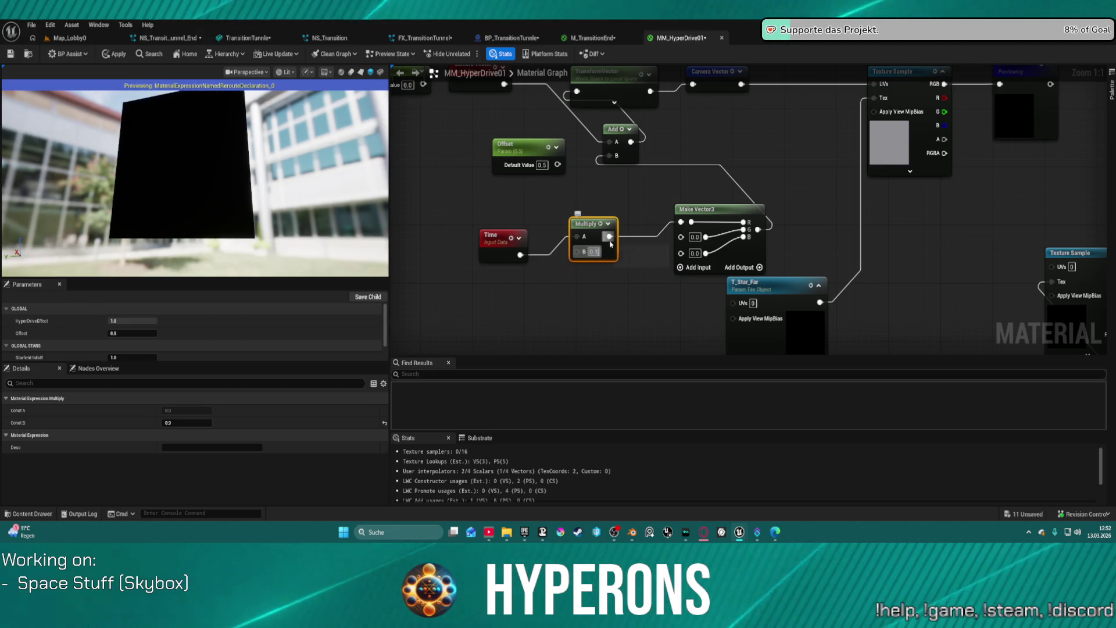
left_click_drag(589, 191, 612, 280)
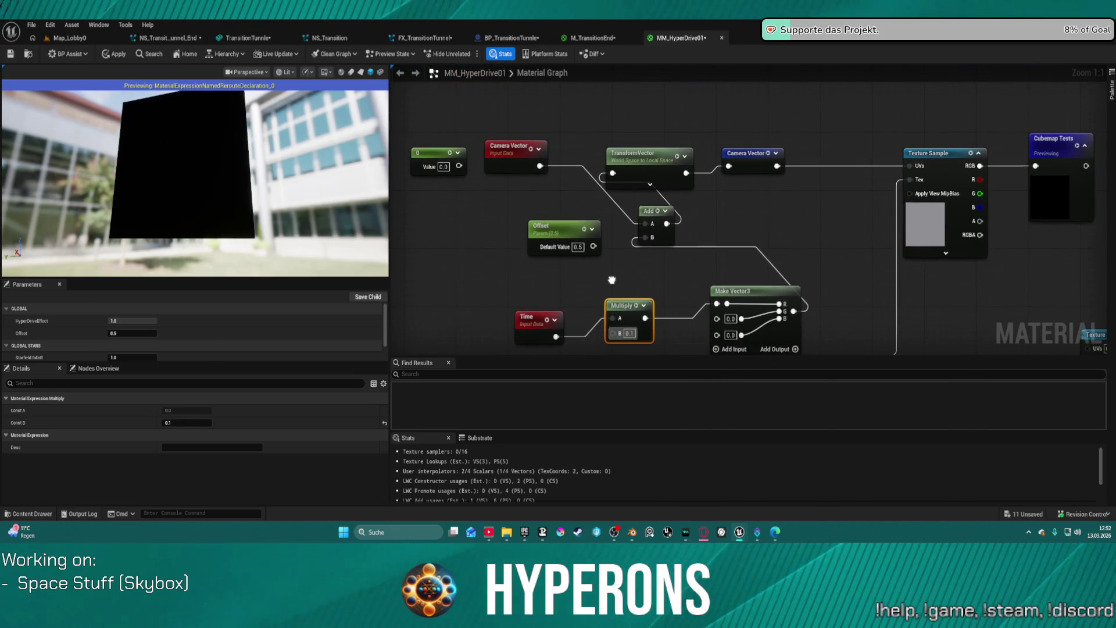
Switch the TransformVector source to View Space and check the preview
left_click(512, 152)
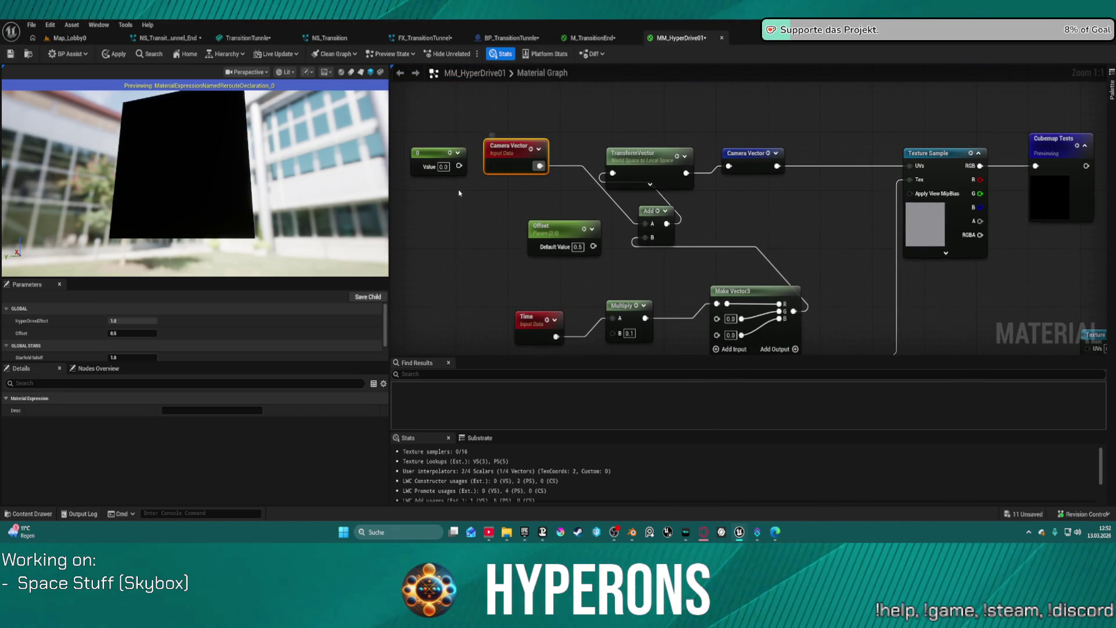
left_click(633, 155)
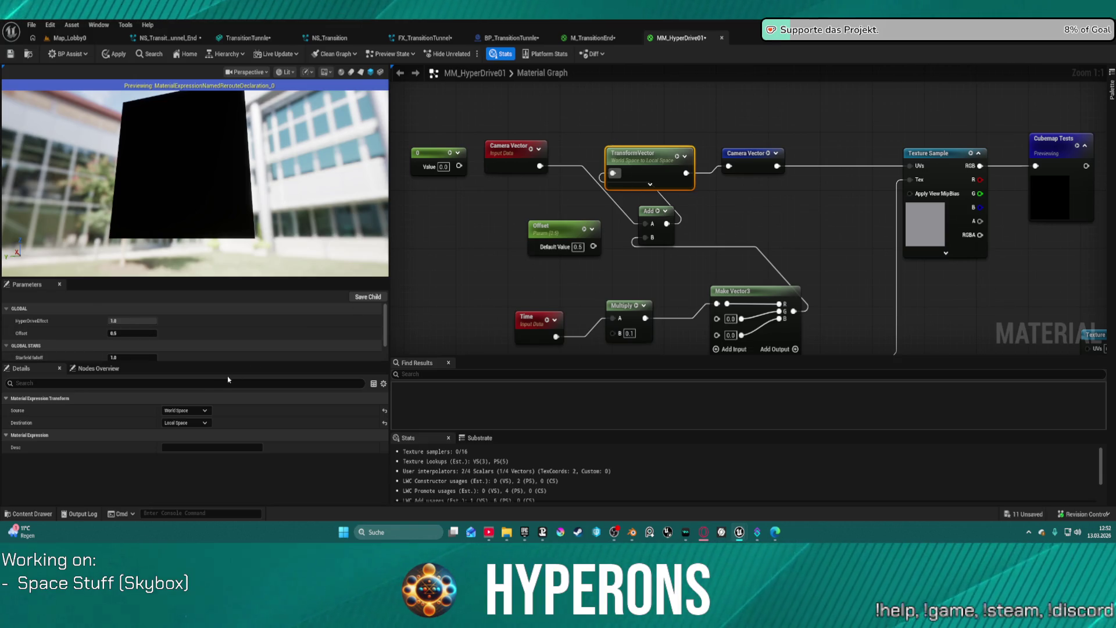
left_click(195, 412)
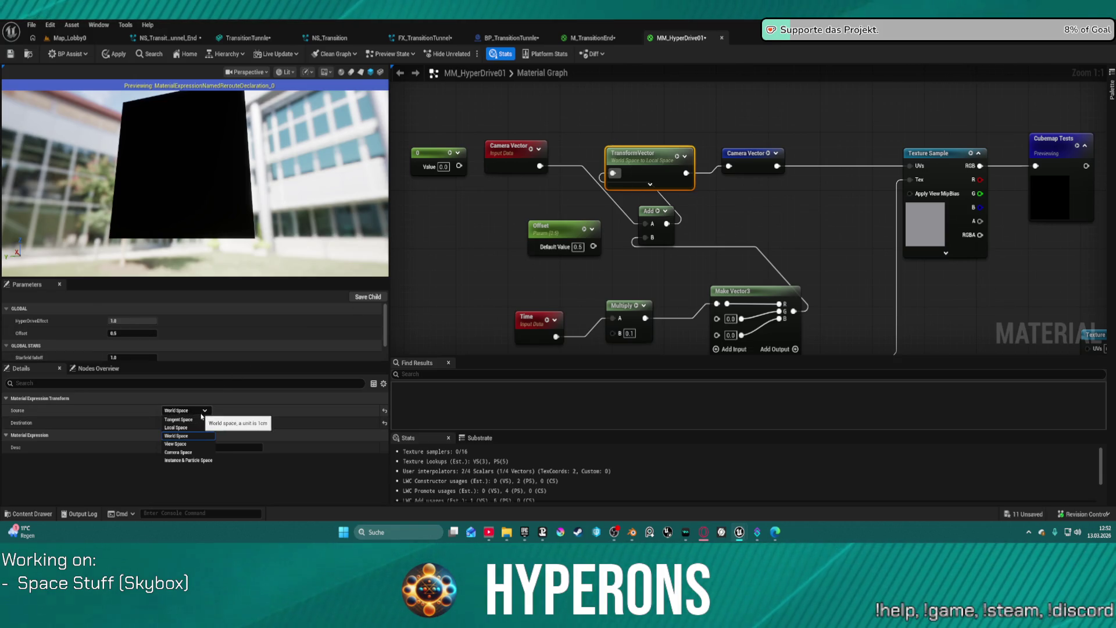
left_click(185, 444)
left_click_drag(194, 180, 256, 181)
mouse_move(177, 194)
left_mouse_down()
mouse_move(200, 194)
mouse_move(169, 192)
mouse_move(187, 225)
left_mouse_up()
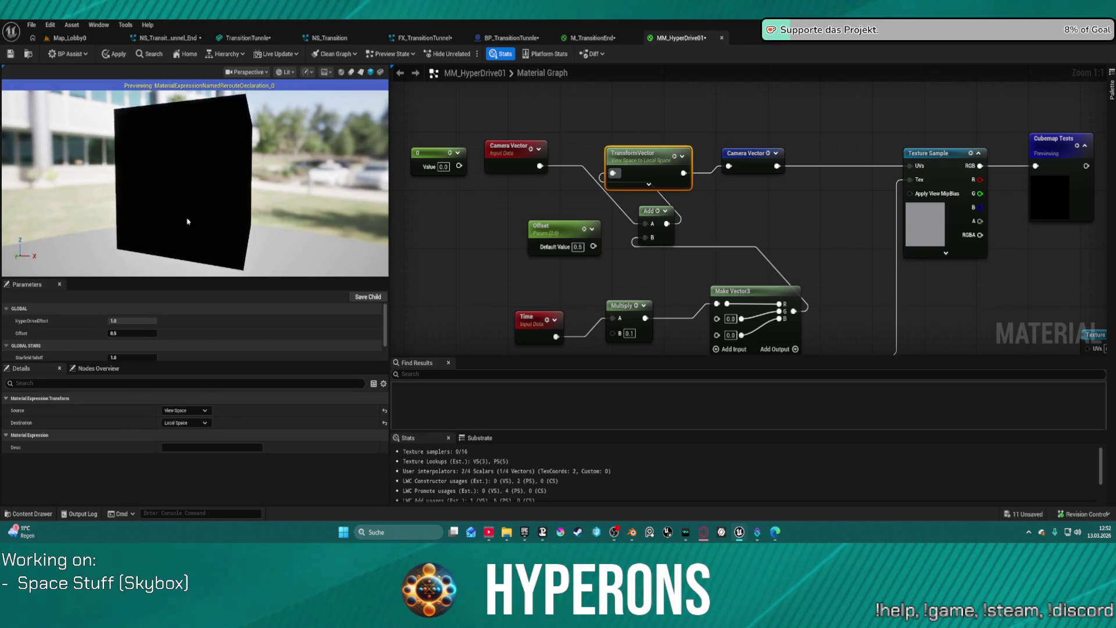
Set the TransformVector destination to World Space and try Tangent Space as source
left_click(194, 421)
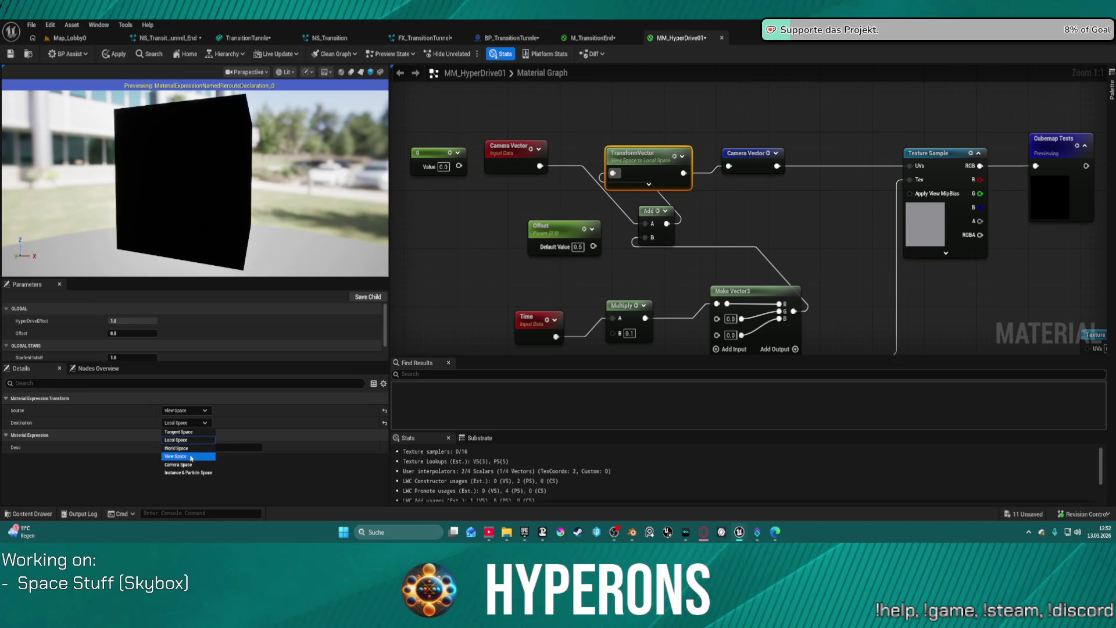
left_click(183, 448)
left_click_drag(192, 255, 233, 256)
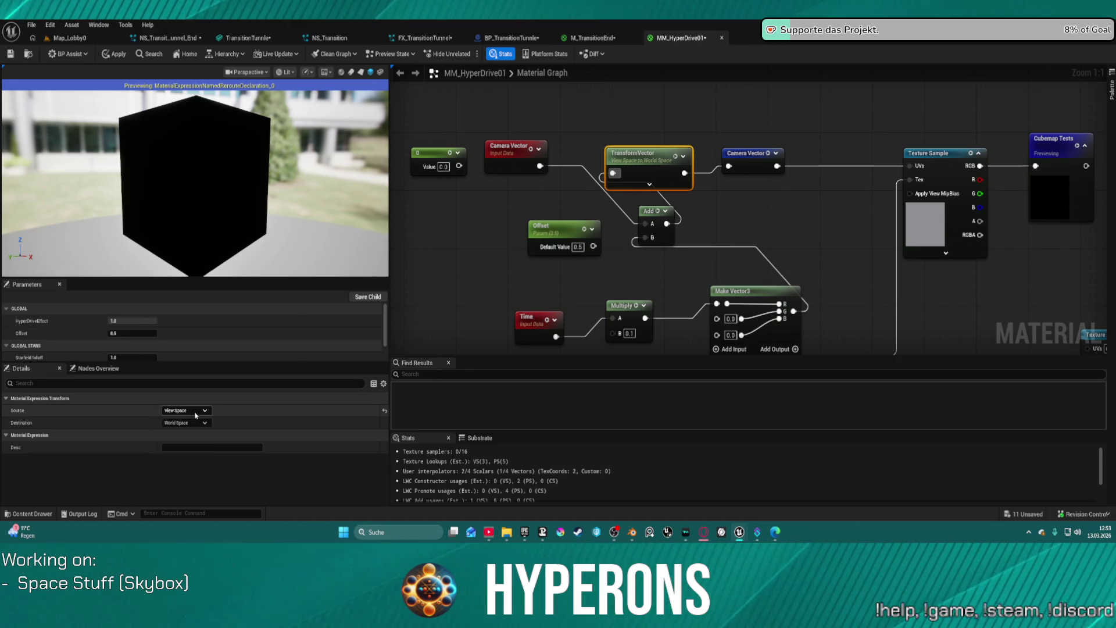
left_click(185, 410)
left_click(202, 420)
left_click_drag(229, 187, 284, 187)
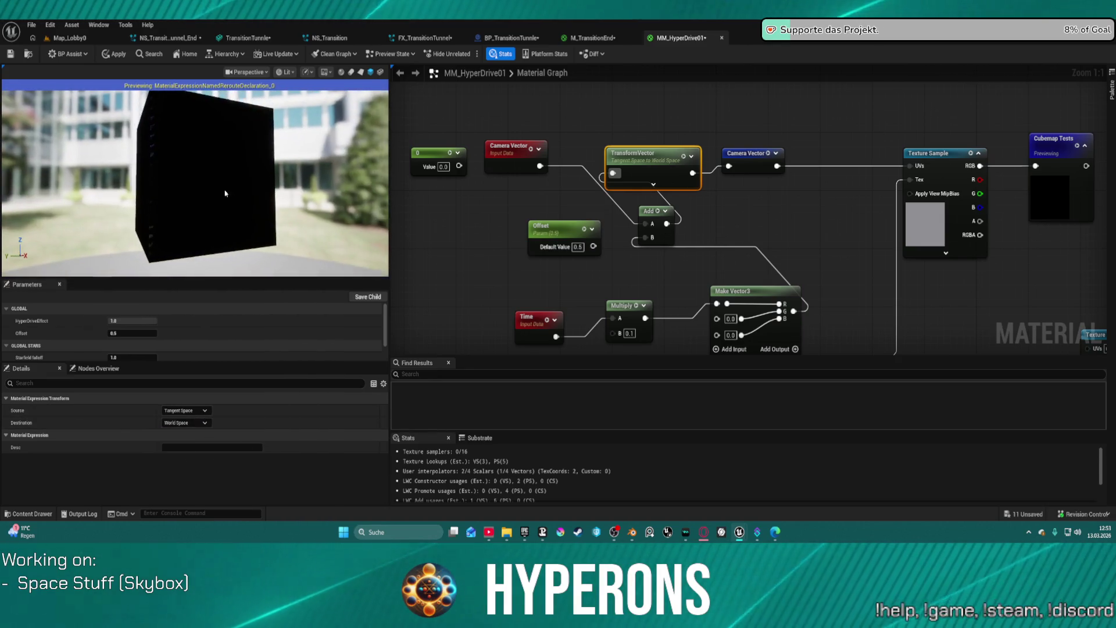
Settle the TransformVector source on Camera Space after briefly trying View Space
left_click(200, 409)
left_click(201, 409)
left_click(201, 409)
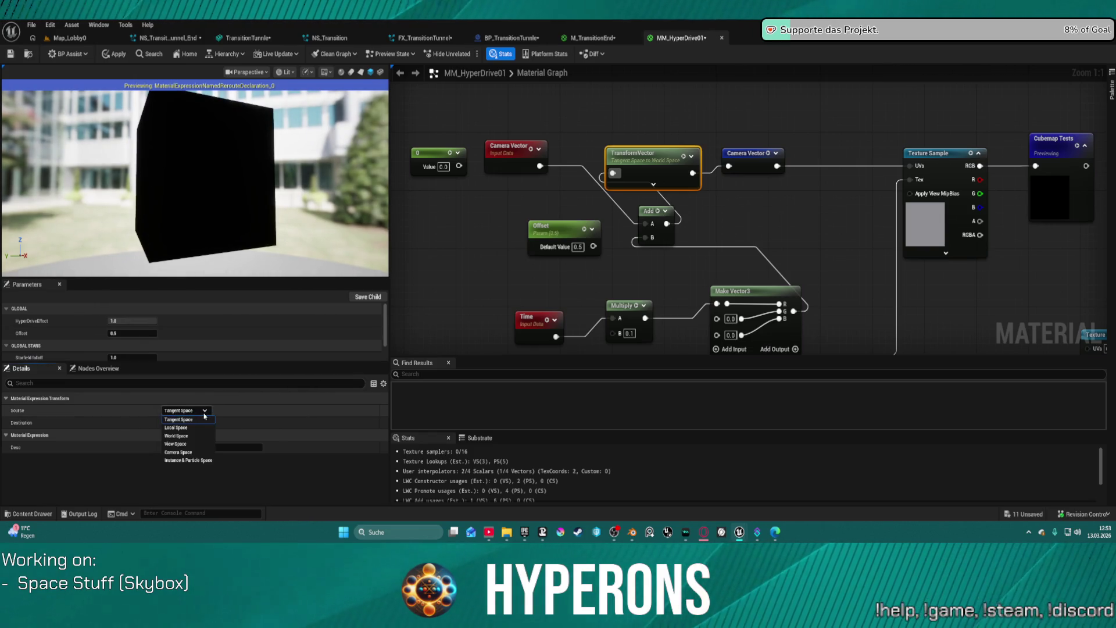
left_click(195, 444)
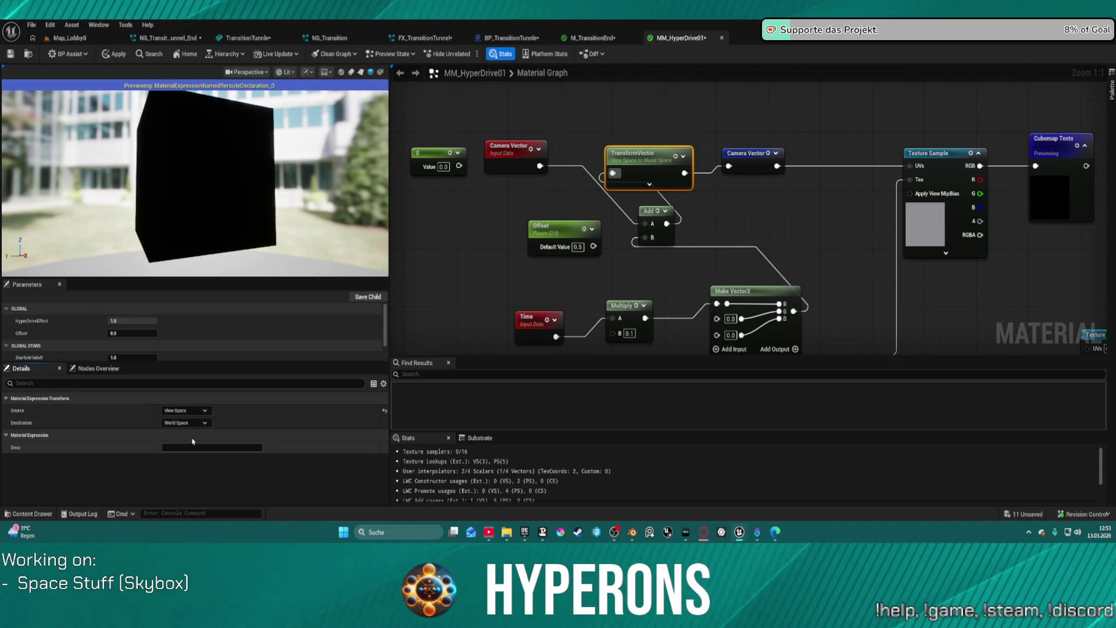
left_click(186, 410)
left_click(182, 452)
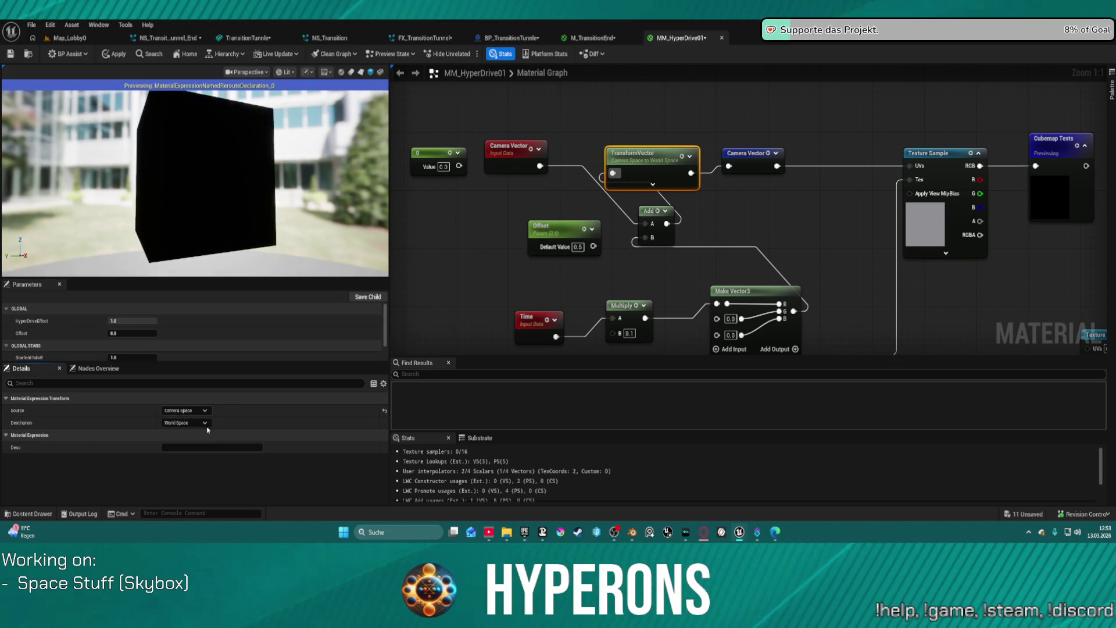
left_click(534, 167)
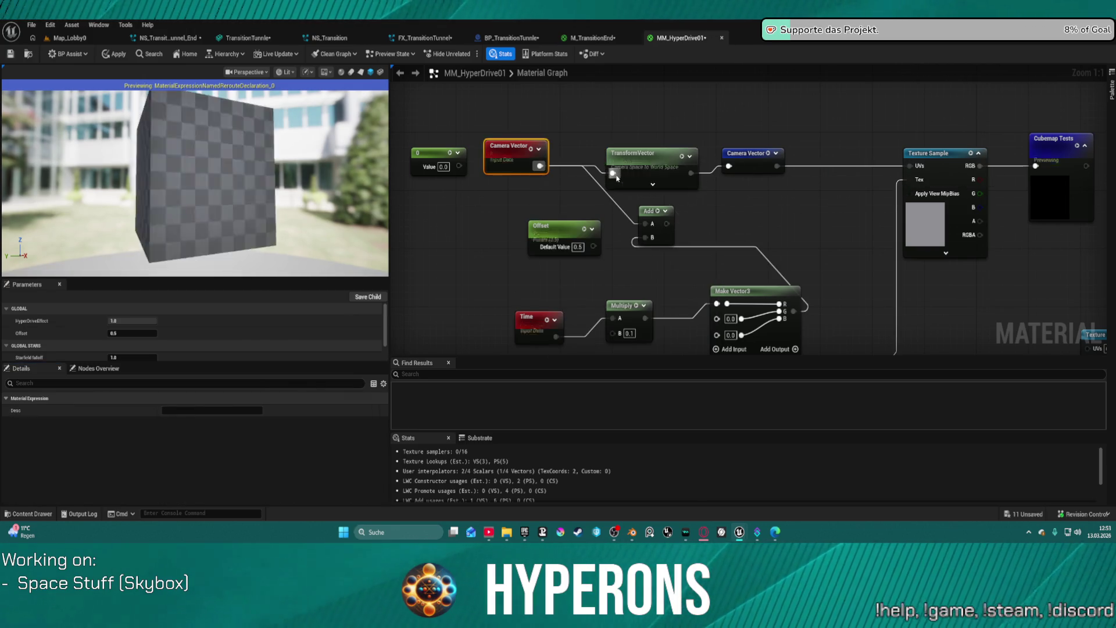
mouse_move(196, 154)
left_mouse_down()
mouse_move(186, 159)
mouse_move(265, 156)
left_mouse_up()
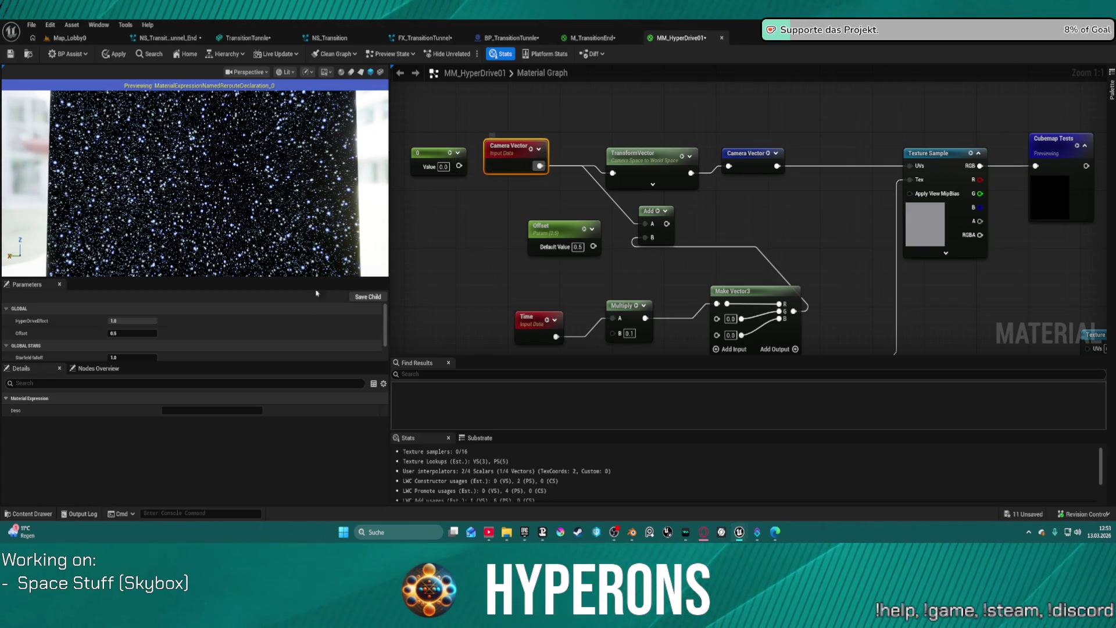
left_click(621, 170)
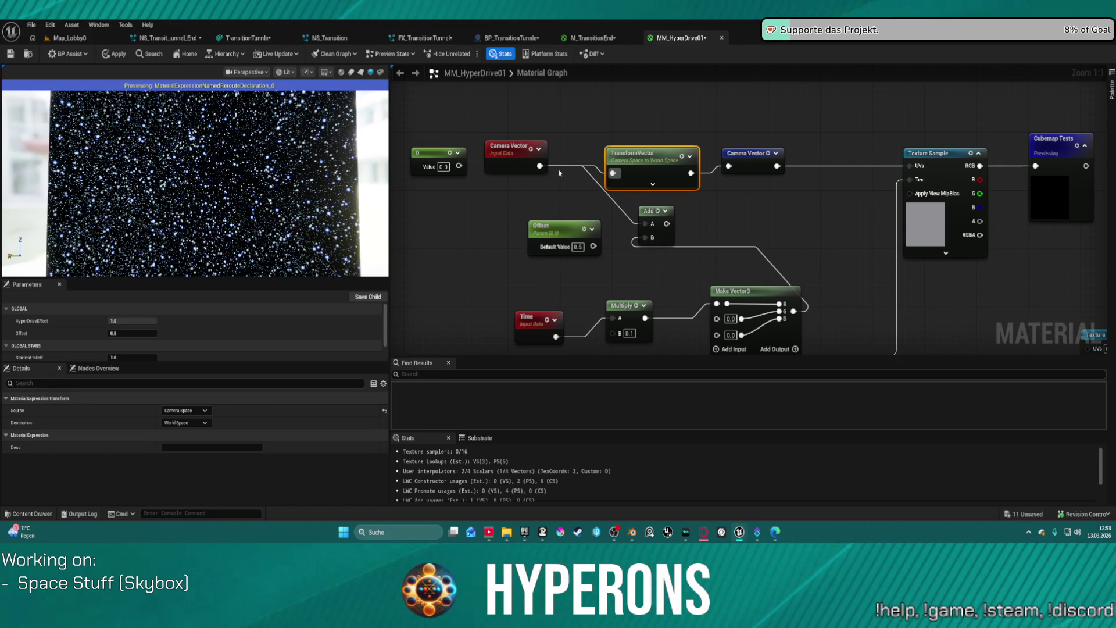
left_click_drag(516, 87, 518, 143)
right_click(503, 130)
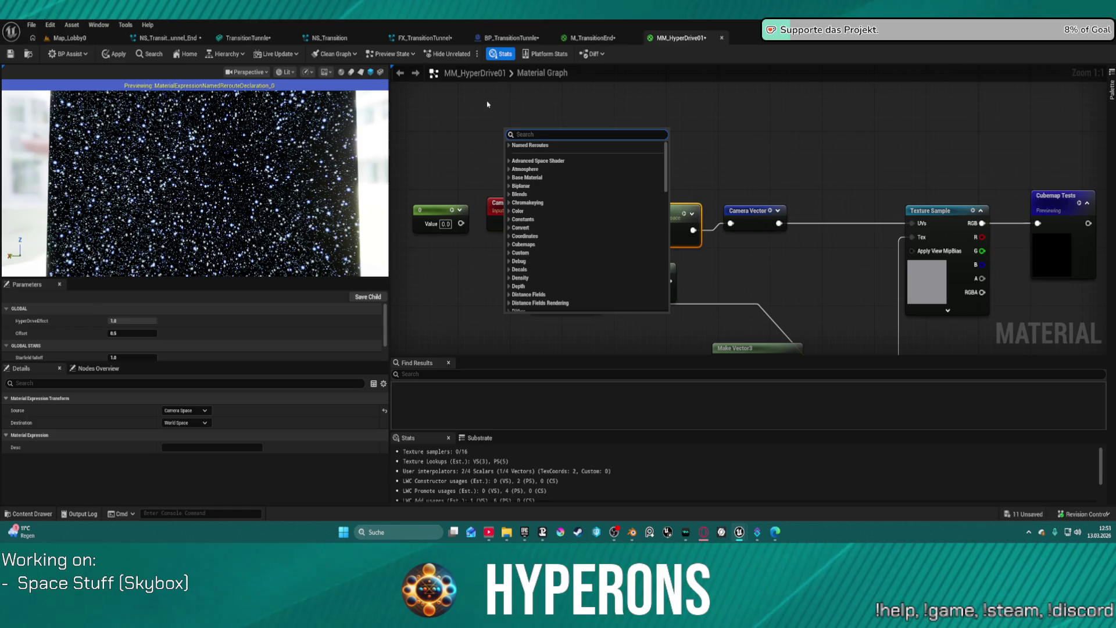
Search the node menu for 'text' and scroll up through the Texture expression results
type("tes")
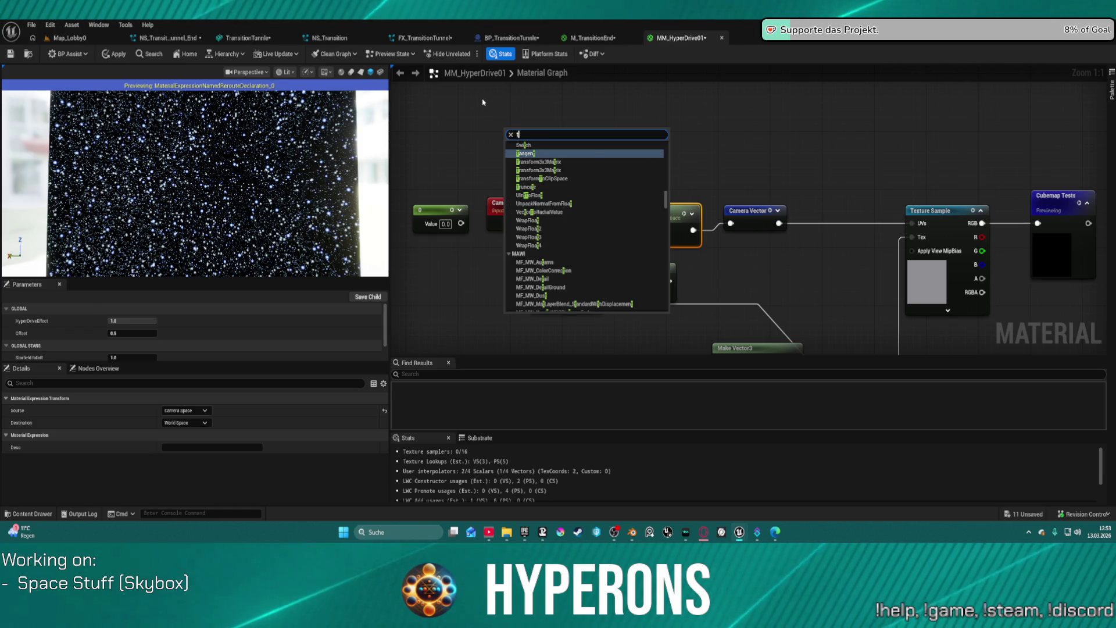
key("BackSpace")
type("xtur")
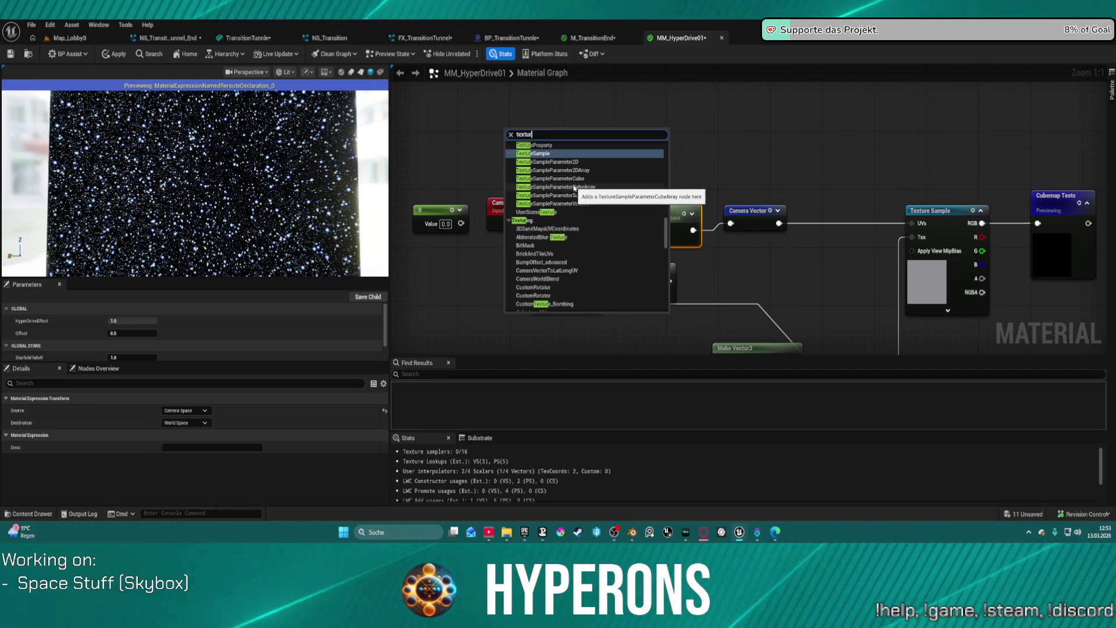
scroll(569, 162, "up", 2)
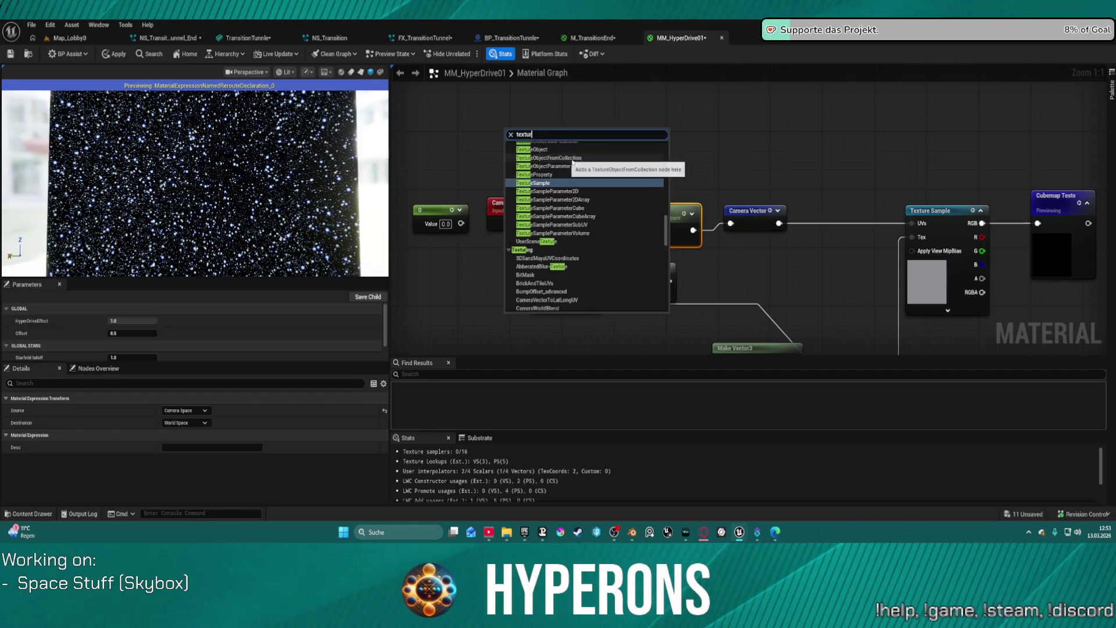
scroll(564, 192, "up", 3)
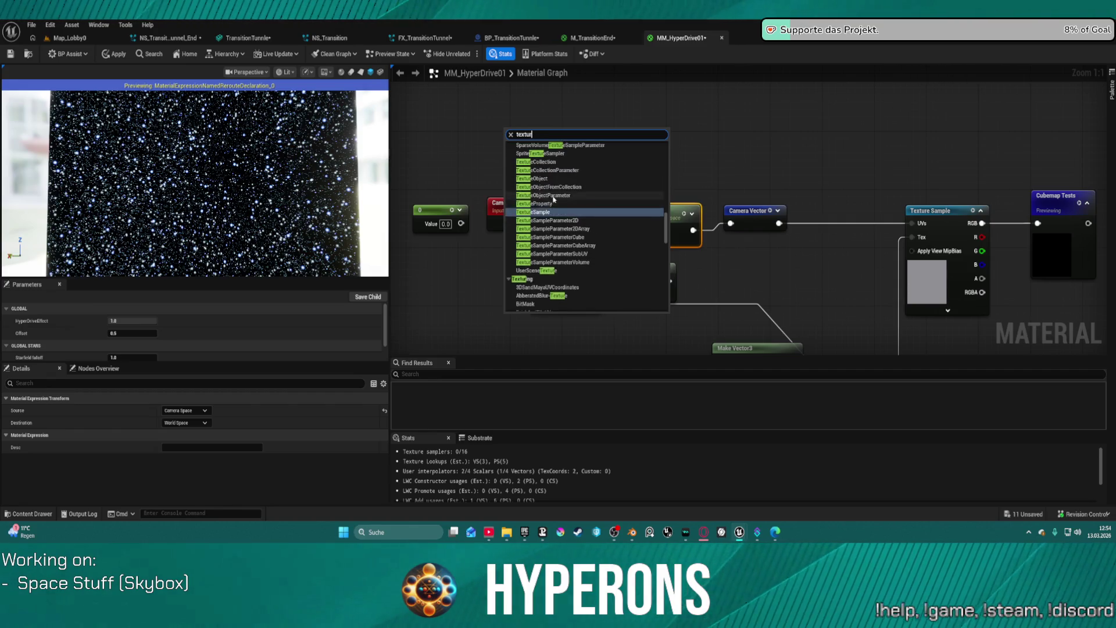
scroll(570, 181, "up", 3)
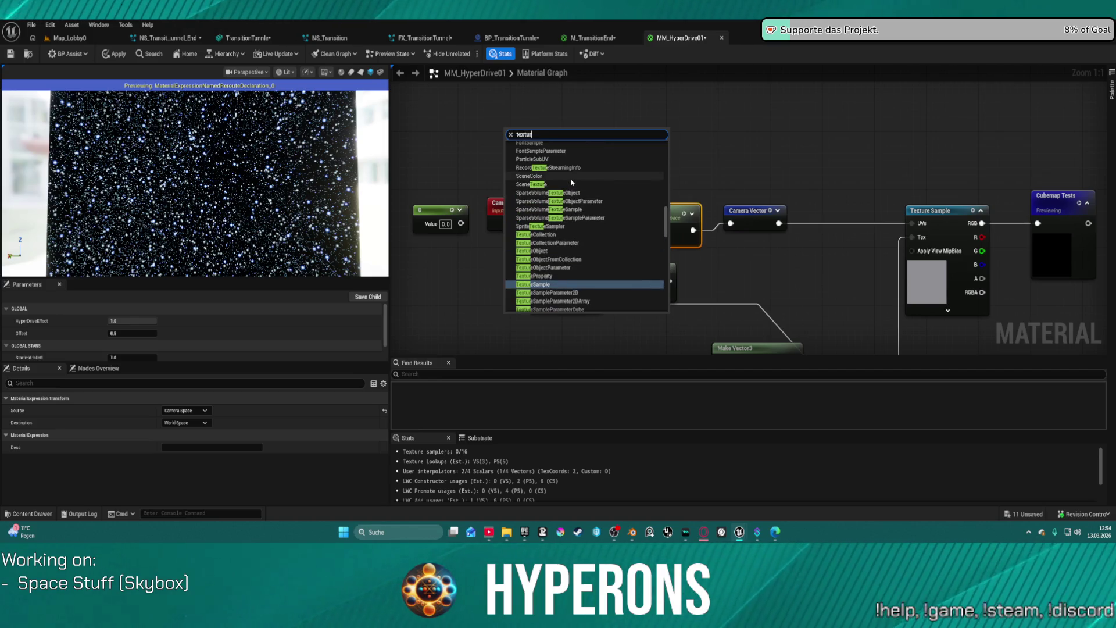
scroll(581, 186, "up", 3)
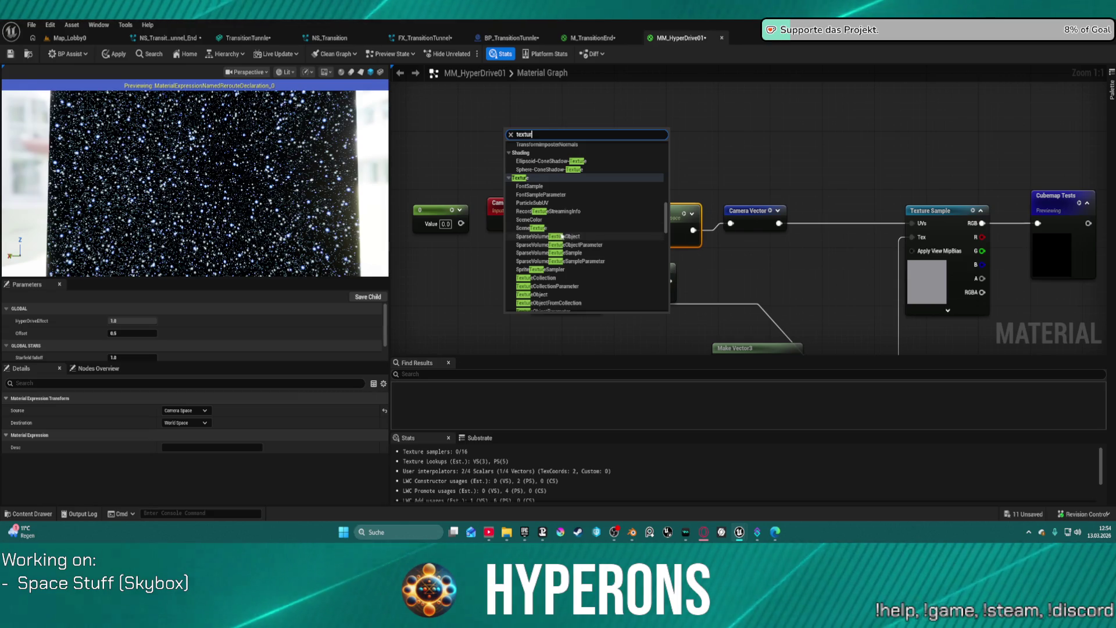
scroll(565, 209, "up", 3)
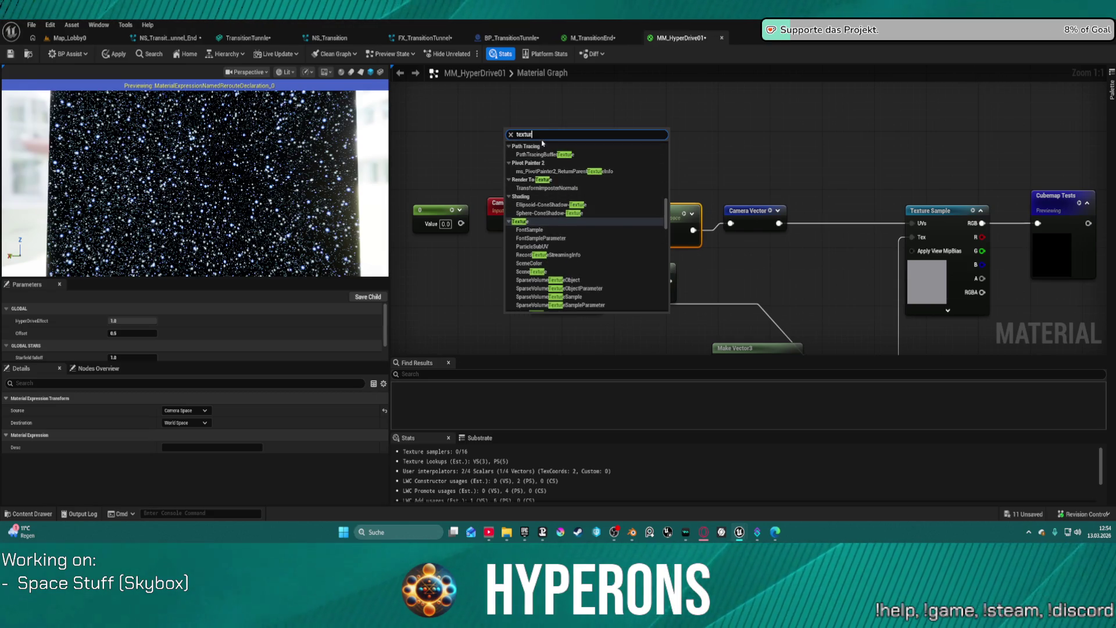
type("coord")
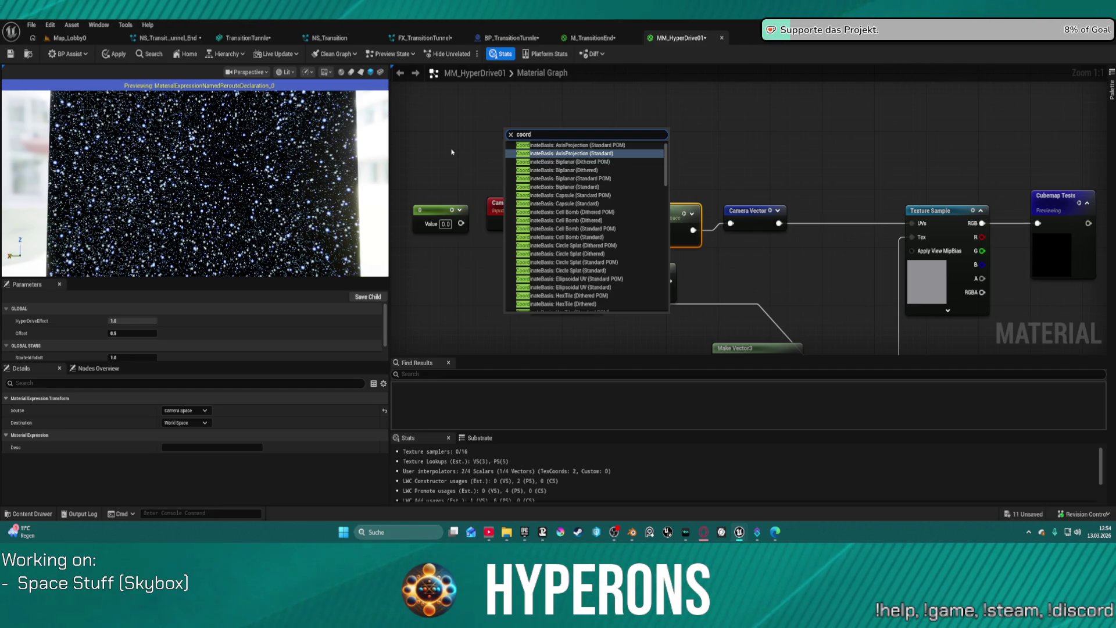
Search 'coordinate' and place a WorldSpaceAlignedScreenCoordinates node above the Camera Vector chain
type("inate")
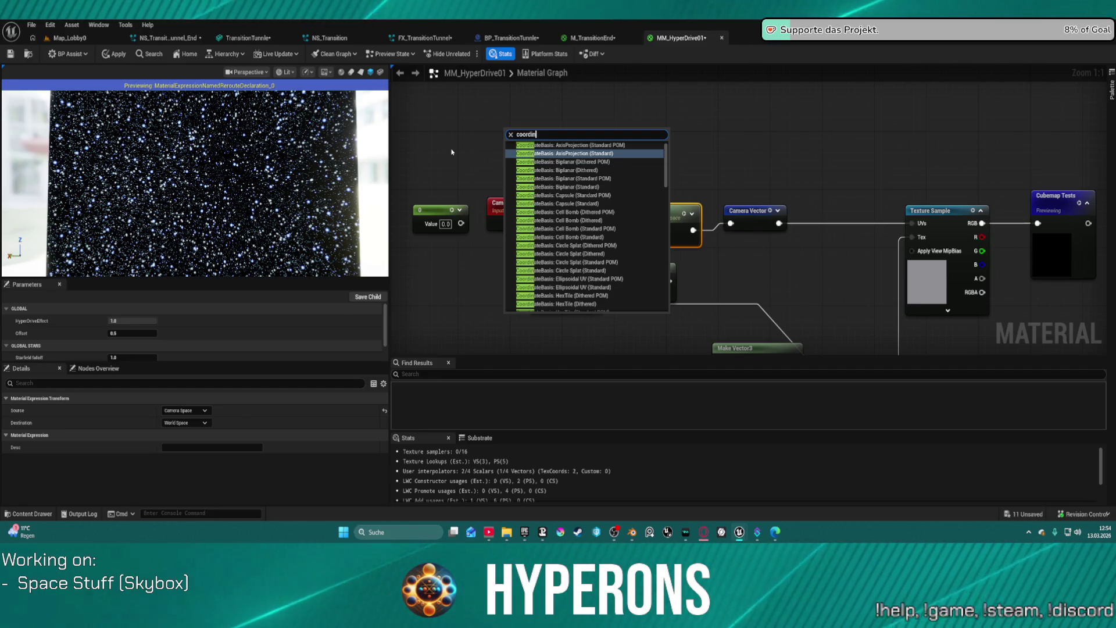
scroll(692, 172, "down", 1)
scroll(626, 190, "down", 10)
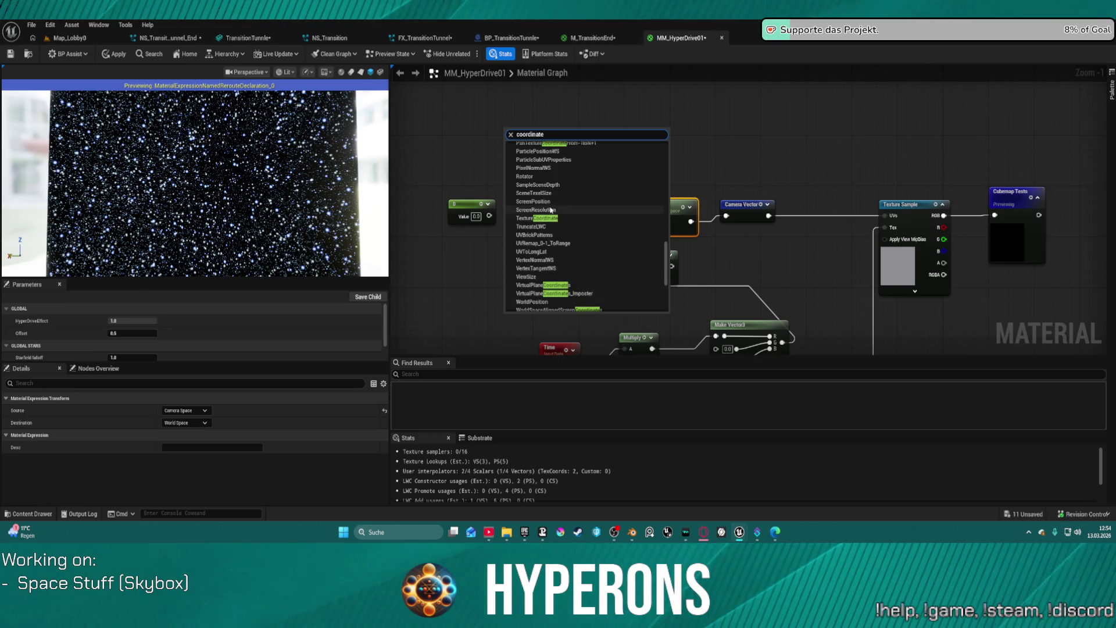
scroll(562, 221, "up", 1)
scroll(566, 203, "up", 4)
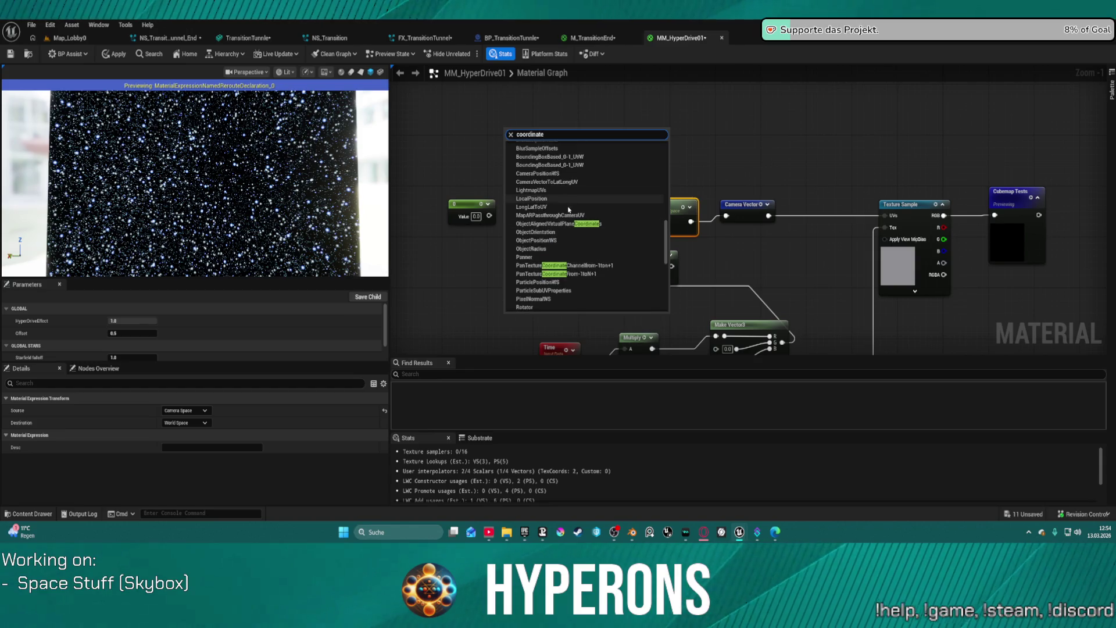
scroll(561, 226, "up", 3)
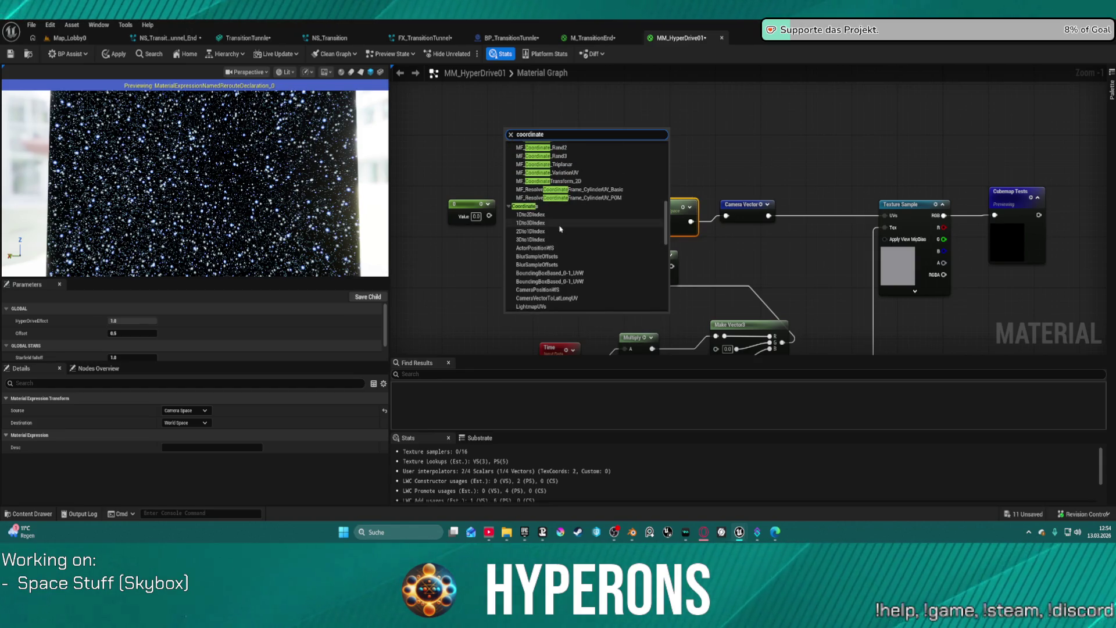
scroll(561, 229, "down", 1)
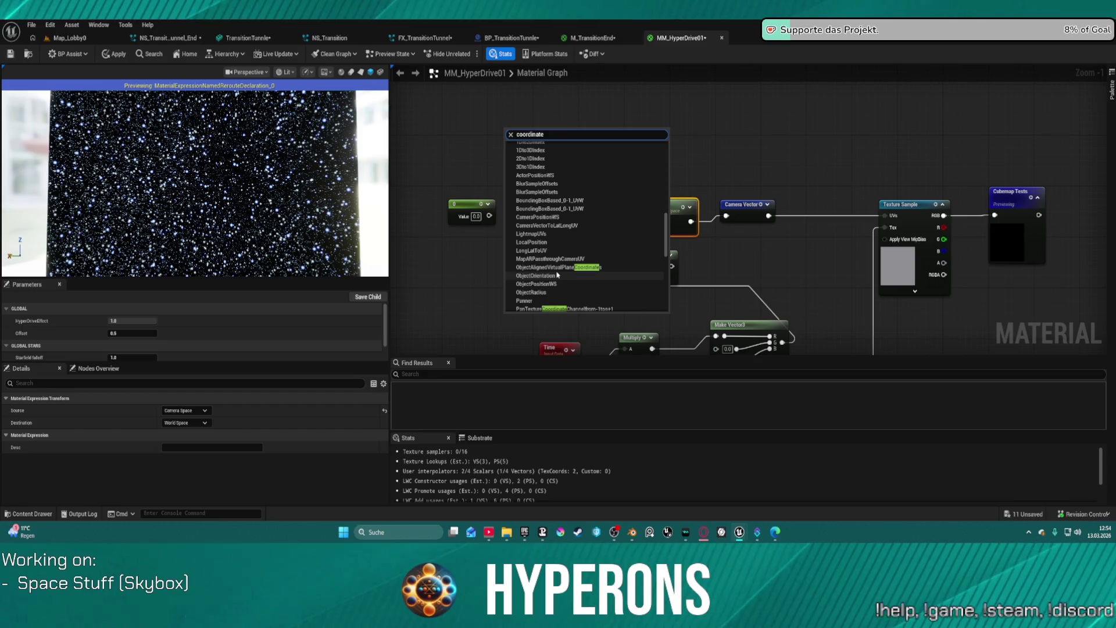
scroll(557, 274, "down", 5)
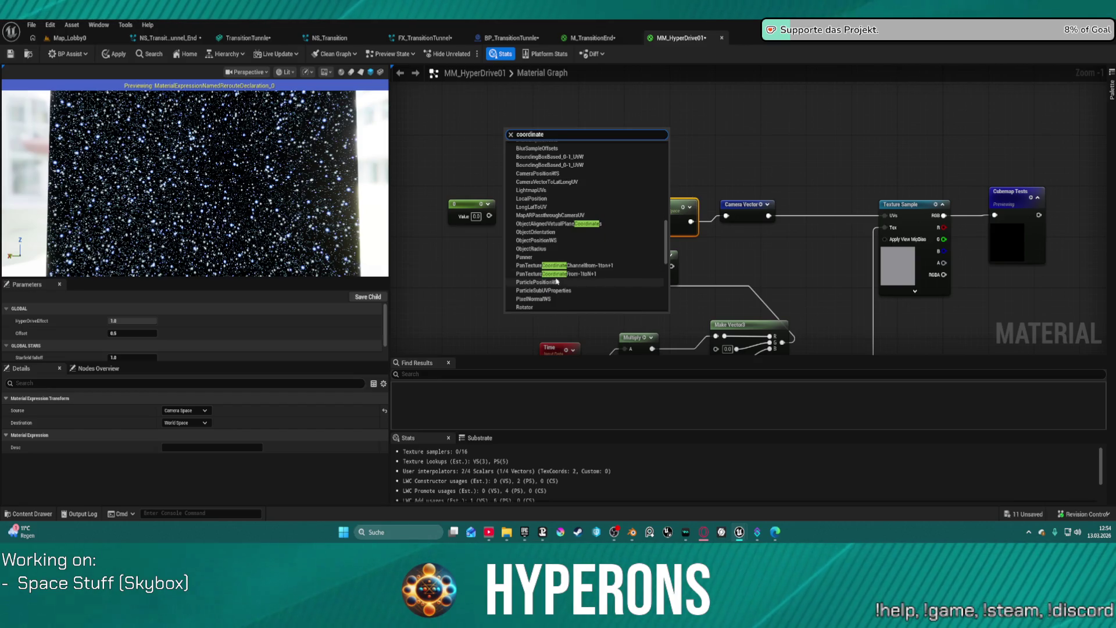
scroll(578, 263, "down", 3)
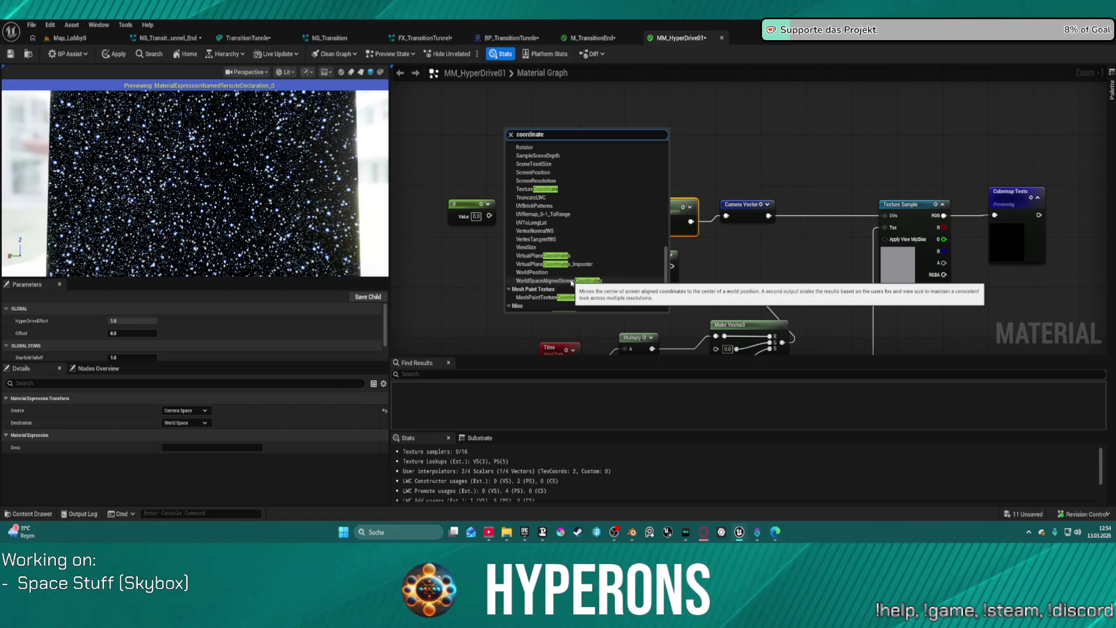
left_click(572, 282)
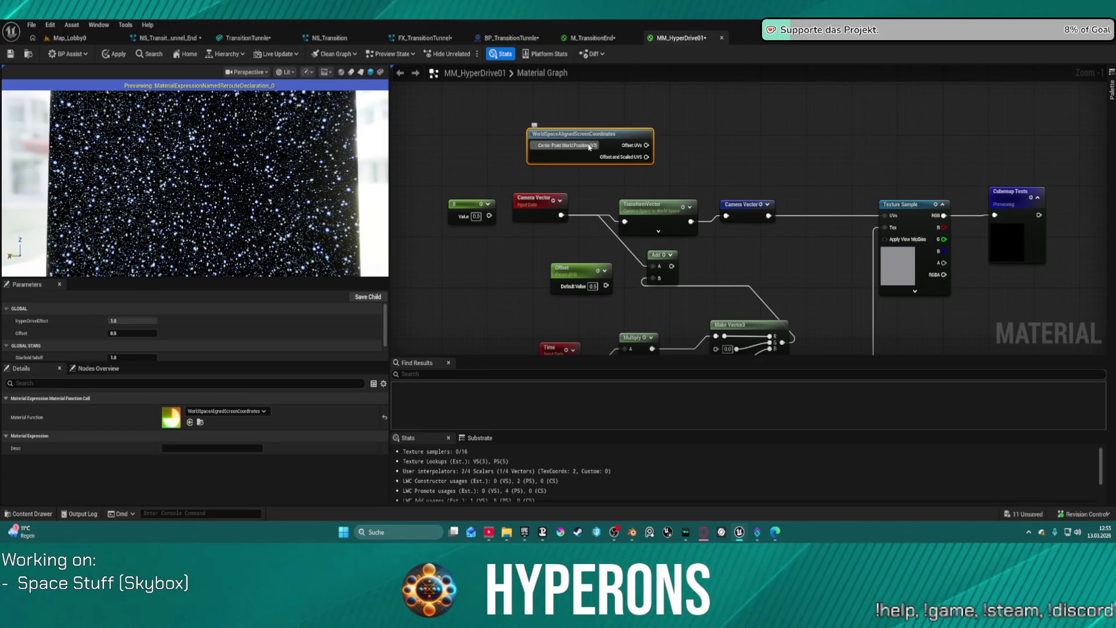
Delete the WorldSpaceAlignedScreenCoordinates node and move the TexCoord node beside the Camera Vector nodes
key("Delete")
right_click(535, 137)
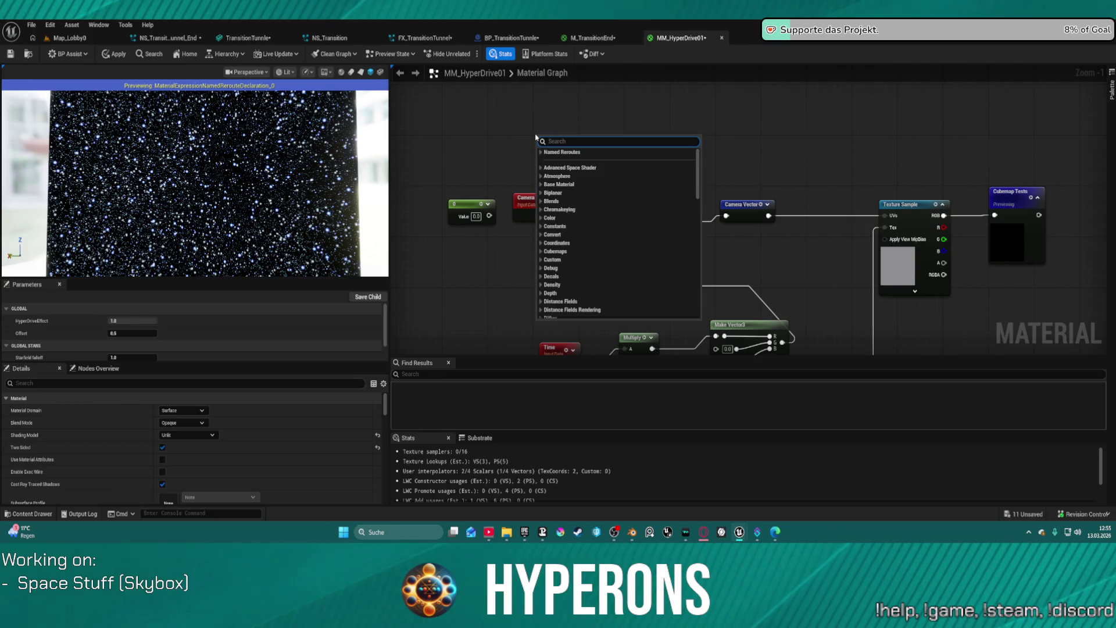
left_click(503, 115)
scroll(614, 117, "down", 3)
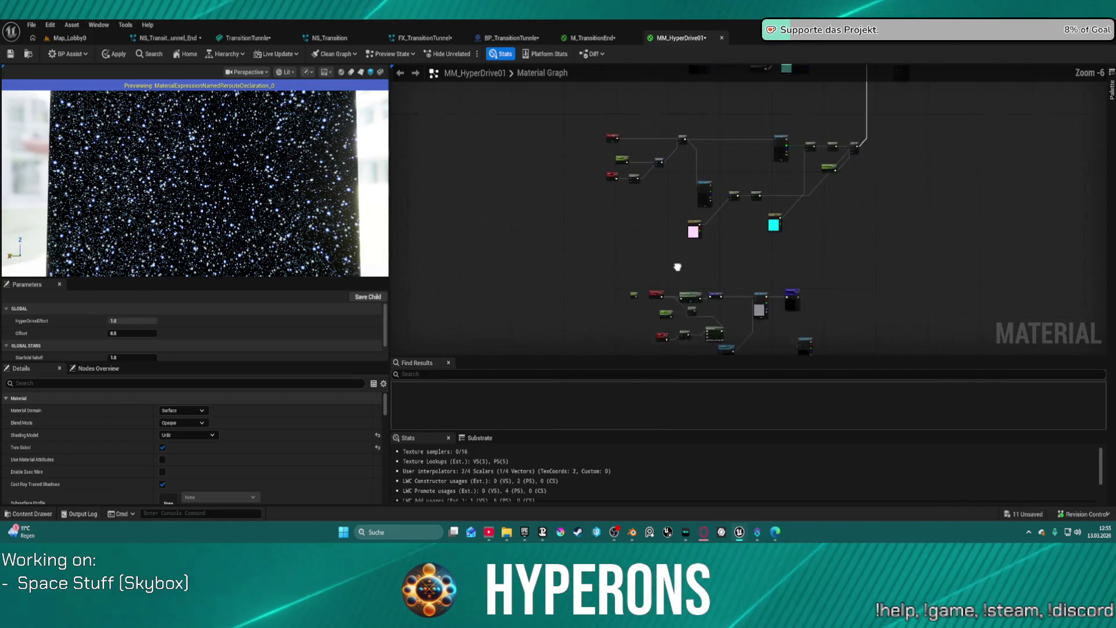
scroll(619, 116, "up", 2)
left_click(617, 142)
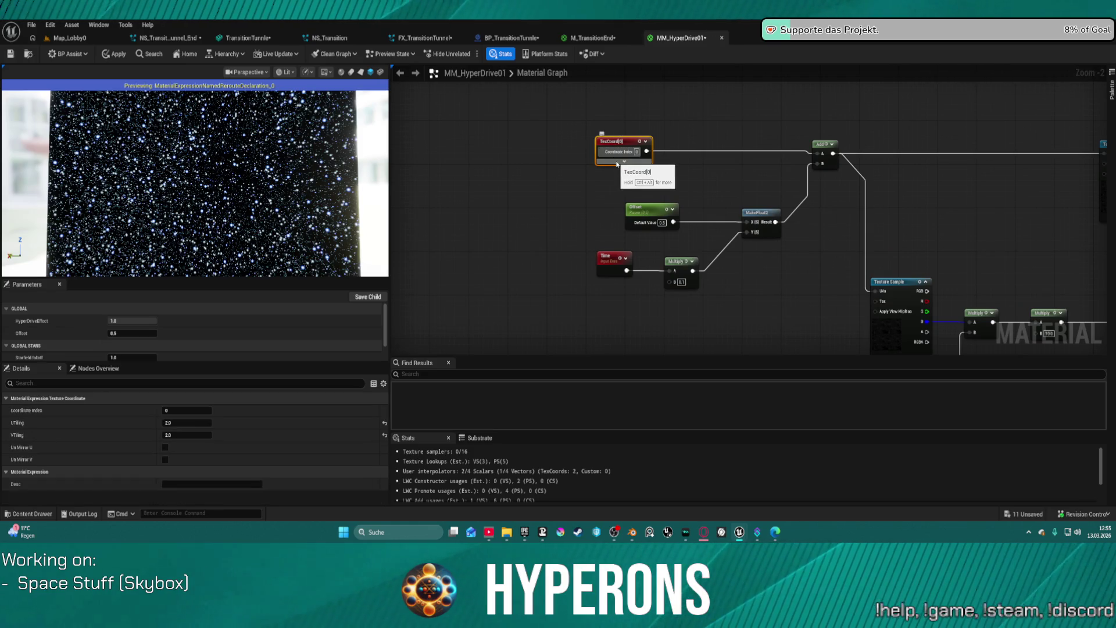
left_click_drag(594, 278, 568, 96)
mouse_move(706, 163)
left_mouse_down()
mouse_move(696, 126)
mouse_move(648, 208)
mouse_move(795, 261)
left_mouse_up()
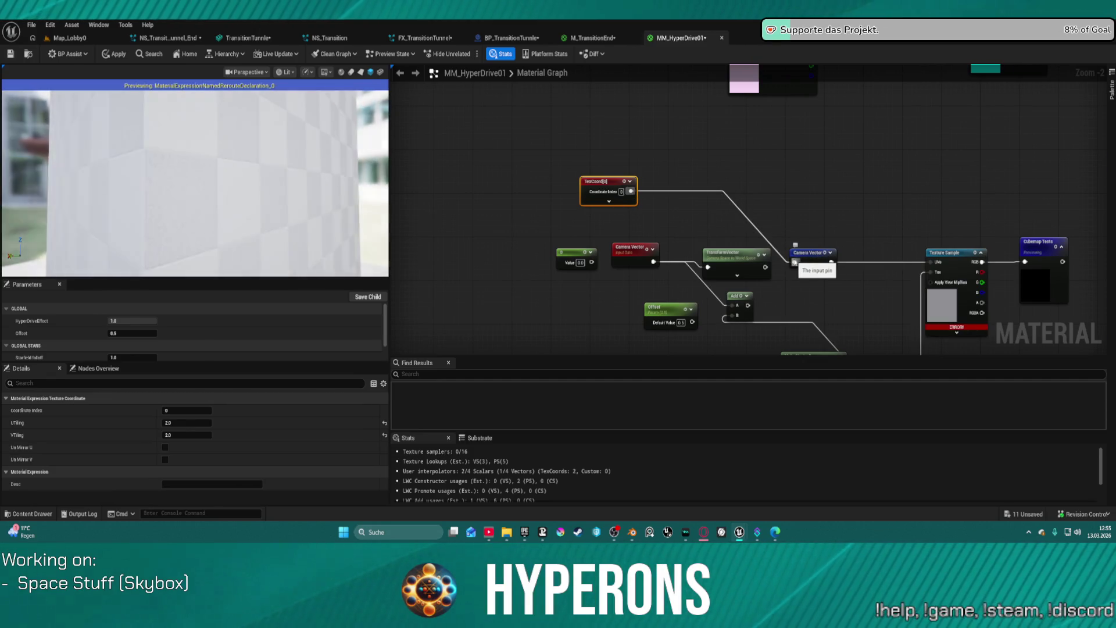
Unhook TexCoord and Camera Vector, wire Texture Sample UVs to TransformVector, and delete the reroute
left_click(758, 230, "alt")
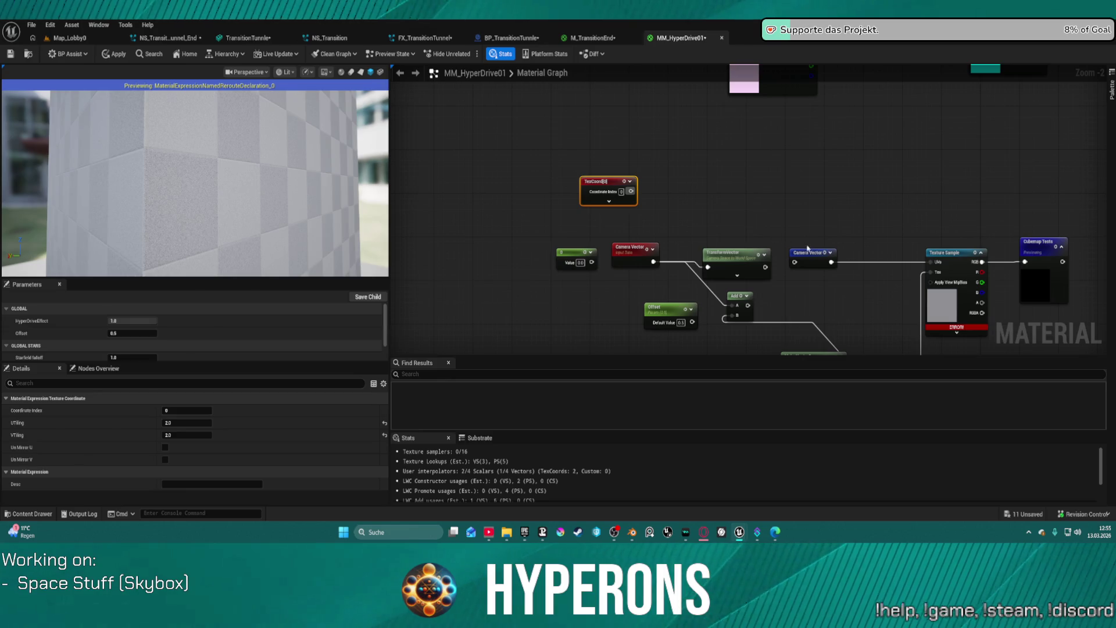
left_click(846, 265, "alt")
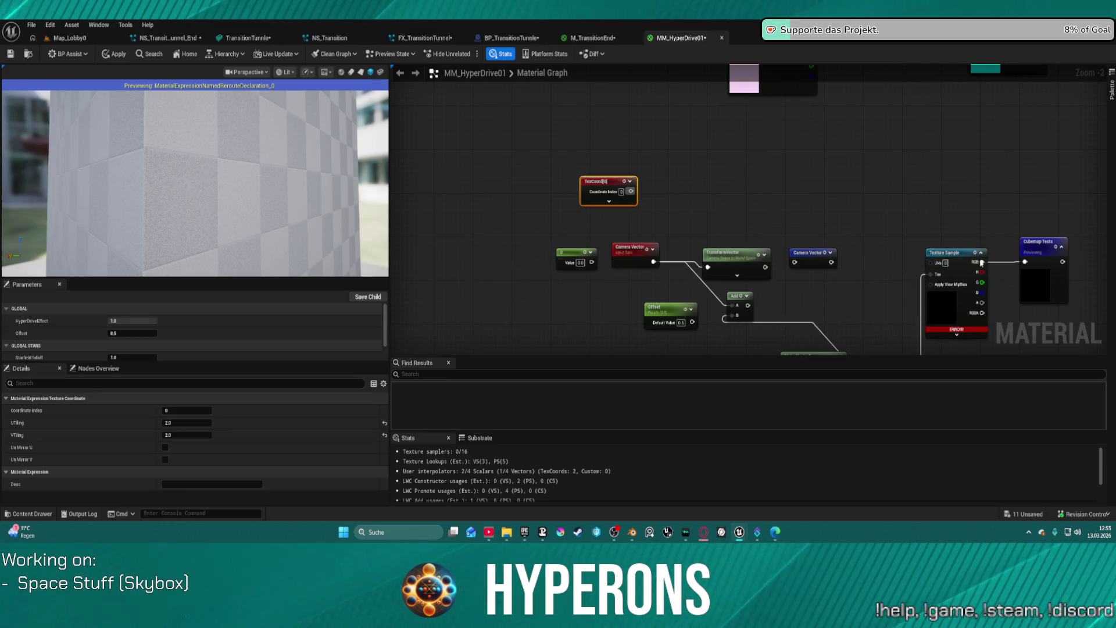
mouse_move(937, 263)
left_mouse_down()
mouse_move(825, 264)
mouse_move(765, 284)
mouse_move(765, 267)
left_mouse_up()
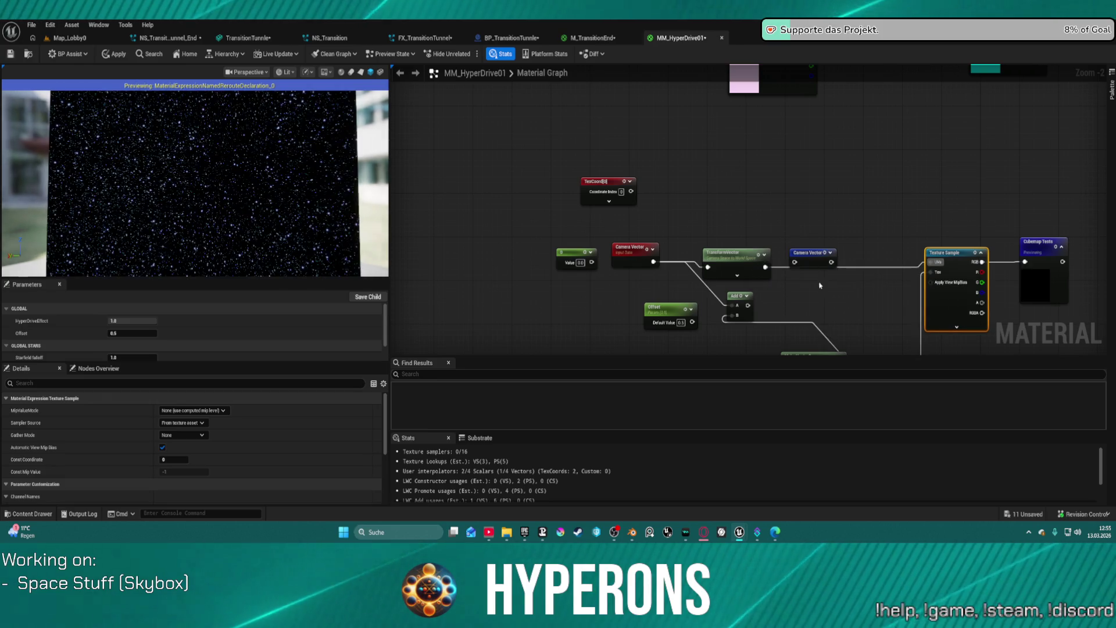
left_click(813, 259)
key("Delete")
left_click(736, 272)
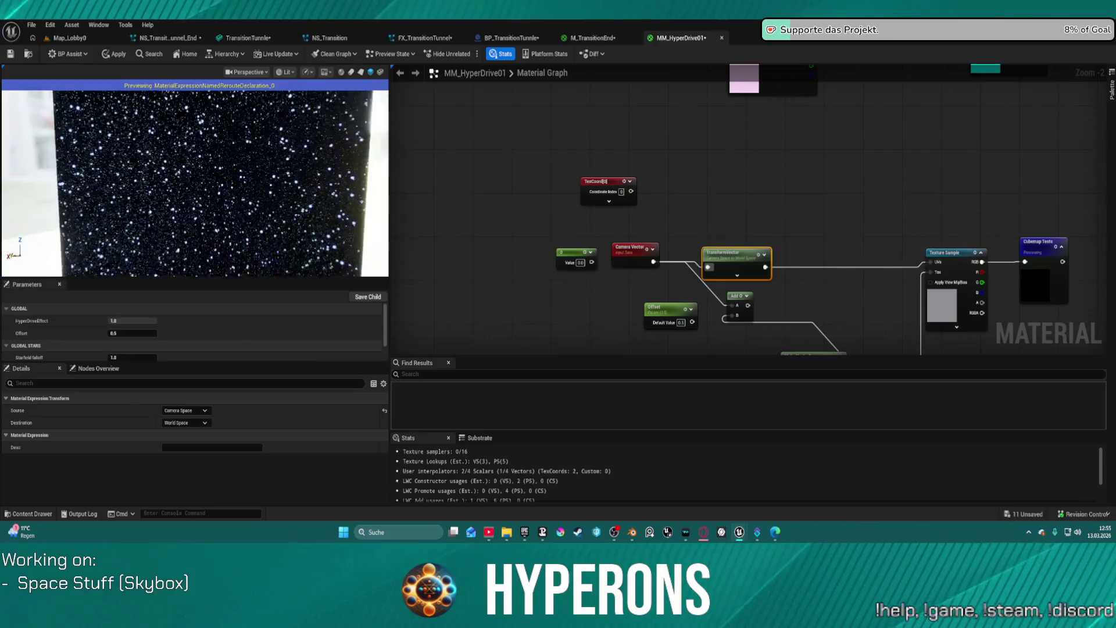
left_click_drag(632, 243, 620, 233)
right_click(681, 185)
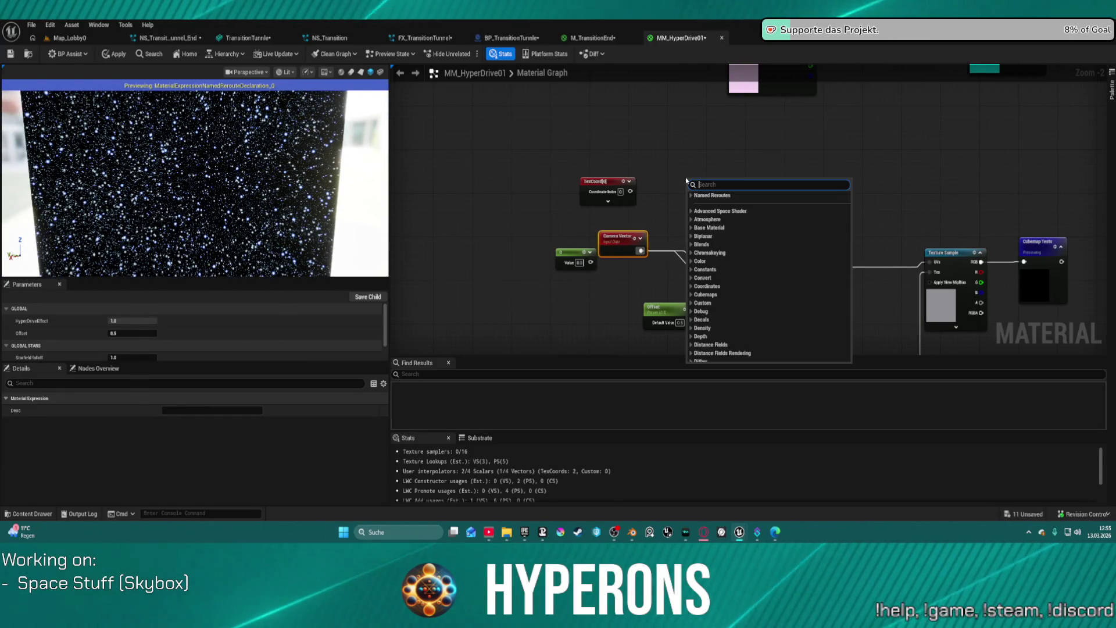
left_click(614, 241)
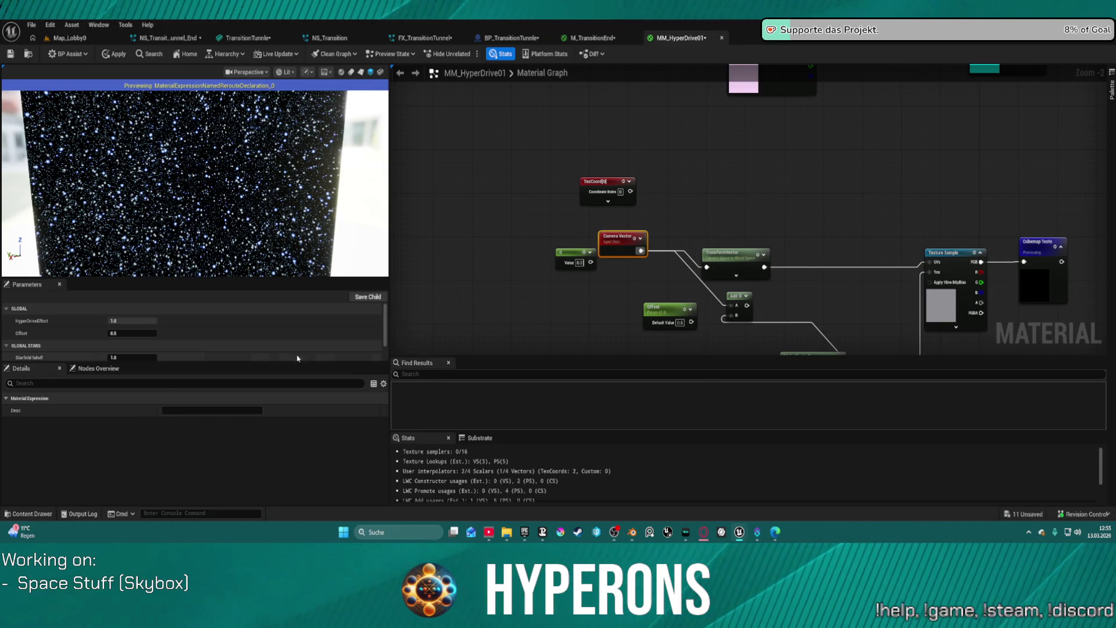
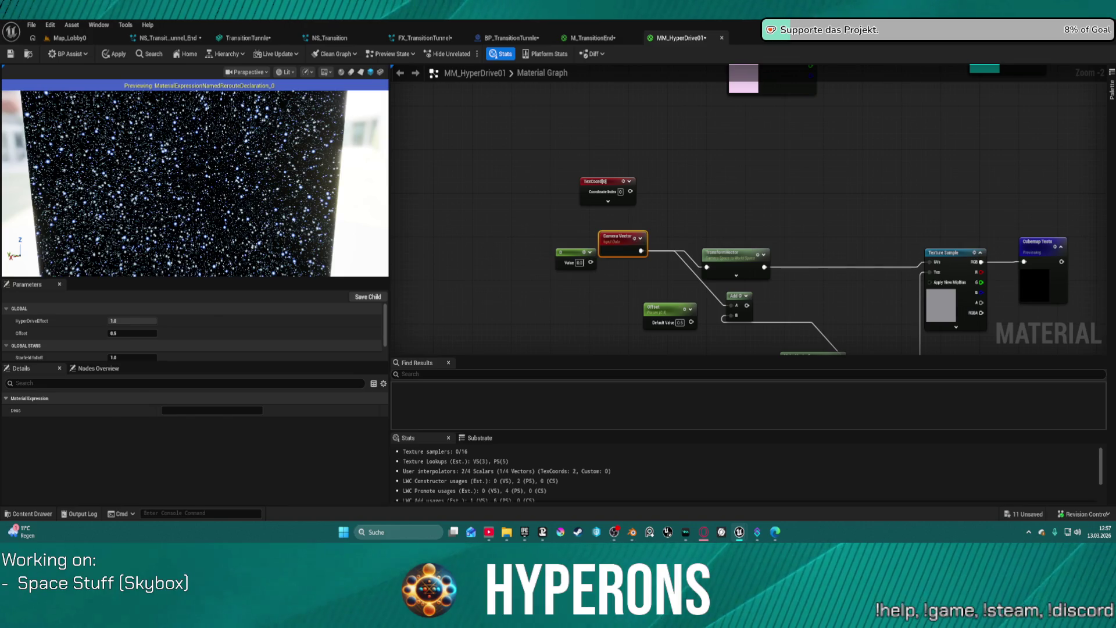
Try adding WorldAlignedReflection and Motion Vector World Offset nodes, then delete both
right_click(709, 201)
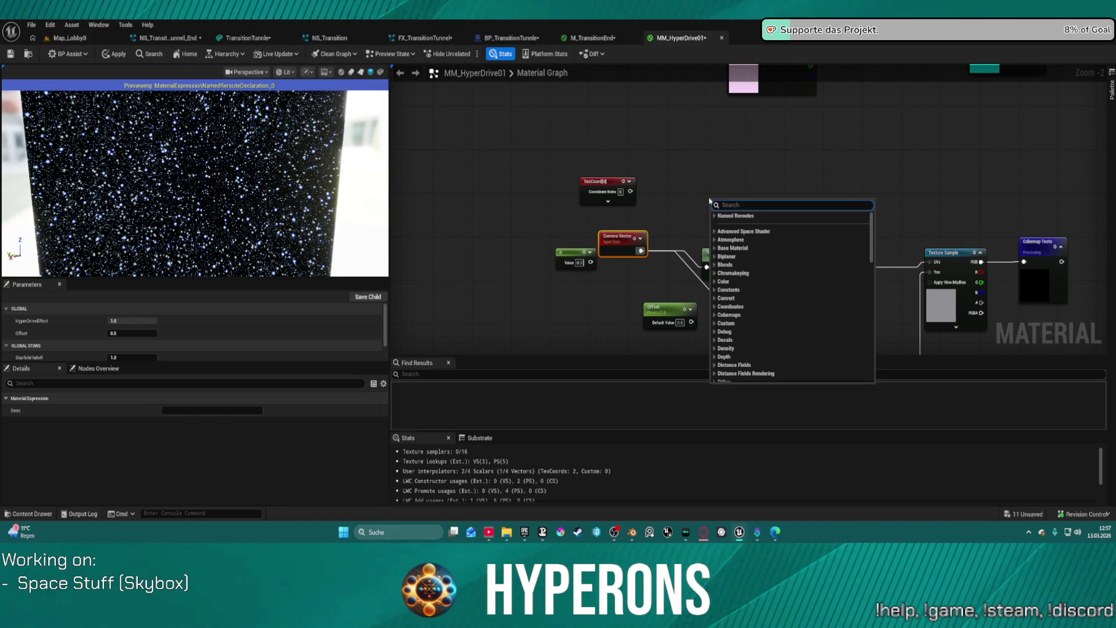
type("world re")
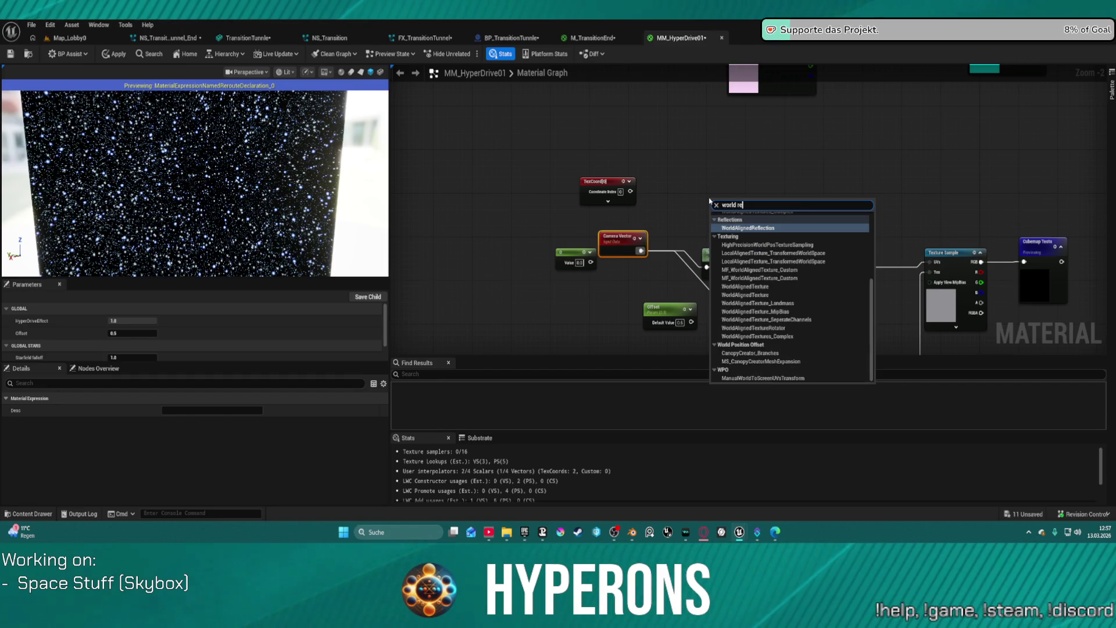
key("Return")
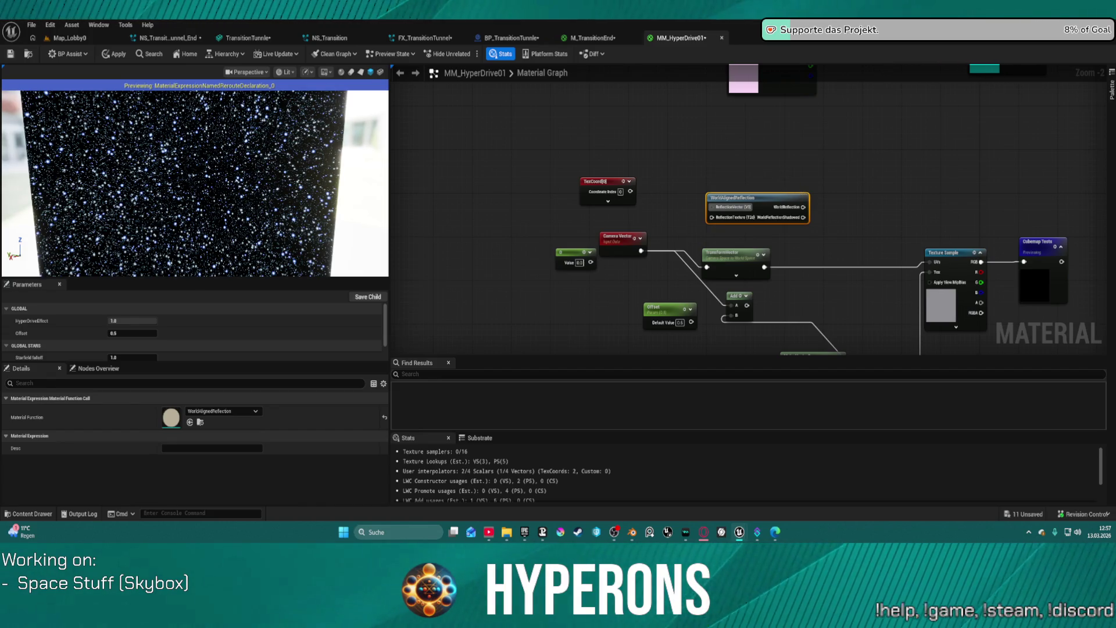
key("Delete")
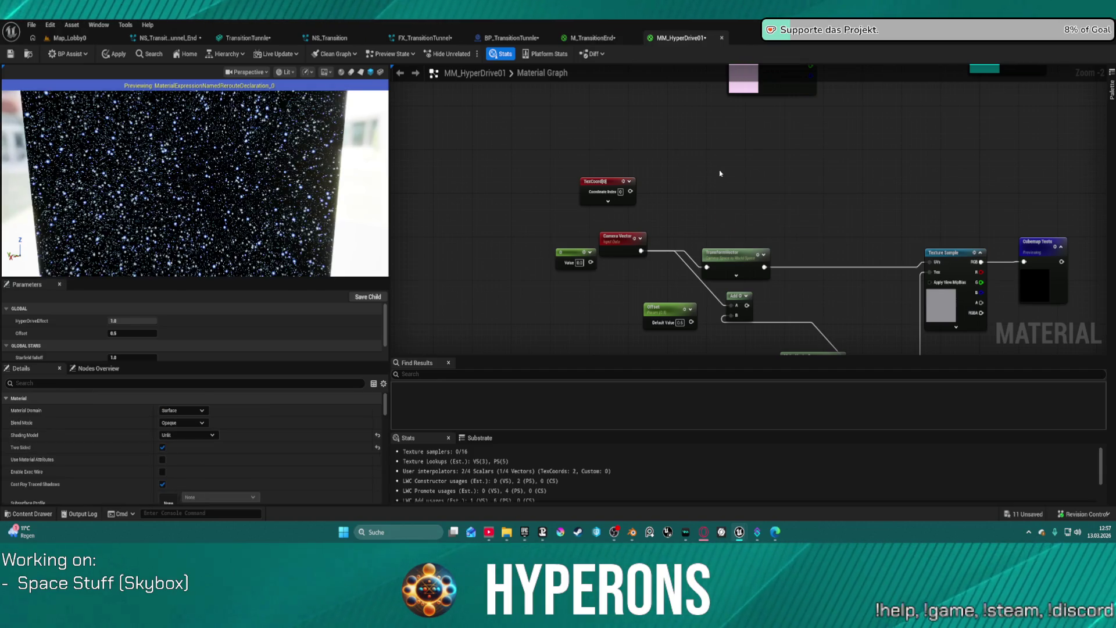
right_click(720, 174)
type("world vector")
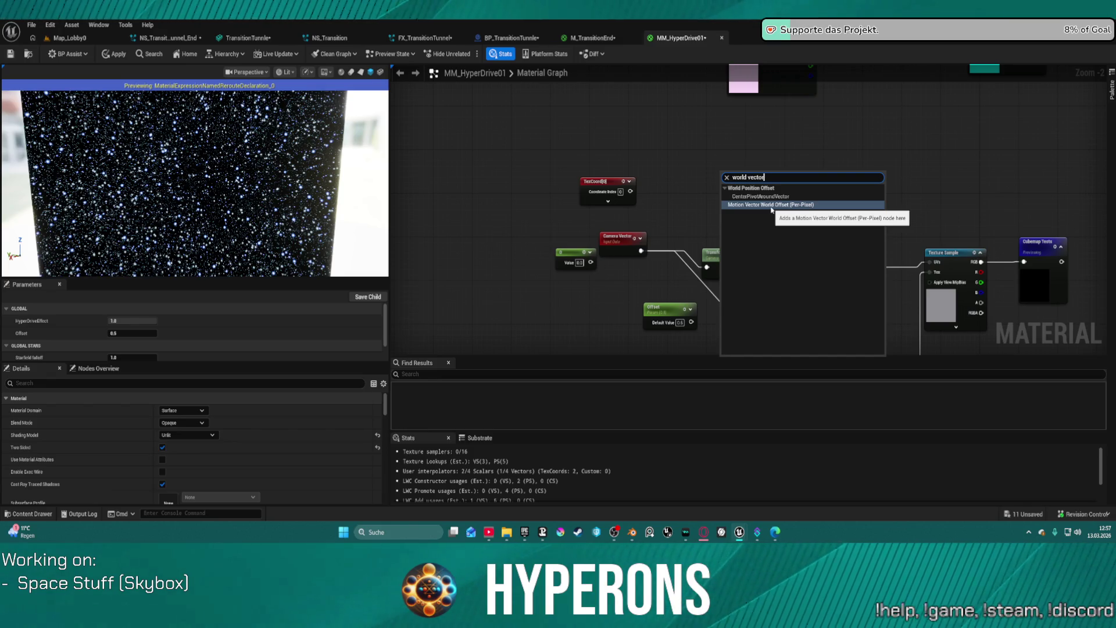
left_click(770, 205)
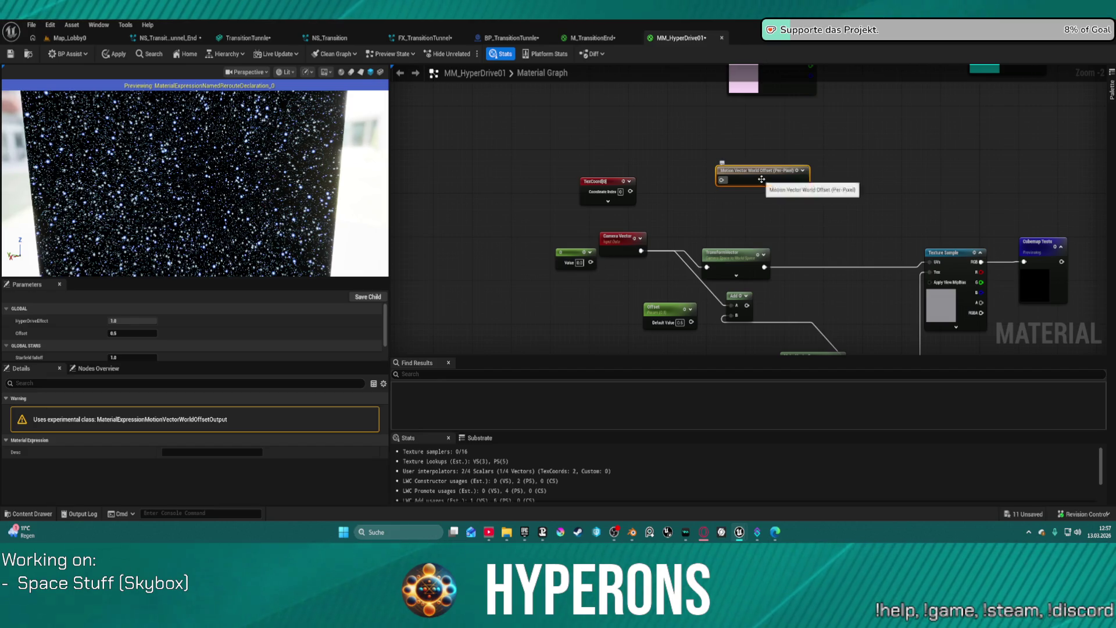
key("Delete")
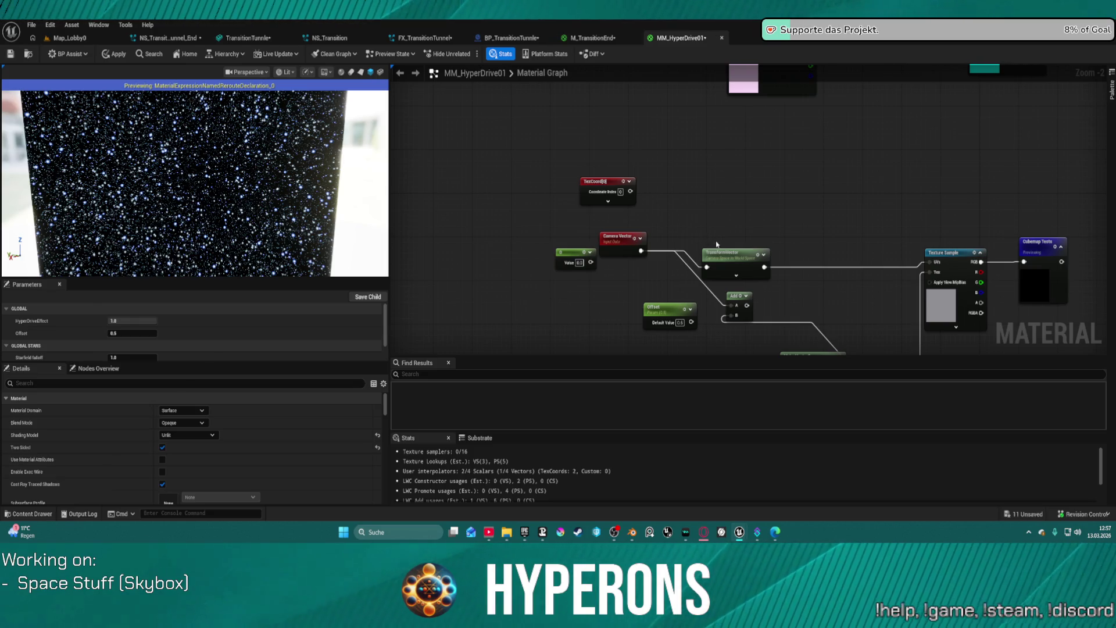
Add a WorldSpaceAlignedScreenCoordinates node near the Camera Vector node
left_click(620, 243)
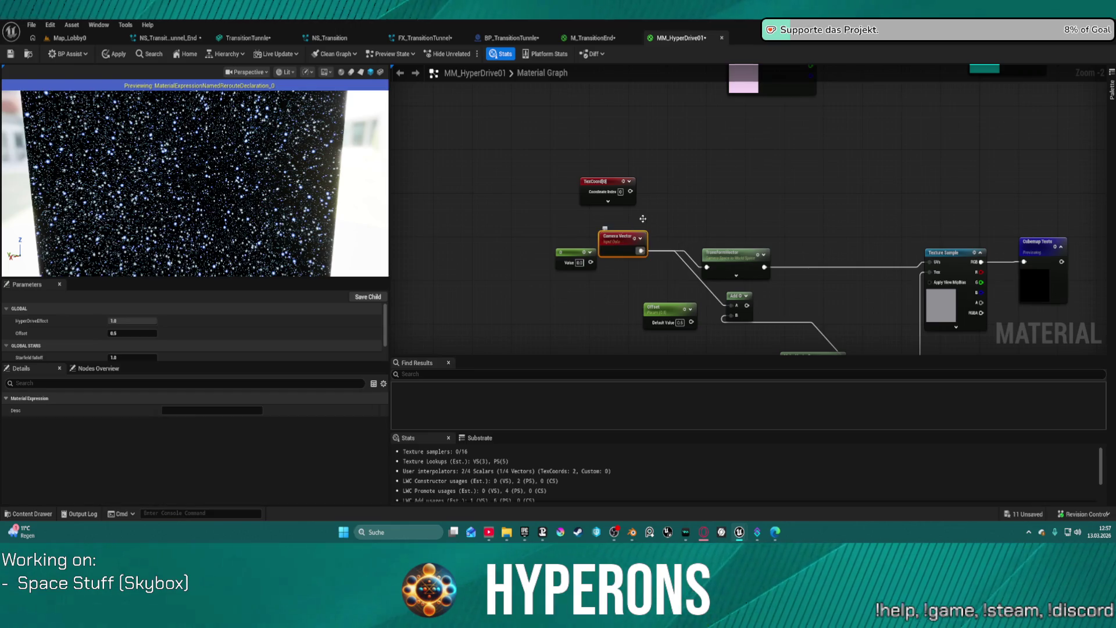
right_click(700, 166)
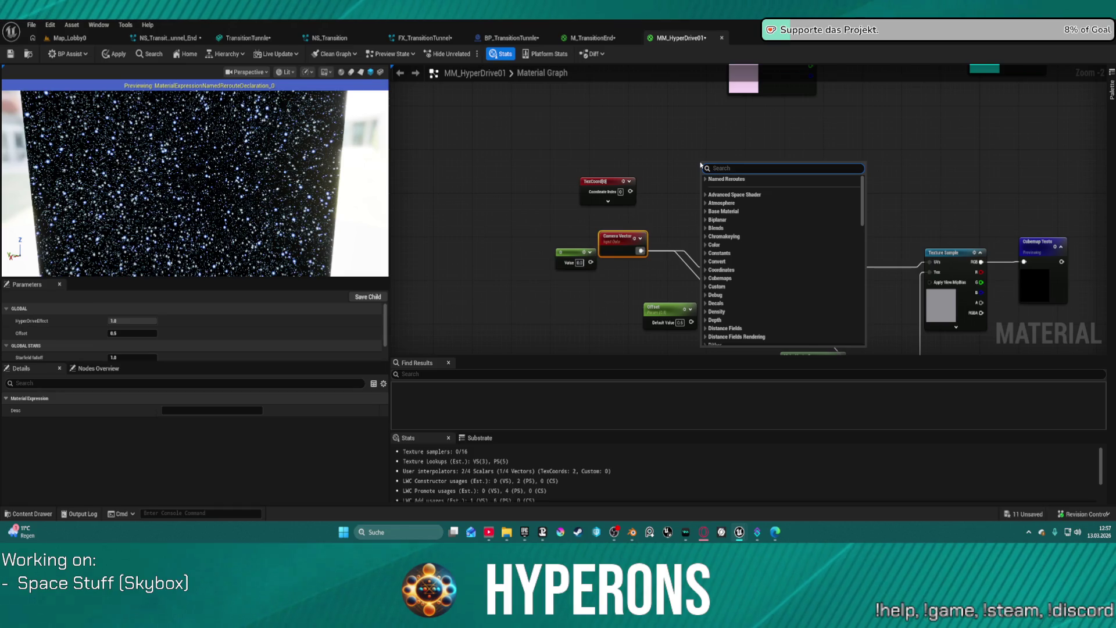
type("world")
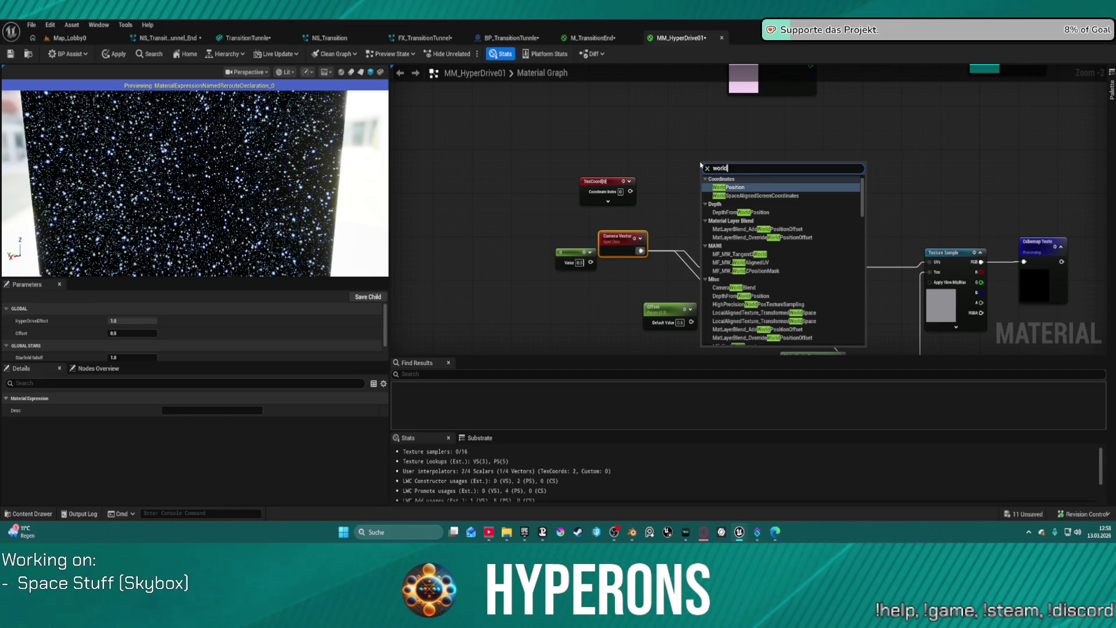
key("Down")
key("Return")
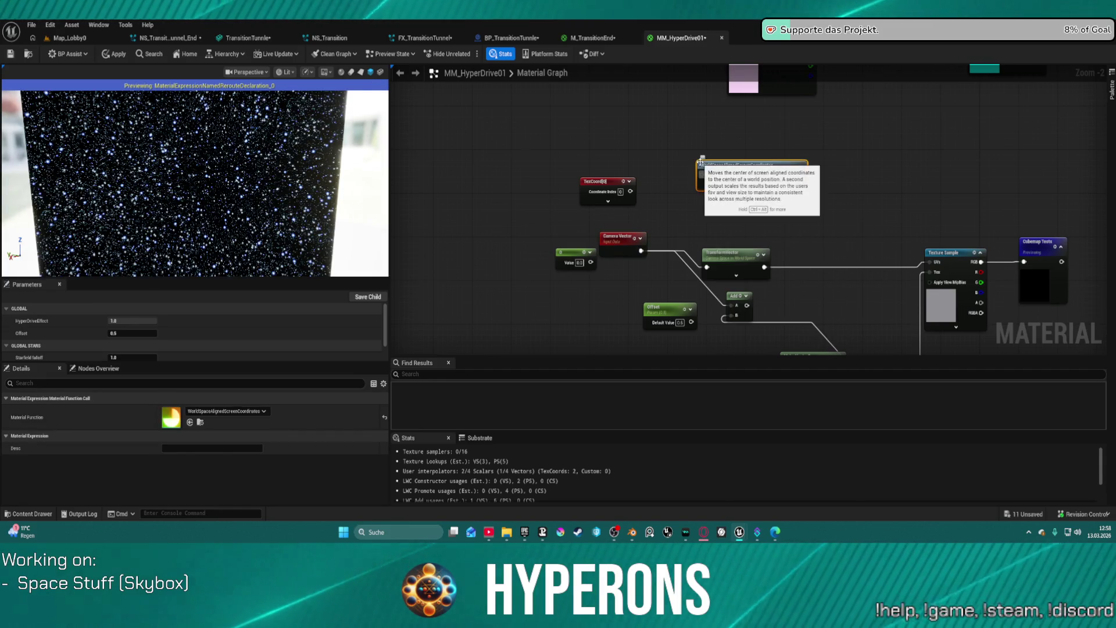
Add a WorldAlignedReflection node and place it beside WorldSpaceAlignedScreenCoordinates
right_click(608, 146)
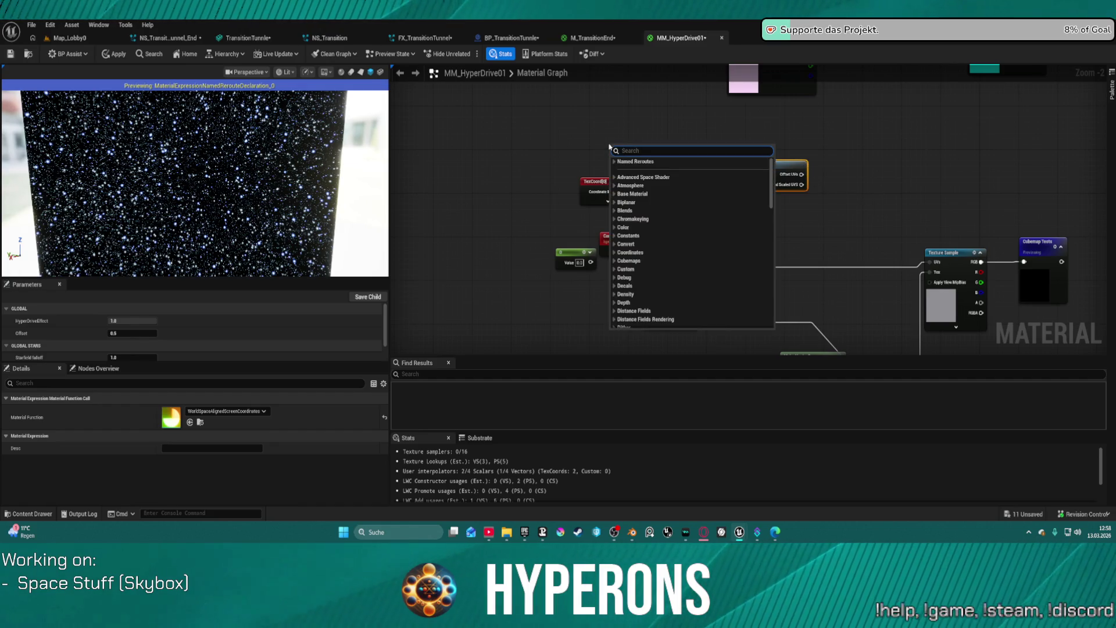
type("world")
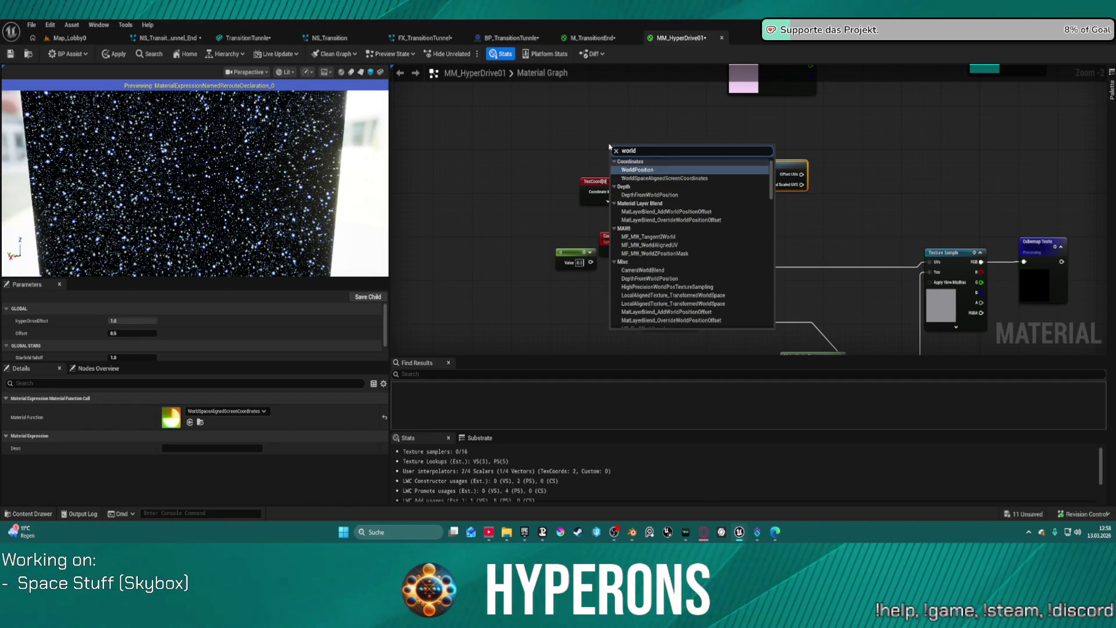
type(" refe")
key("BackSpace")
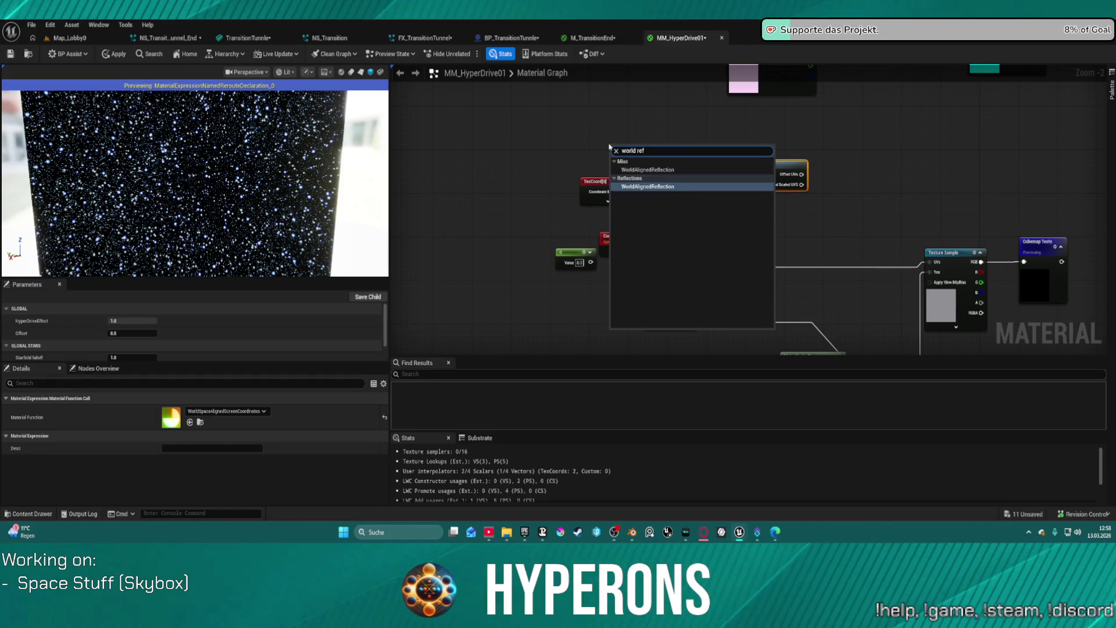
left_click(657, 169)
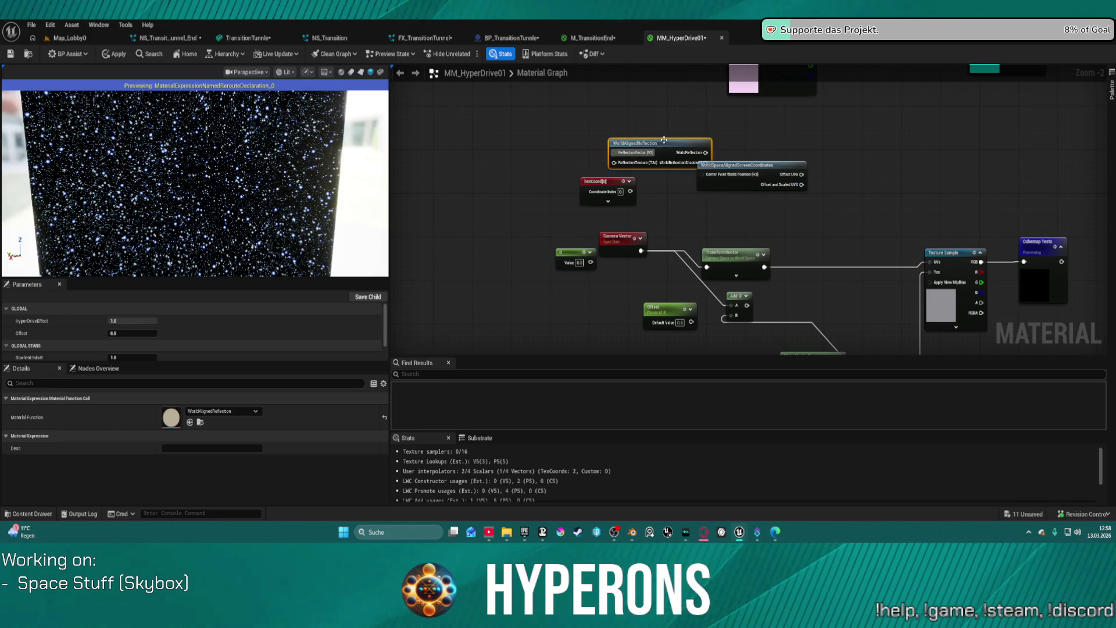
scroll(664, 140, "up", 2)
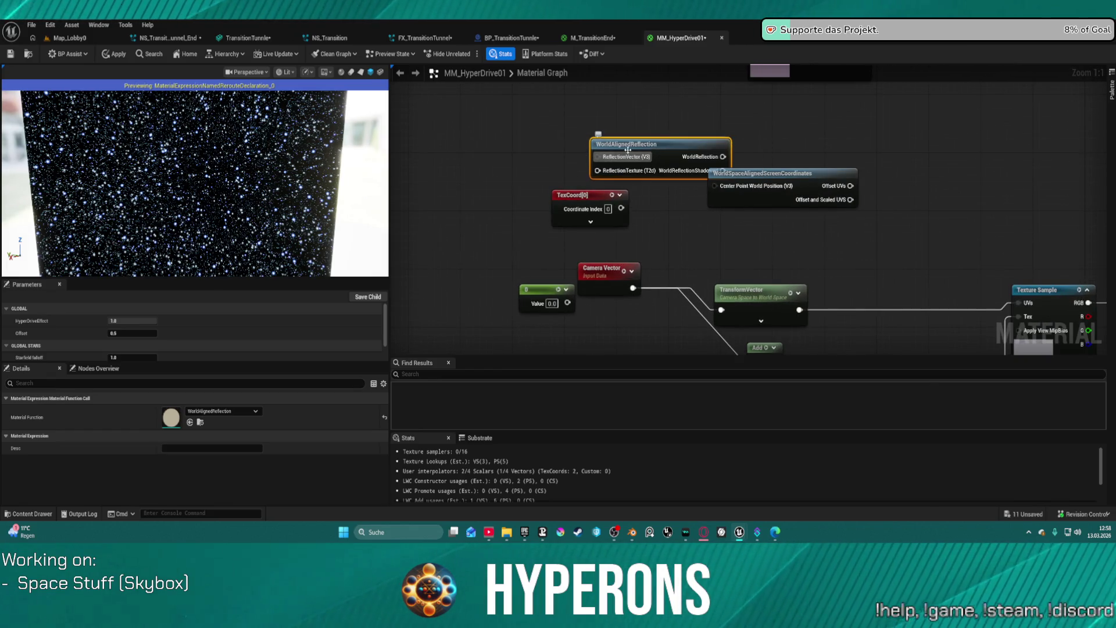
mouse_move(672, 150)
left_mouse_down()
mouse_move(976, 204)
mouse_move(938, 219)
mouse_move(824, 193)
mouse_move(752, 197)
mouse_move(870, 196)
left_mouse_up()
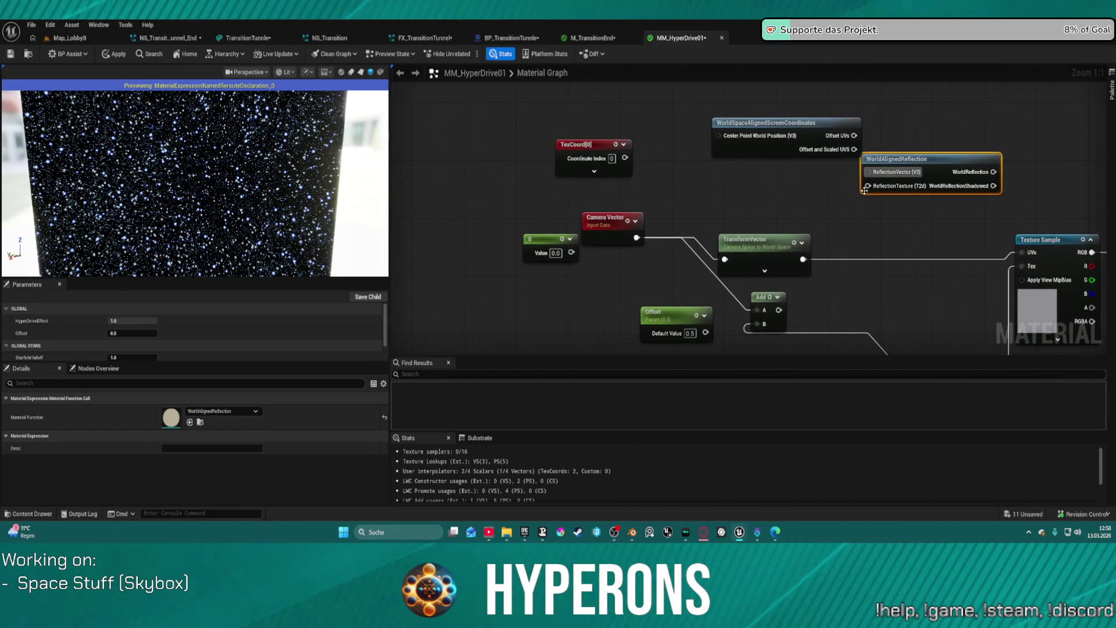
Move TexCoord left and wire TransformVector into WorldAlignedReflection's ReflectionVector input
left_click(594, 170)
left_click_drag(587, 144, 548, 136)
mouse_move(832, 194)
left_mouse_down()
mouse_move(868, 172)
mouse_move(870, 204)
left_mouse_up()
left_click(928, 182)
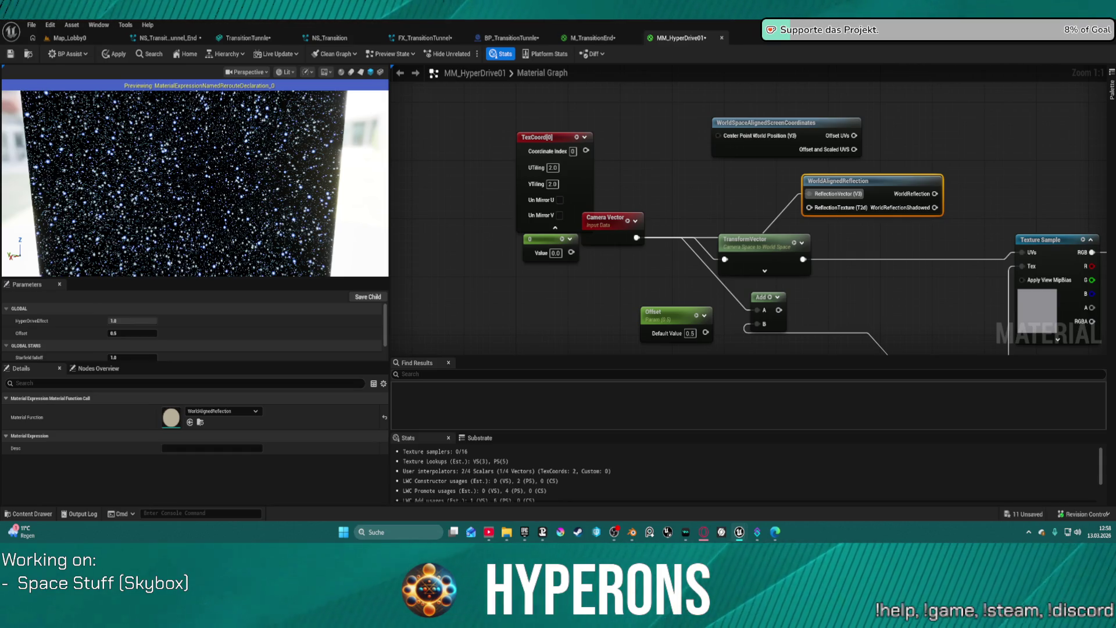
Add a RotateAboutAxis node fed by TransformVector, its result going into the Texture Sample
right_click(966, 141)
type("rotat")
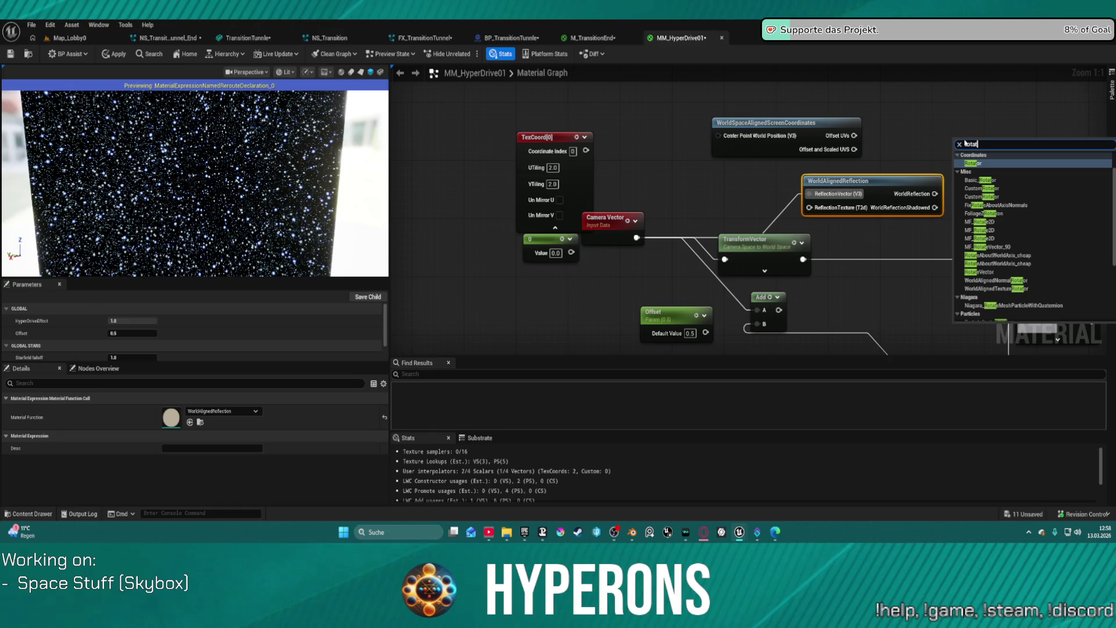
type(" a")
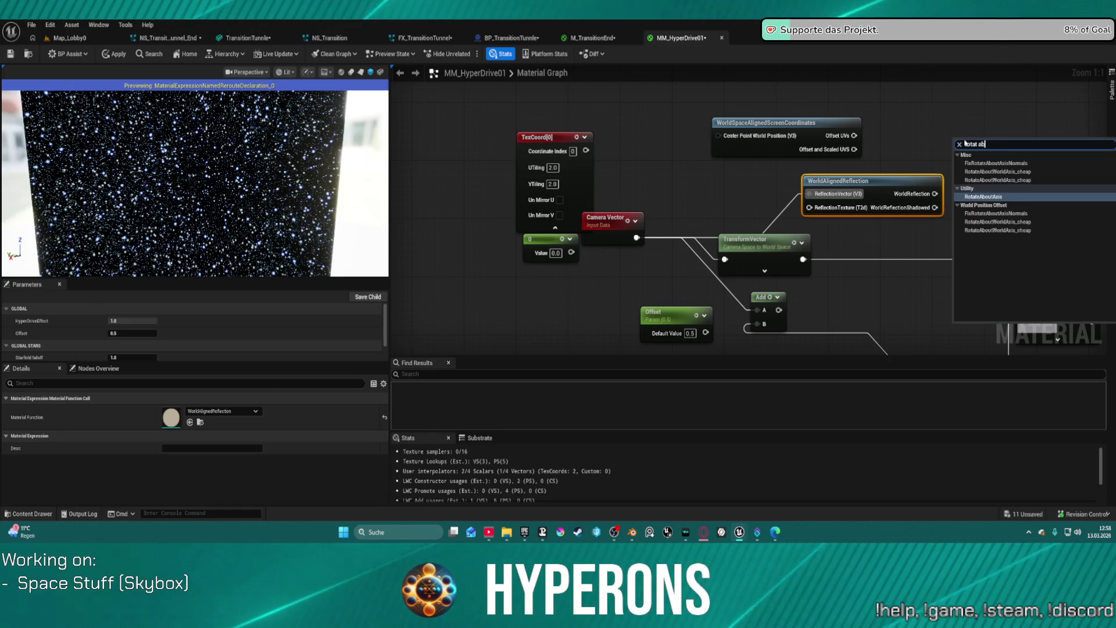
type("b")
key("Return")
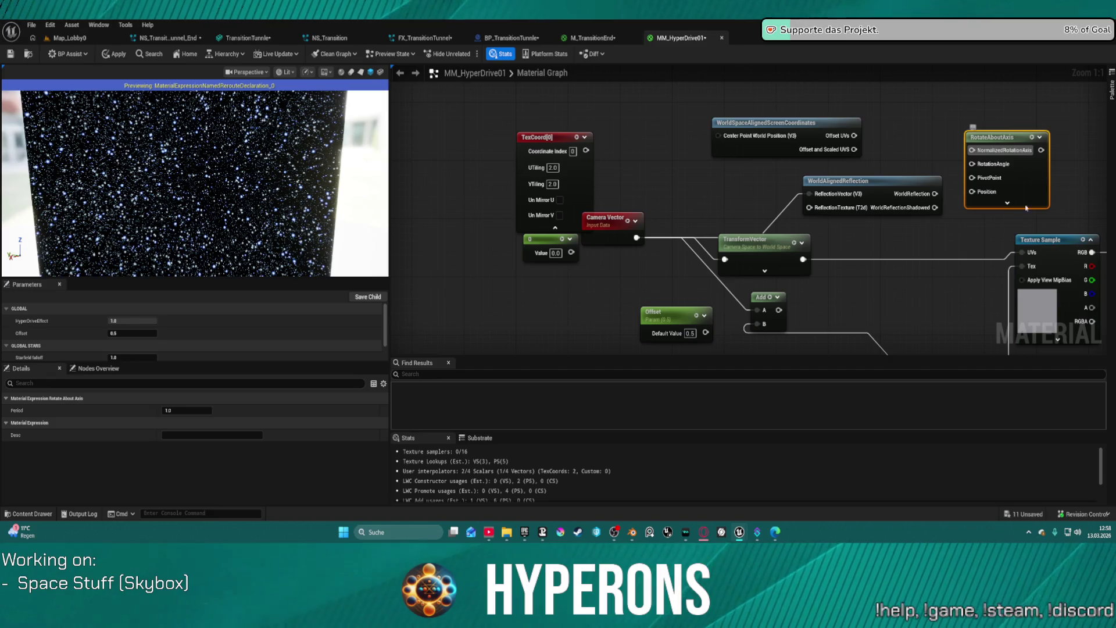
left_click_drag(1029, 201, 953, 285)
left_click_drag(971, 223, 889, 183)
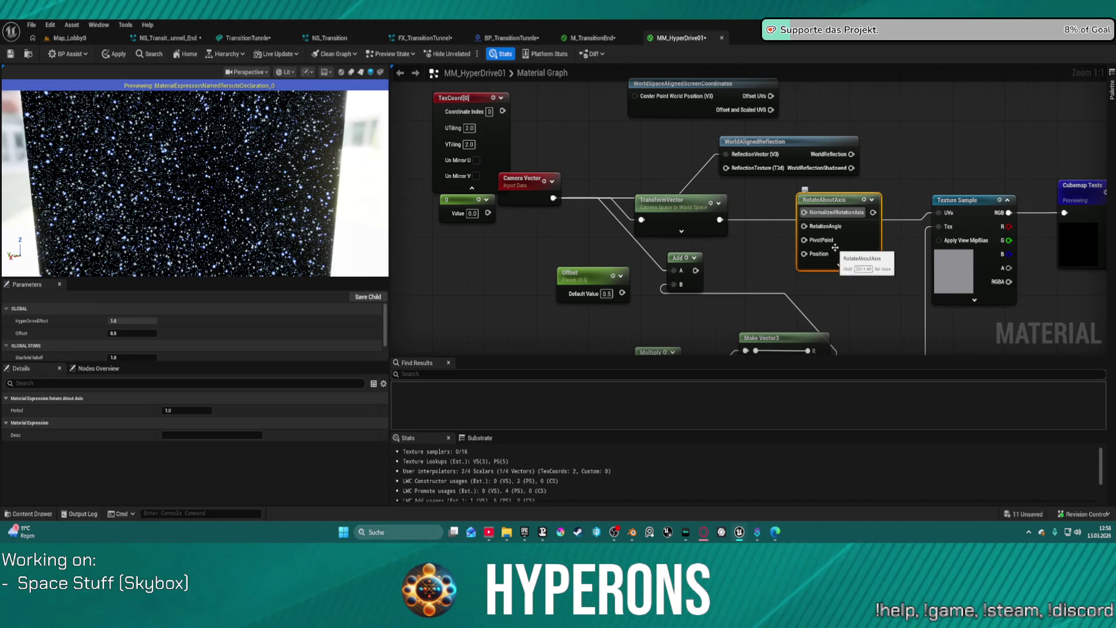
left_click_drag(719, 219, 805, 214)
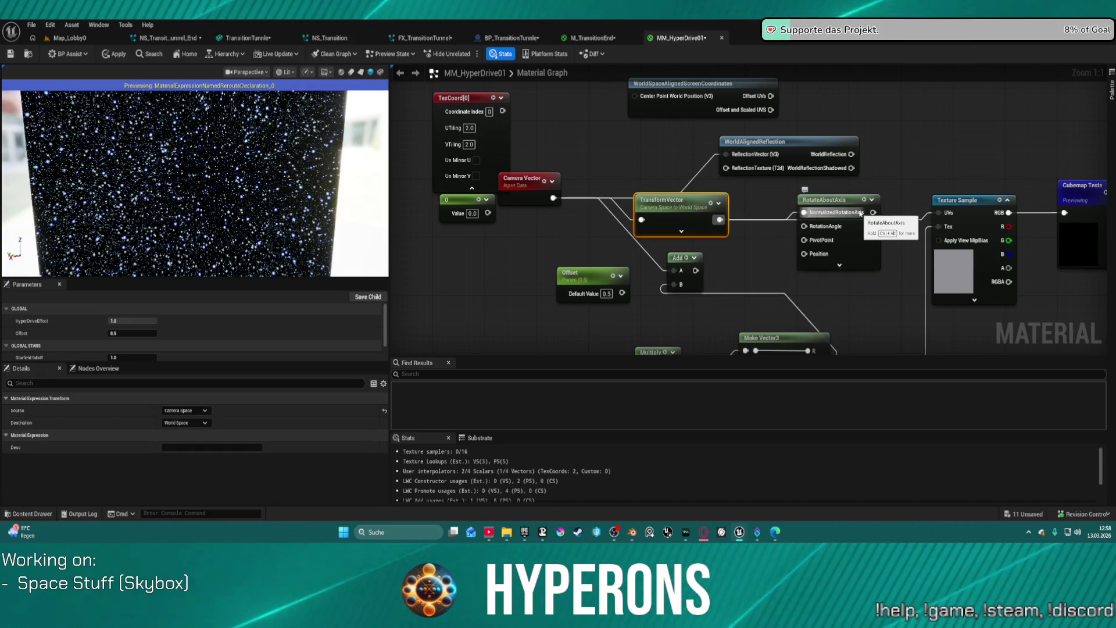
left_click(843, 233)
left_click(937, 213)
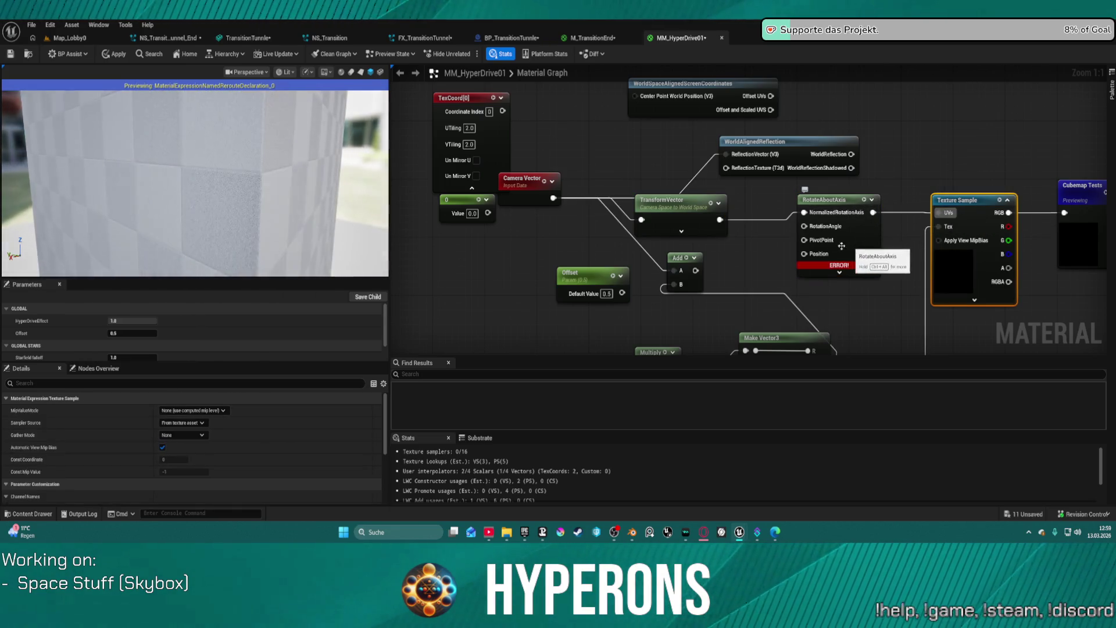
Add constants for RotateAboutAxis PivotPoint and a RotationAngle of 90
key("1")
left_click(724, 249)
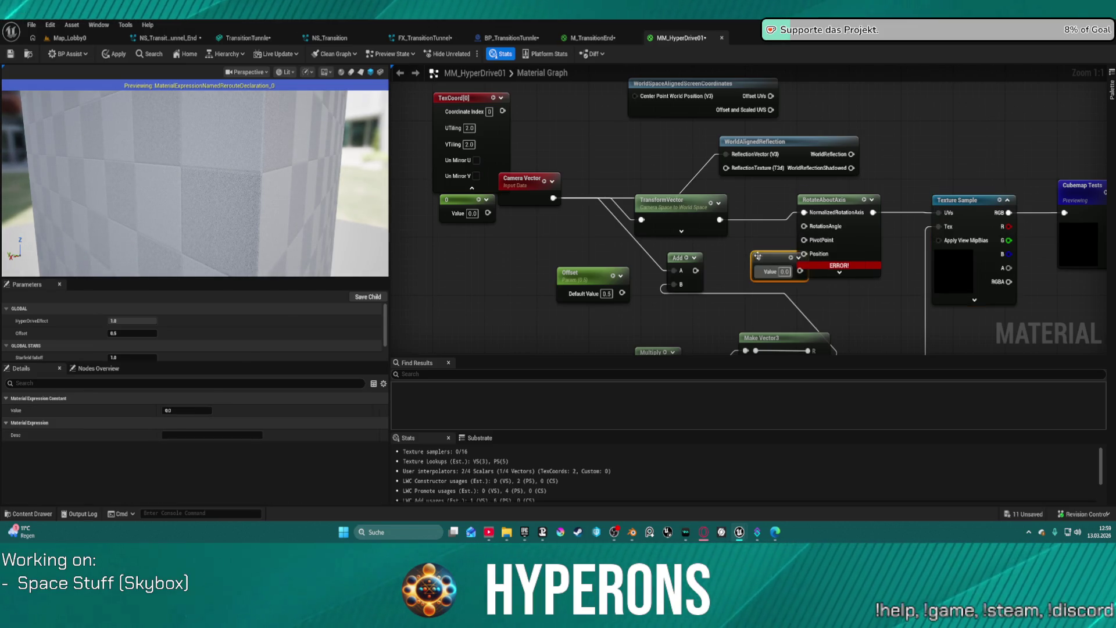
mouse_move(767, 264)
left_mouse_down()
mouse_move(814, 270)
mouse_move(805, 240)
mouse_move(878, 245)
left_mouse_up()
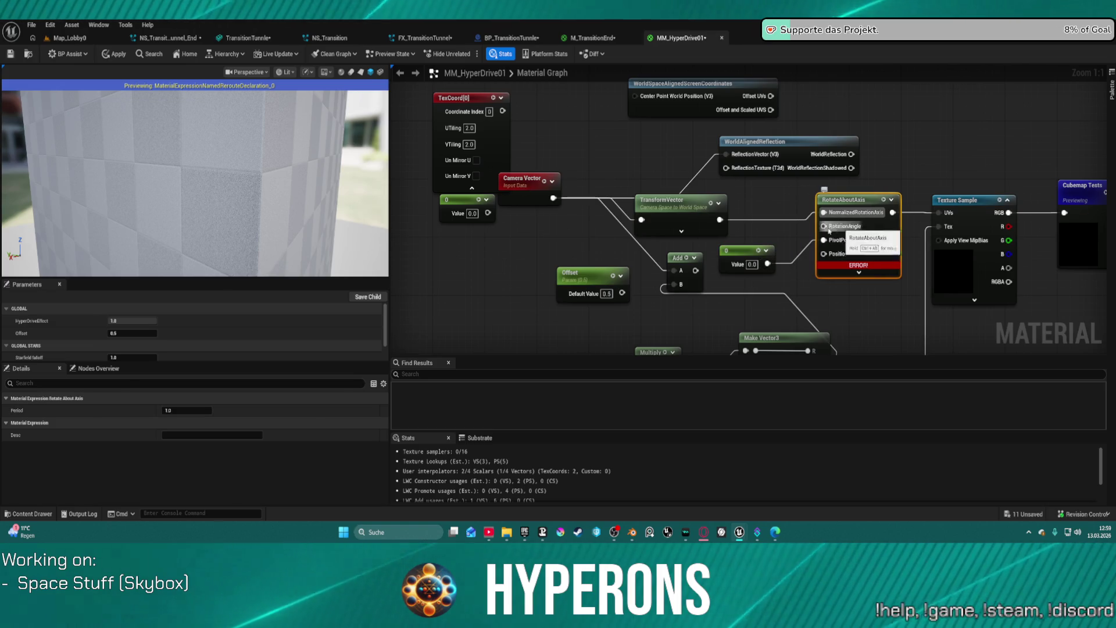
key("1")
left_click(757, 226)
mouse_move(800, 242)
left_mouse_down()
mouse_move(823, 226)
mouse_move(776, 218)
left_mouse_up()
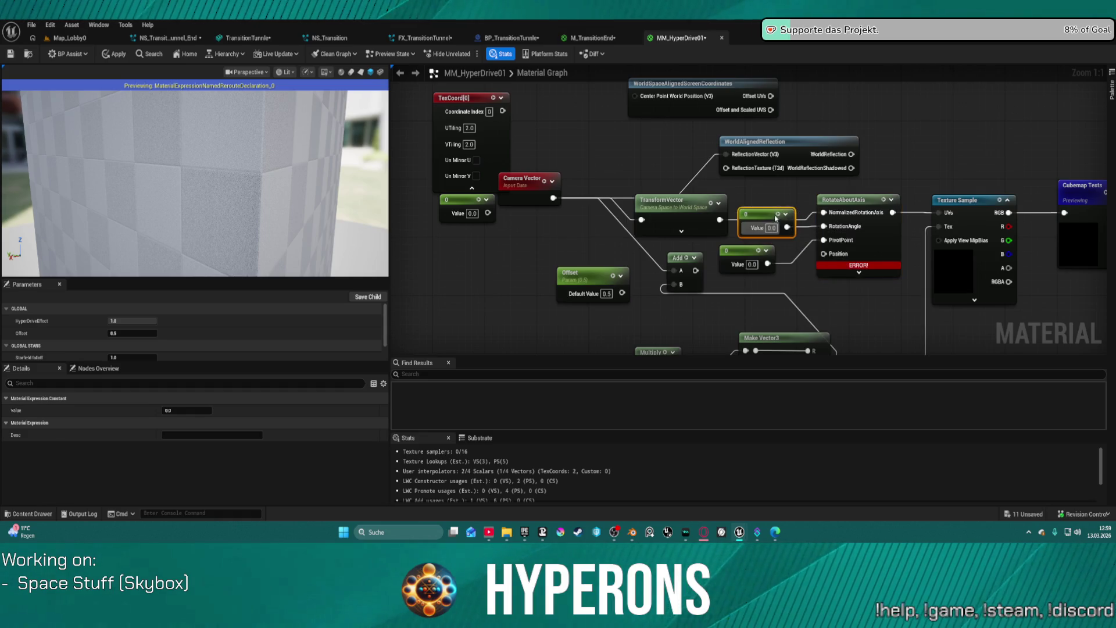
type("90")
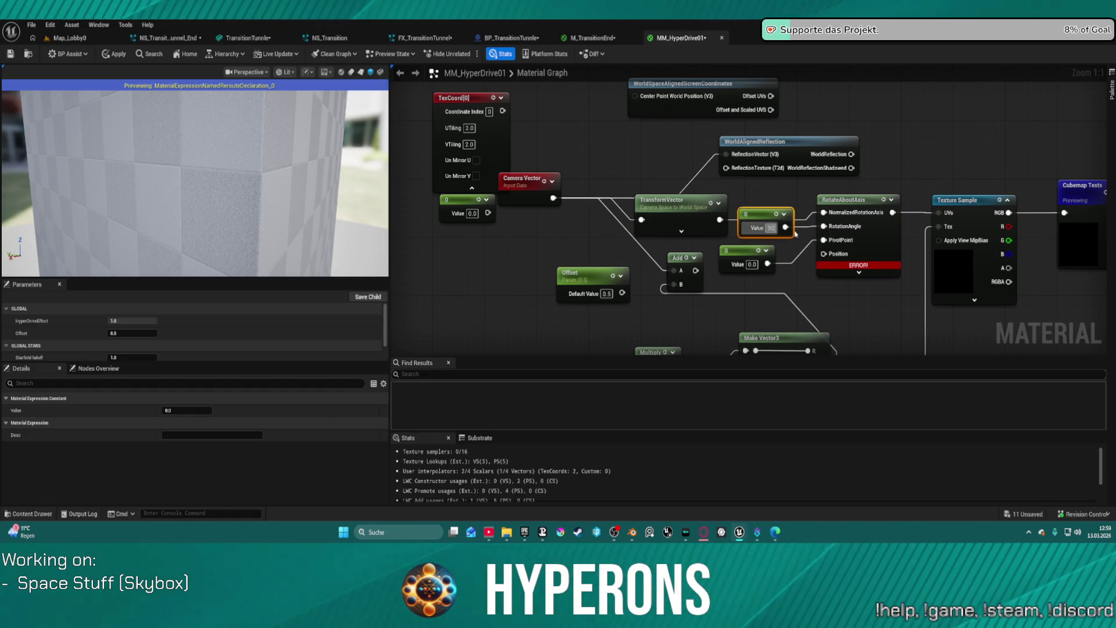
key("Return")
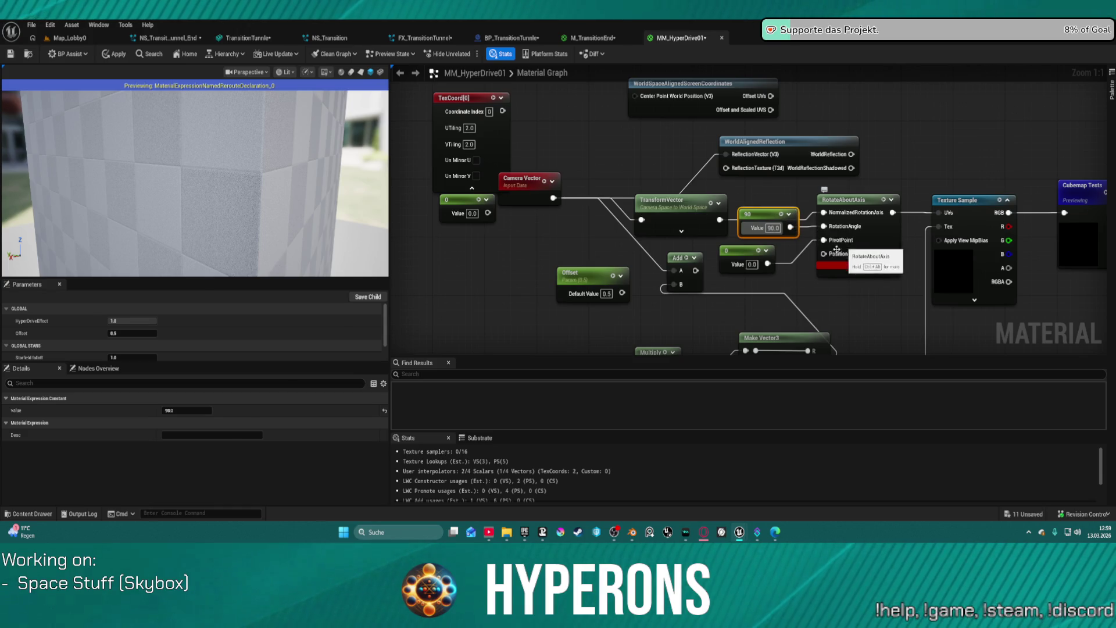
Wire the 0 constant to Position, then add a zero vector constant for it
left_click(755, 256)
left_click_drag(823, 254, 802, 281)
left_click(751, 309)
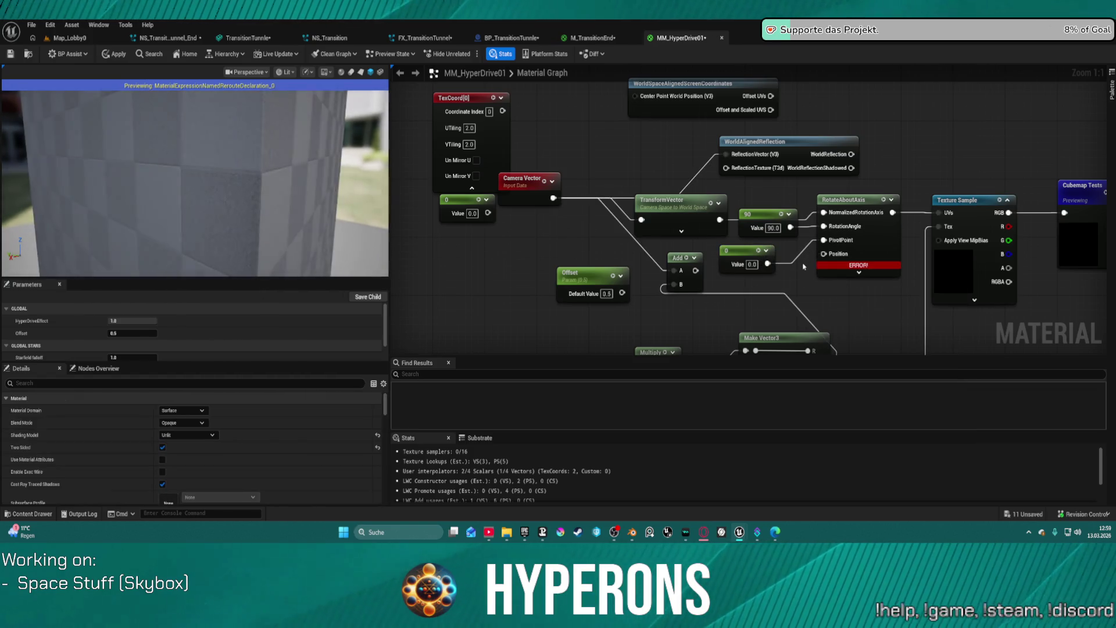
left_click(751, 310)
Place the 0,0,0 Constant3Vector further left and wire it into RotateAboutAxis Position
left_click_drag(828, 321, 828, 257)
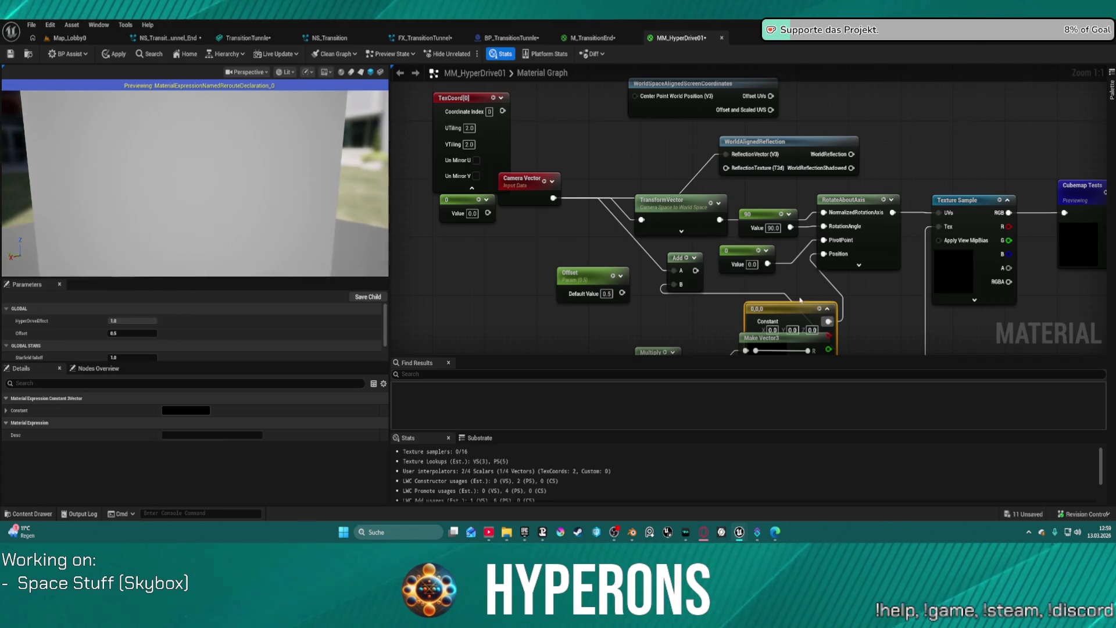
mouse_move(779, 307)
left_mouse_down()
mouse_move(424, 300)
mouse_move(430, 293)
left_mouse_up()
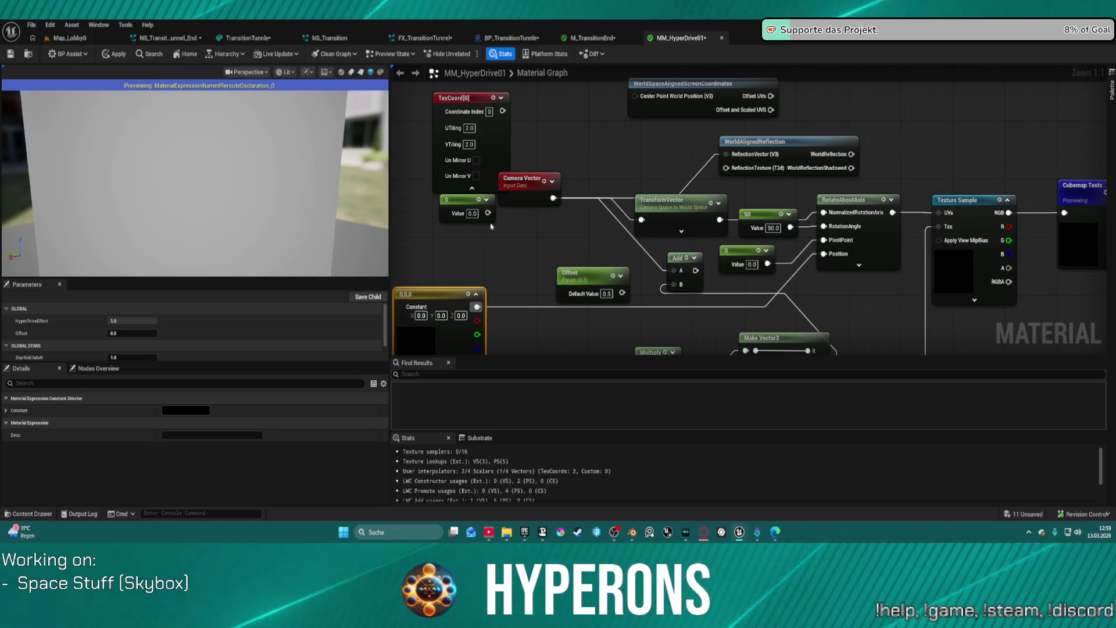
mouse_move(480, 307)
left_mouse_down()
mouse_move(819, 256)
mouse_move(860, 238)
mouse_move(800, 261)
left_mouse_up()
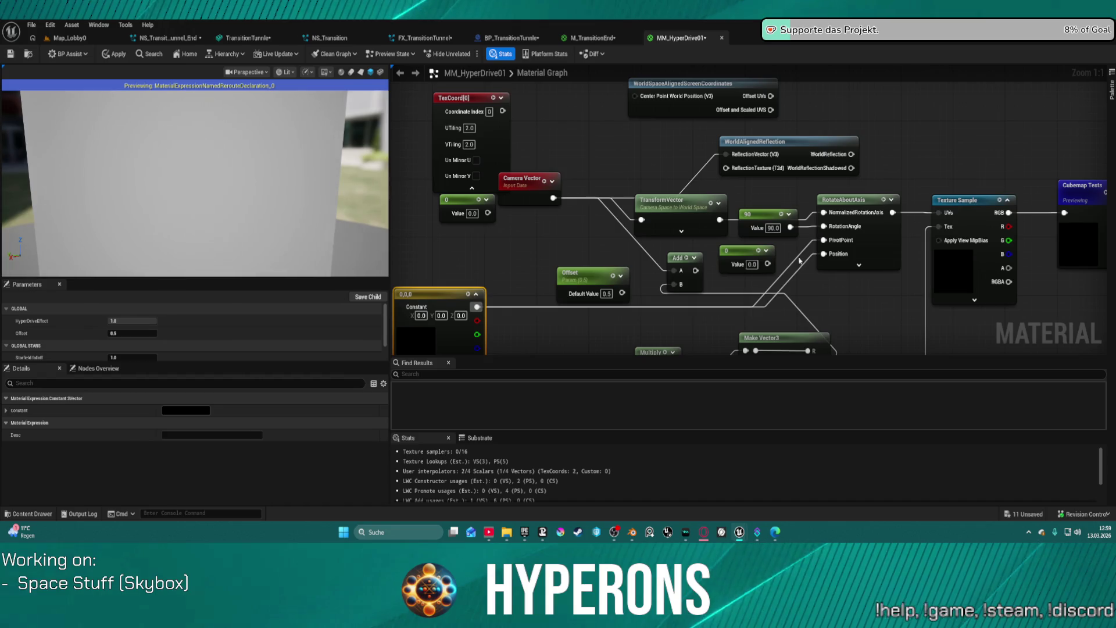
Delete the unused 0 constant and nudge the 90 angle constant down
left_click(730, 250)
key("Delete")
mouse_move(980, 174)
left_mouse_down()
mouse_move(804, 160)
mouse_move(898, 162)
left_mouse_up()
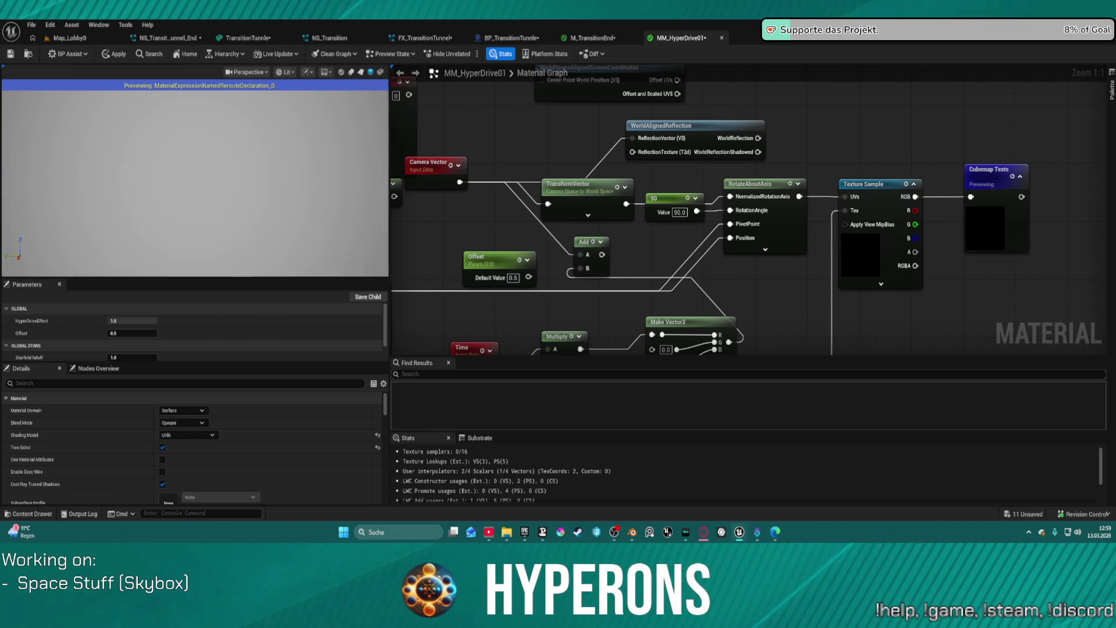
left_click_drag(677, 205, 676, 220)
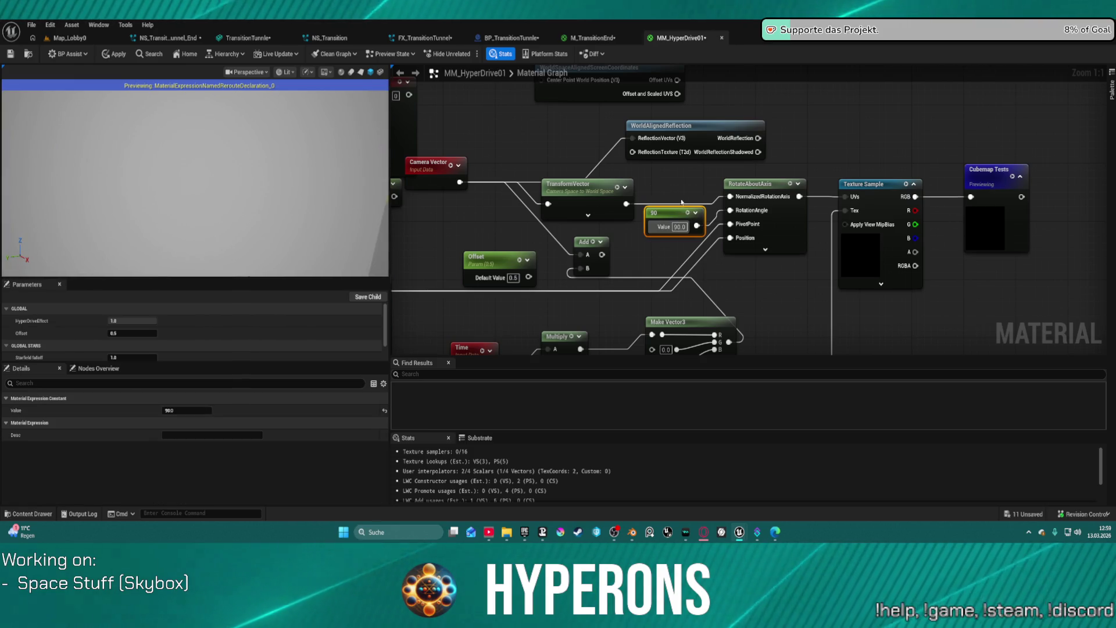
Set TransformVector's destination to Local Space, trying World, View and Tangent sources before returning to Camera Space
left_click(578, 192)
left_click(199, 424)
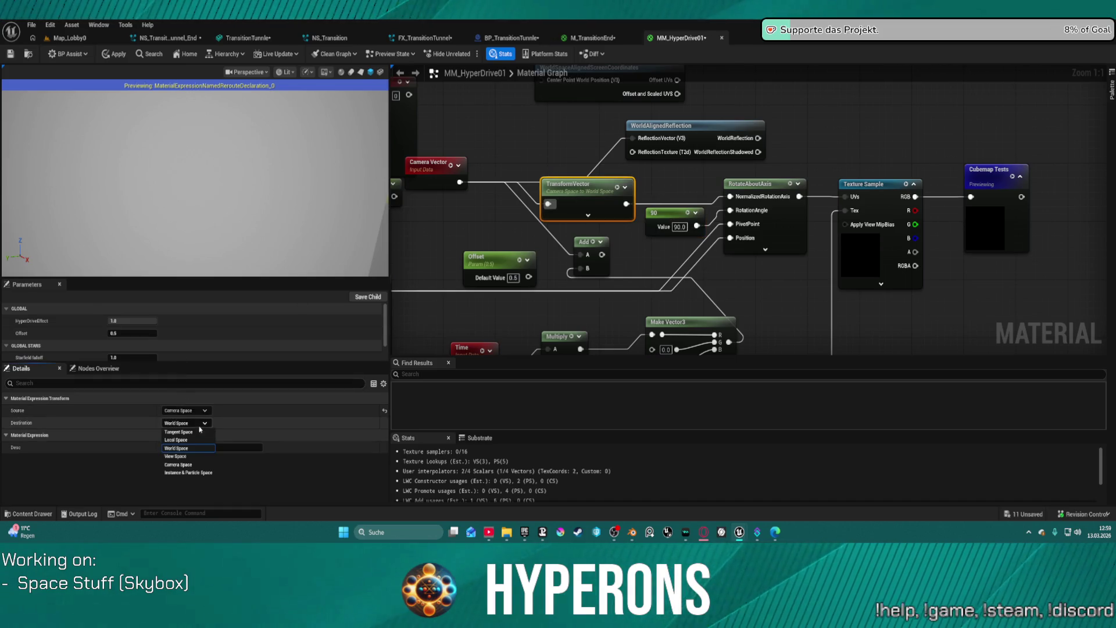
left_click(189, 440)
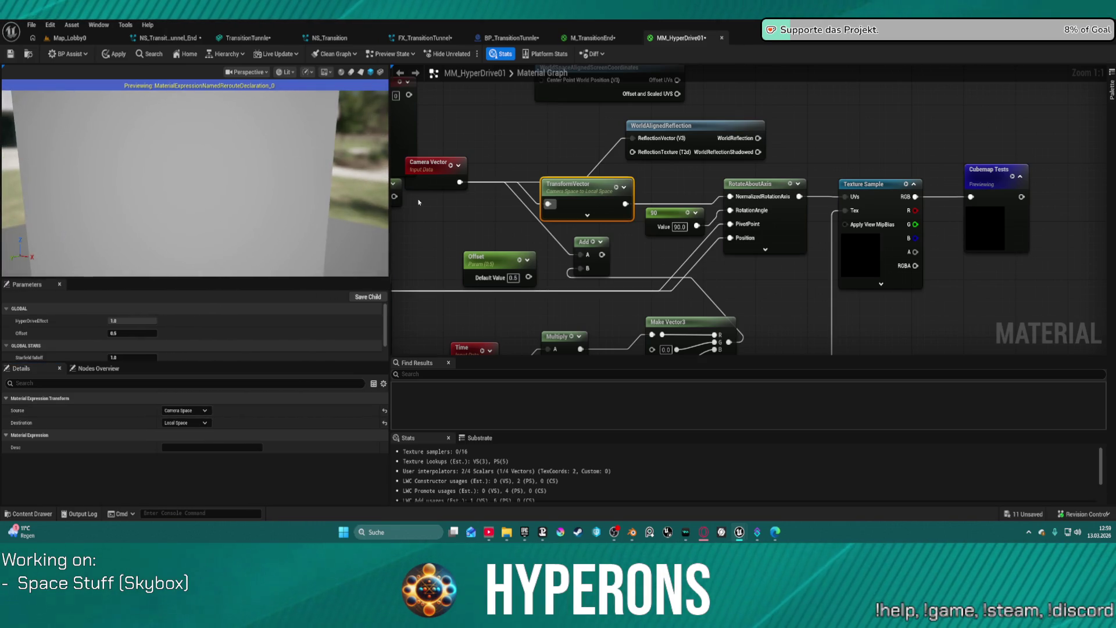
left_click(185, 410)
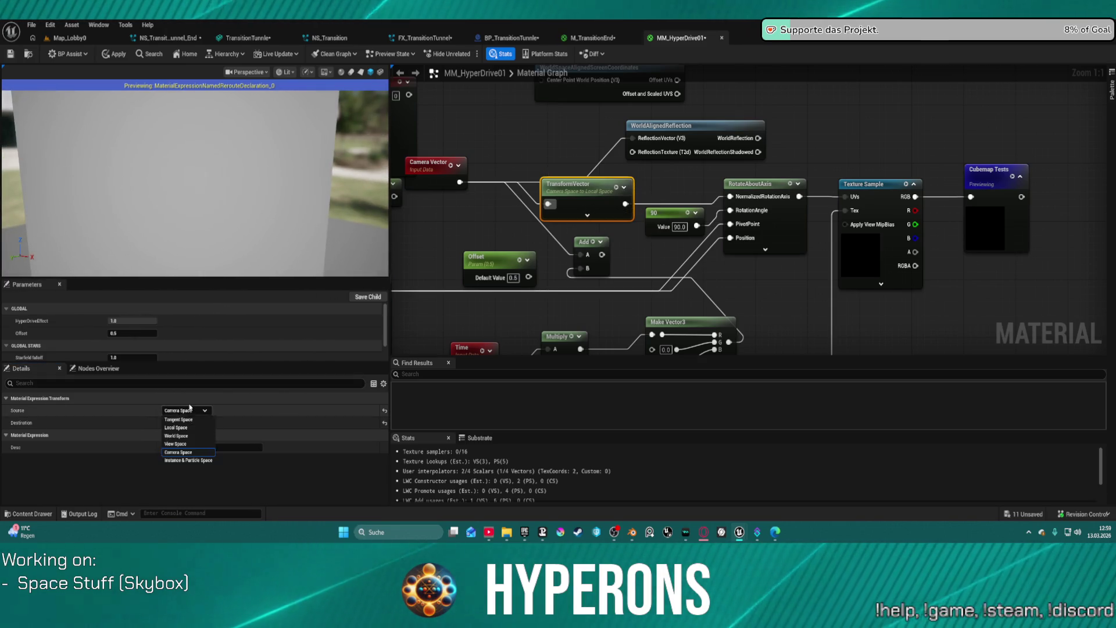
left_click(205, 436)
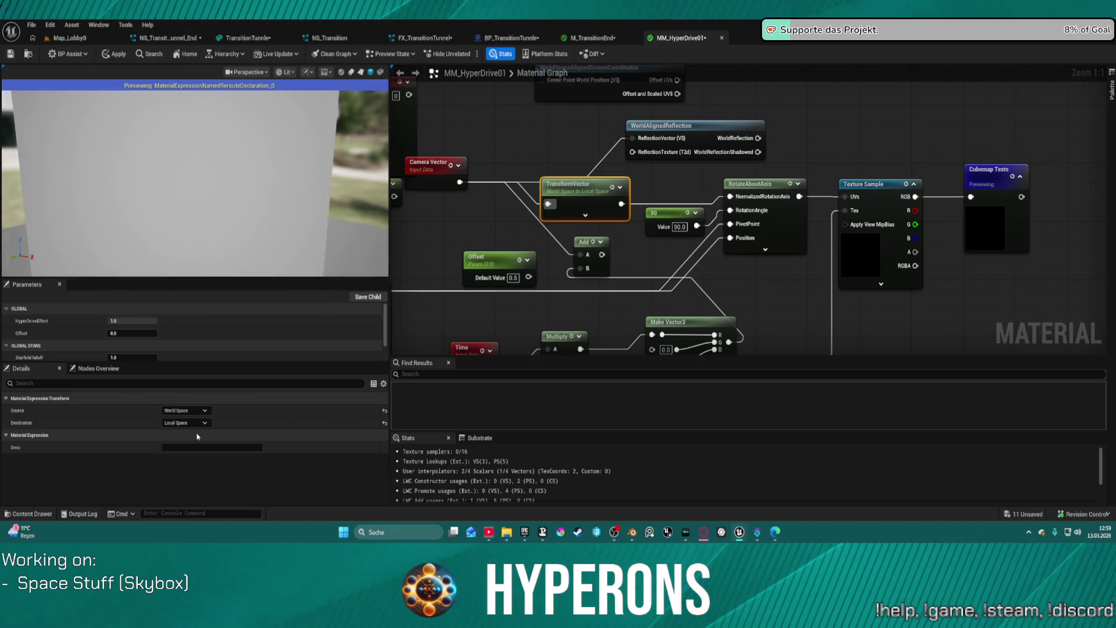
left_click(200, 410)
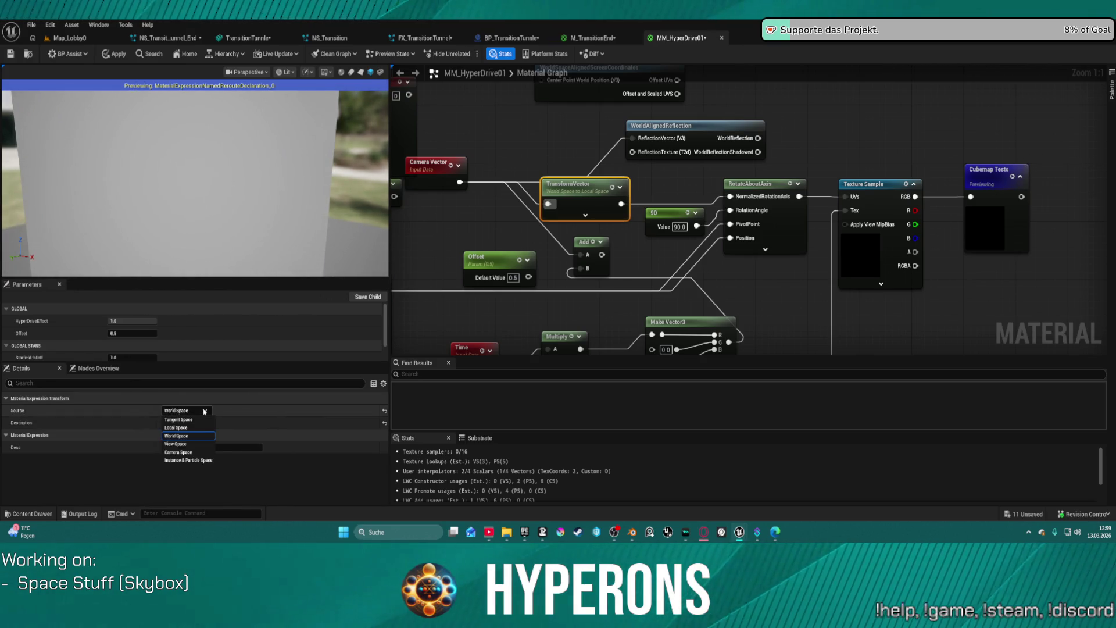
left_click(191, 443)
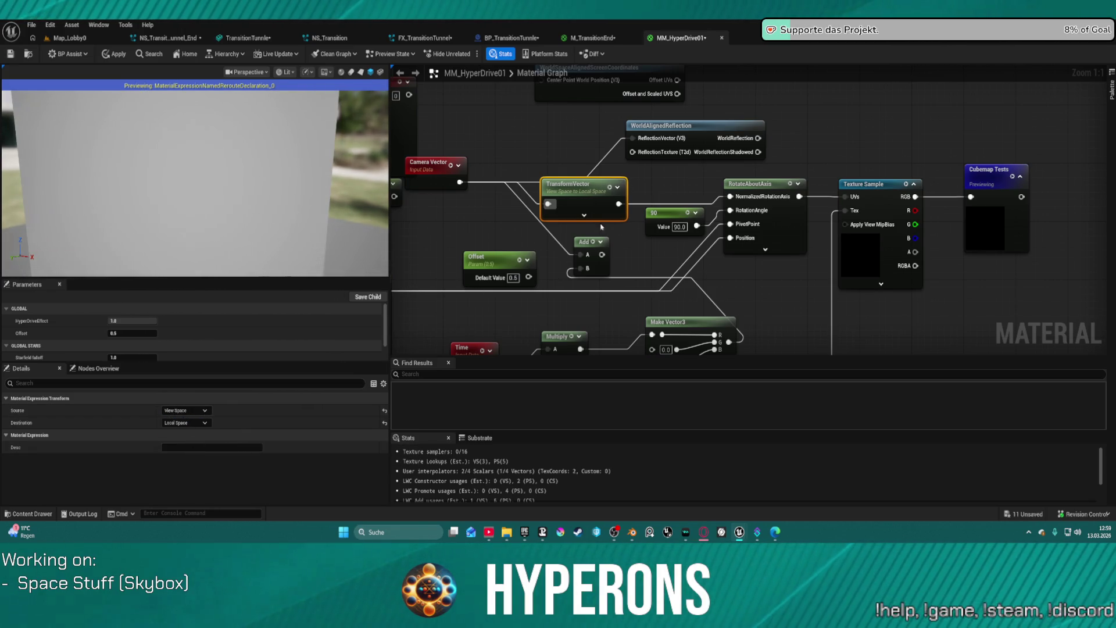
left_click(192, 411)
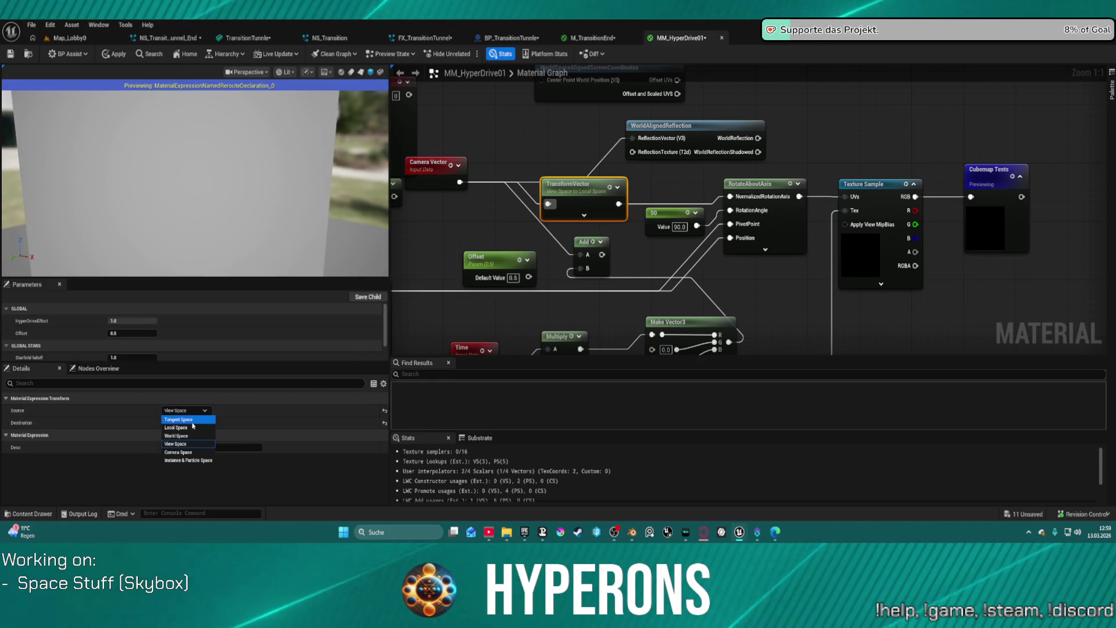
left_click(178, 419)
left_click(193, 410)
left_click(178, 452)
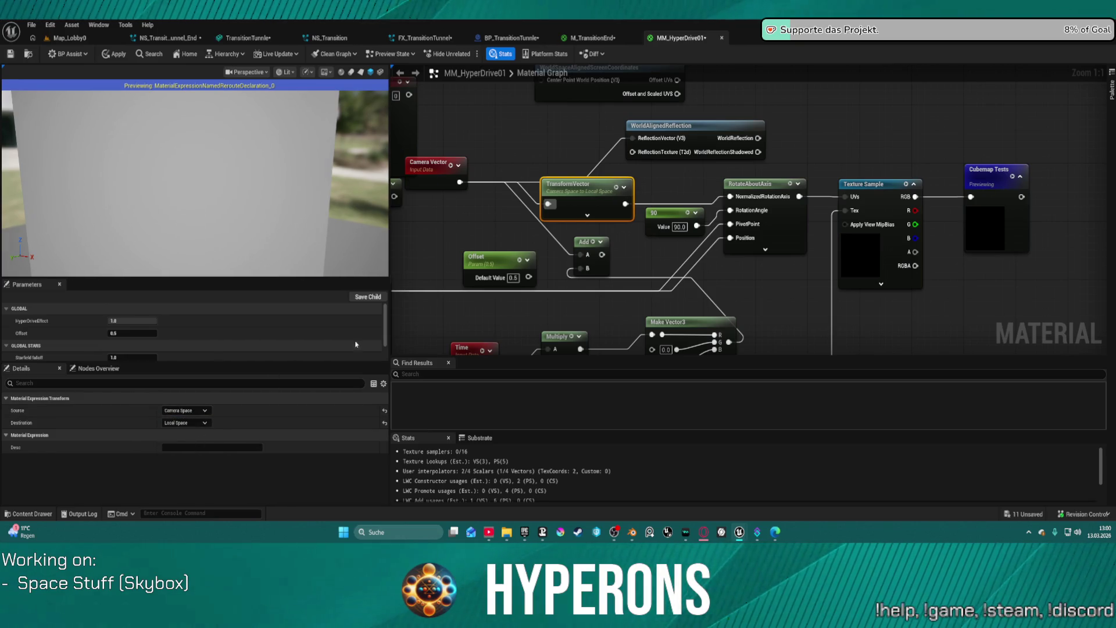
Try World, Tangent and Camera Space destinations, settling back on Local Space
left_click(185, 422)
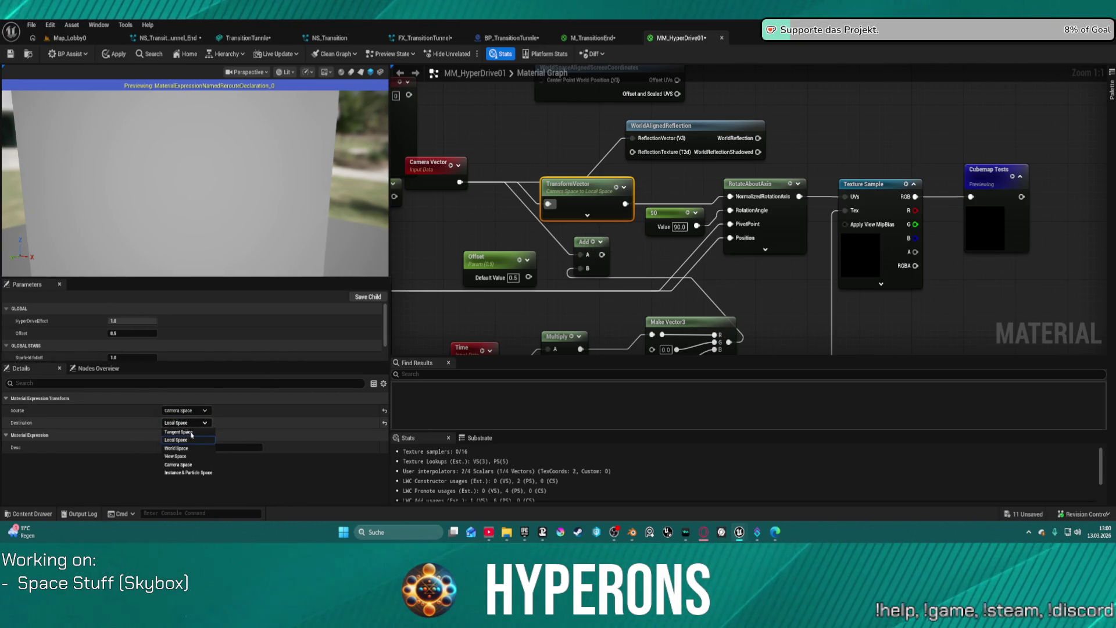
left_click(199, 448)
left_click(192, 422)
left_click(192, 433)
left_click(186, 422)
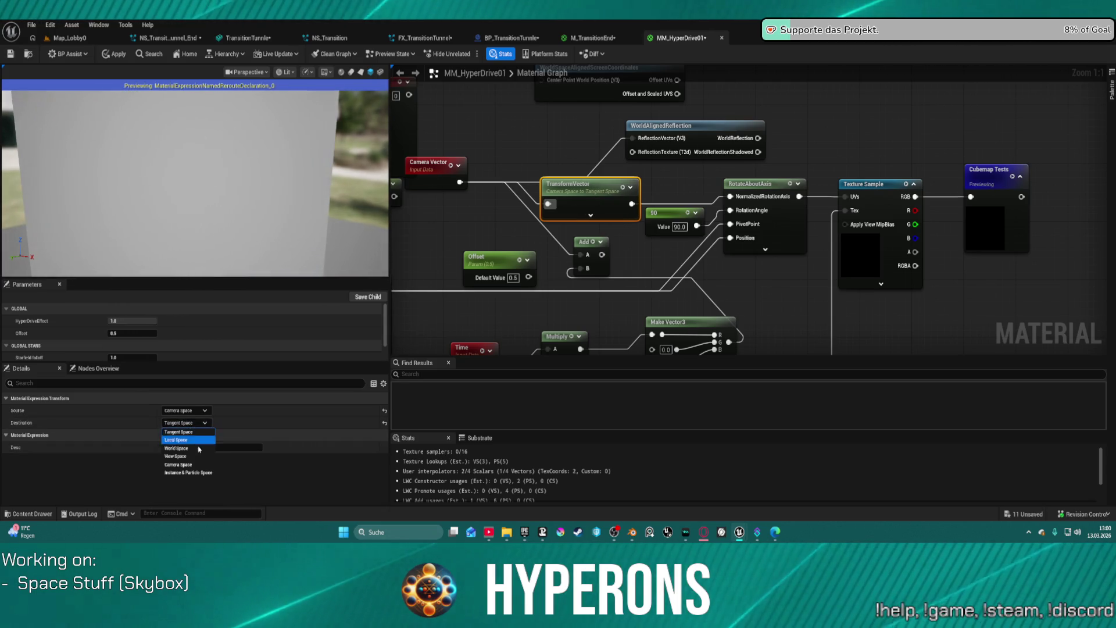
left_click(196, 465)
left_click(186, 422)
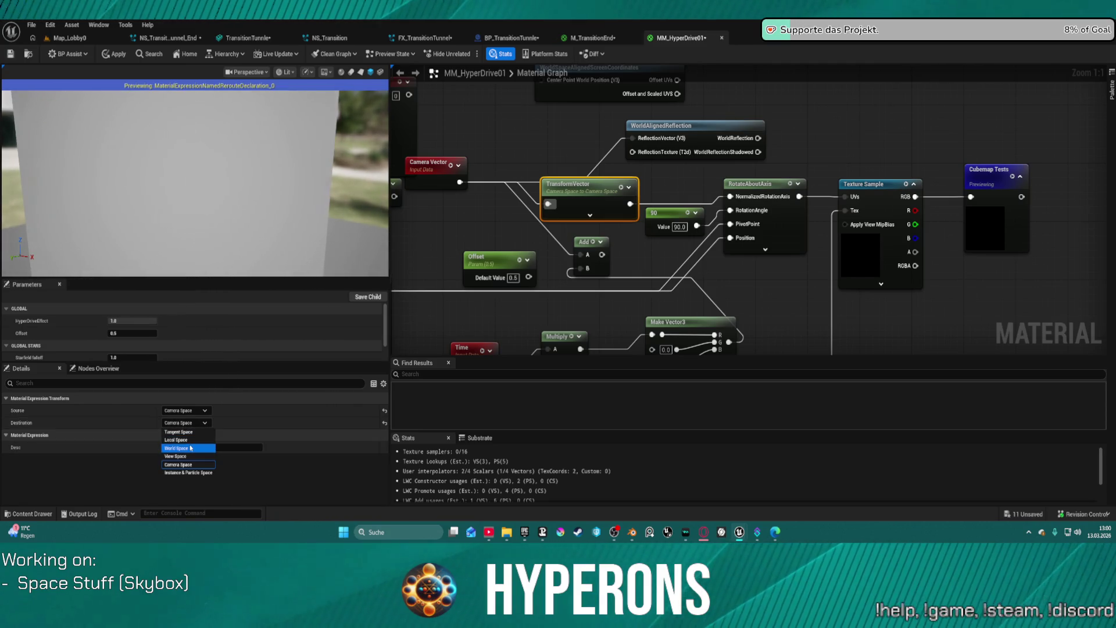
left_click(190, 441)
Wire TransformVector's output straight into the Texture Sample UVs and inspect the preview mesh
left_click_drag(625, 203, 853, 197)
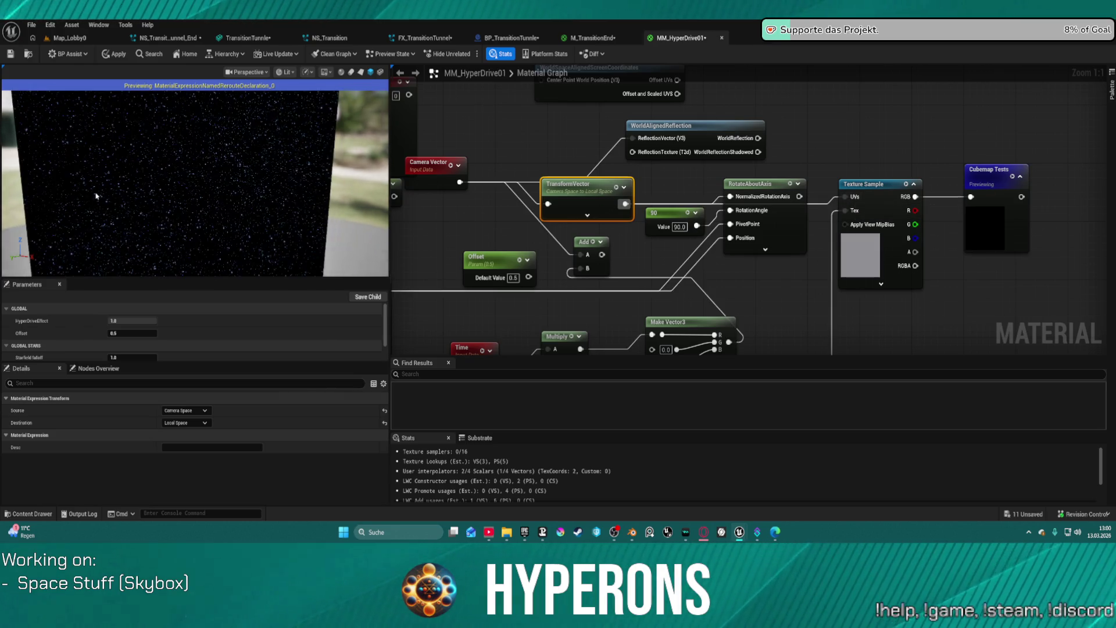
scroll(308, 164, "down", 5)
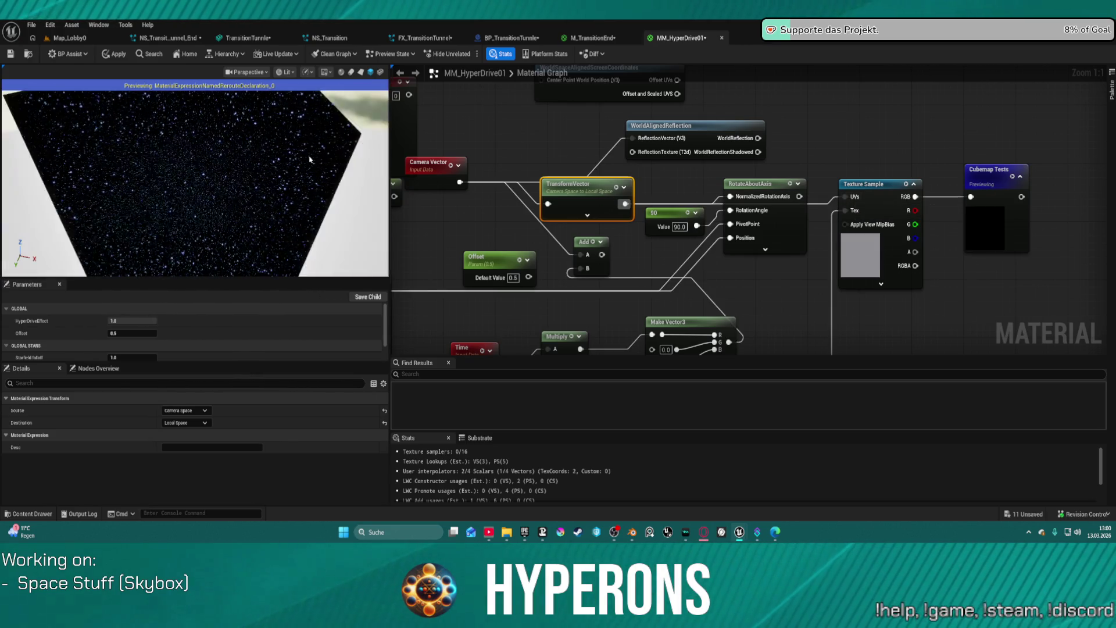
scroll(308, 163, "up", 3)
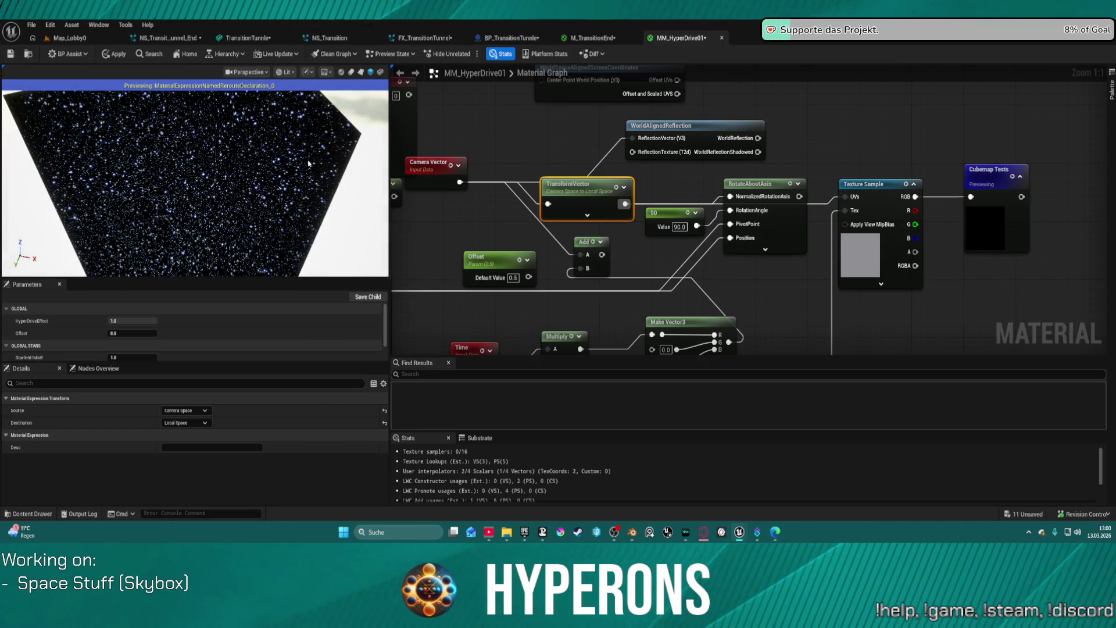
left_click_drag(308, 164, 244, 143)
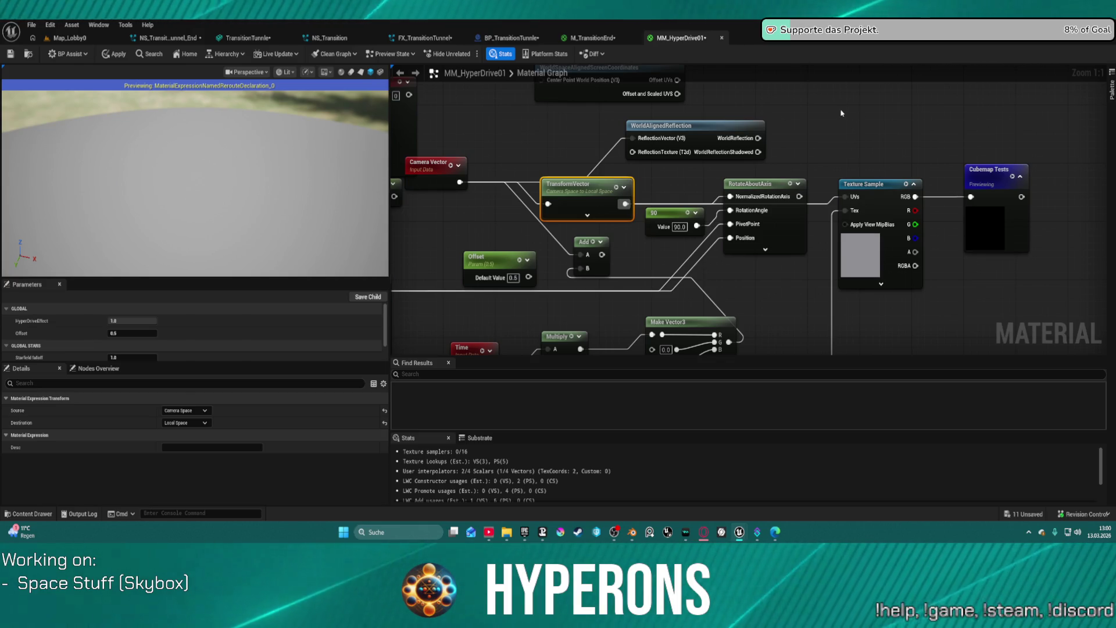
mouse_move(886, 184)
left_mouse_down()
mouse_move(900, 197)
mouse_move(912, 183)
left_mouse_up()
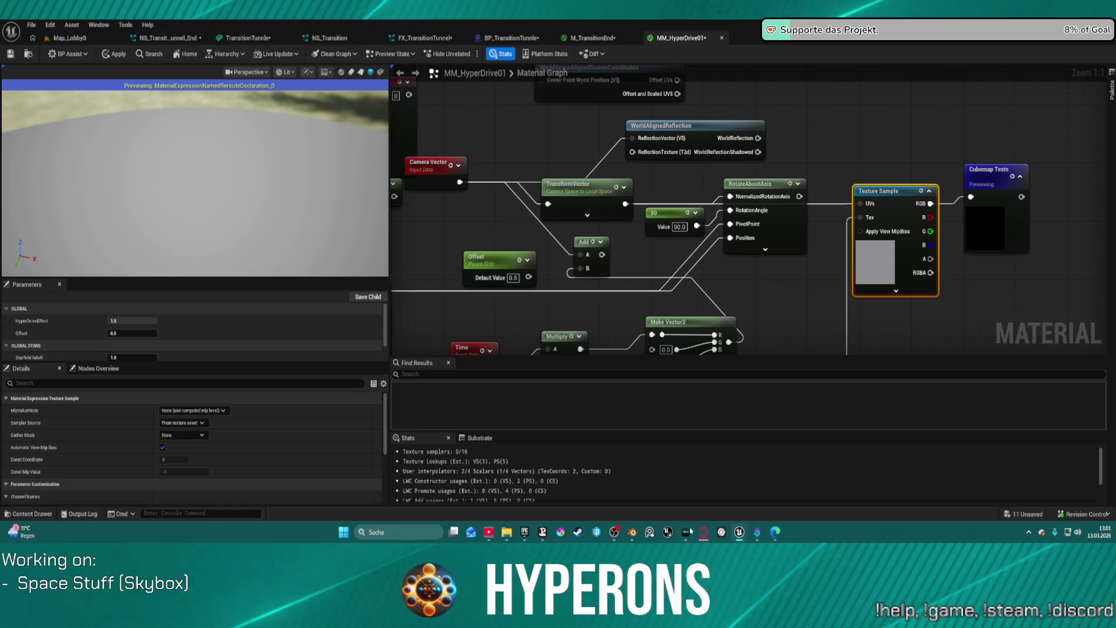
left_click_drag(743, 299, 687, 219)
Delete the Make Vector3 and Add nodes from the graph
scroll(687, 220, "down", 5)
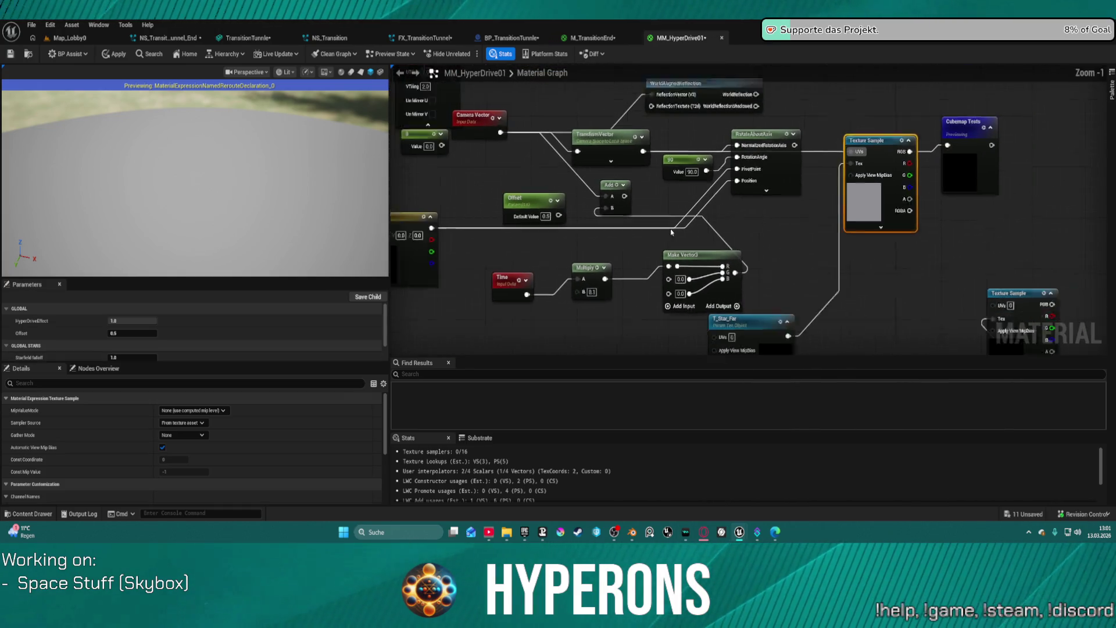
scroll(723, 221, "up", 3)
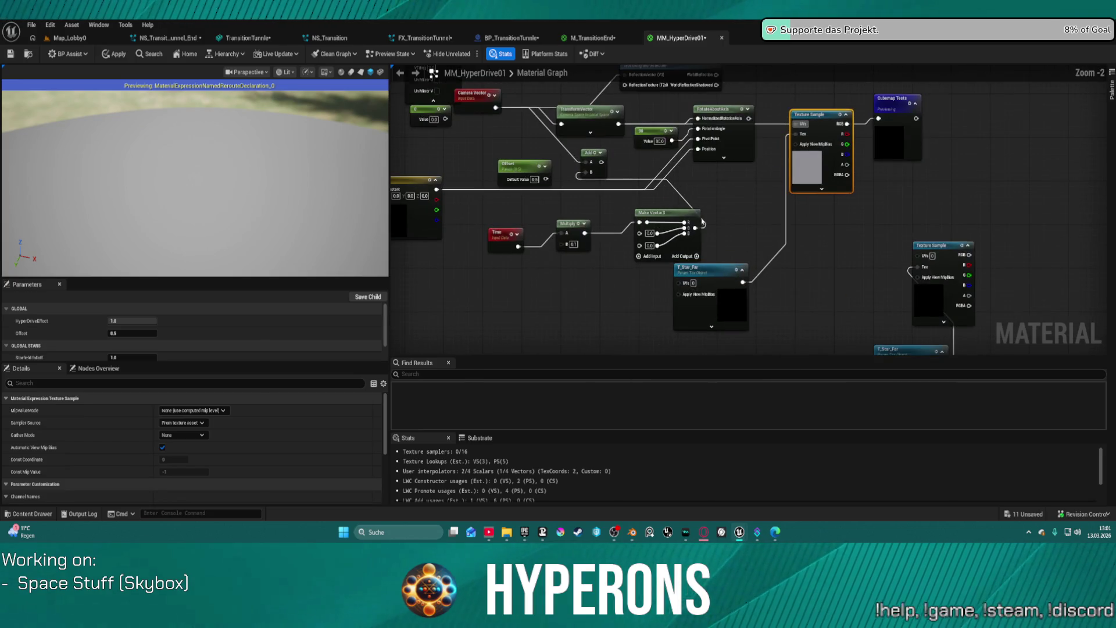
mouse_move(494, 213)
left_mouse_down()
mouse_move(668, 236)
mouse_move(505, 348)
mouse_move(541, 263)
left_mouse_up()
left_click(569, 228)
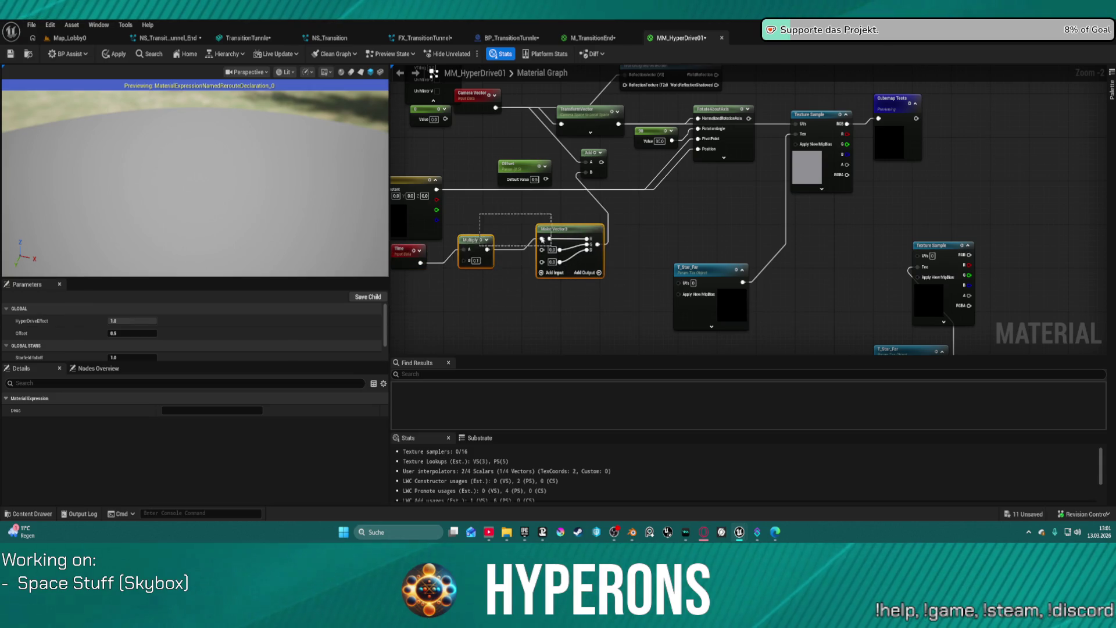
key("Delete")
left_click(596, 154)
key("Delete")
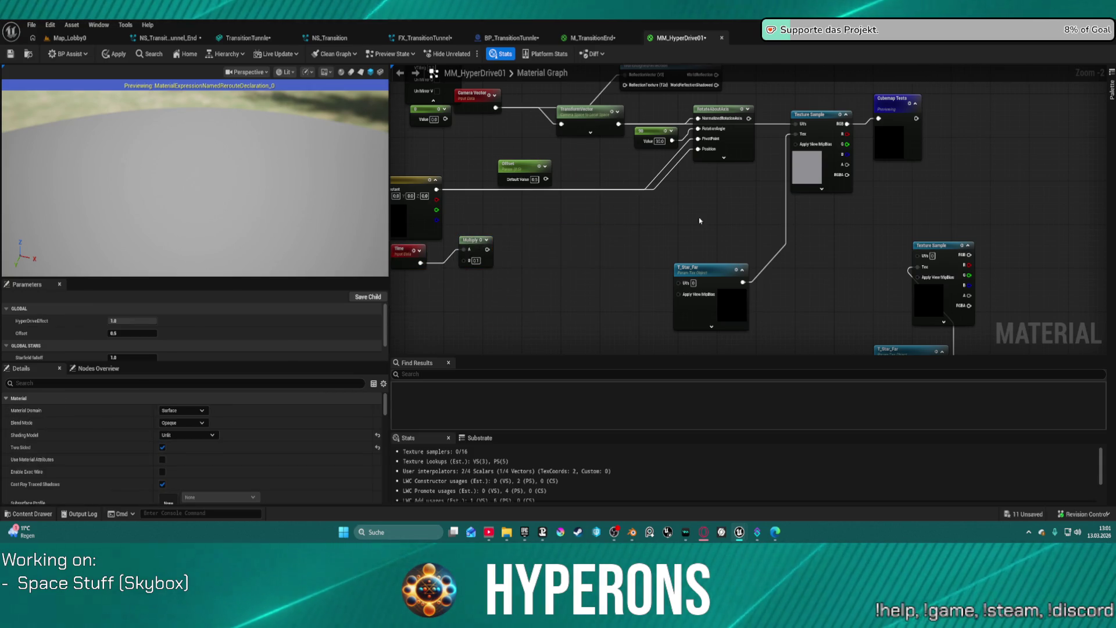
Move the screen coordinates node up and the 90 constant down to clear space
left_click_drag(700, 219, 695, 267)
left_click_drag(662, 126, 668, 165)
left_click(664, 176)
left_click_drag(571, 154, 584, 116)
left_click_drag(637, 233, 642, 332)
Wire RotateAboutAxis into the Texture Sample UVs and TransformVector into its PivotPoint
mouse_move(686, 223)
left_mouse_down()
mouse_move(441, 299)
mouse_move(425, 293)
left_mouse_up()
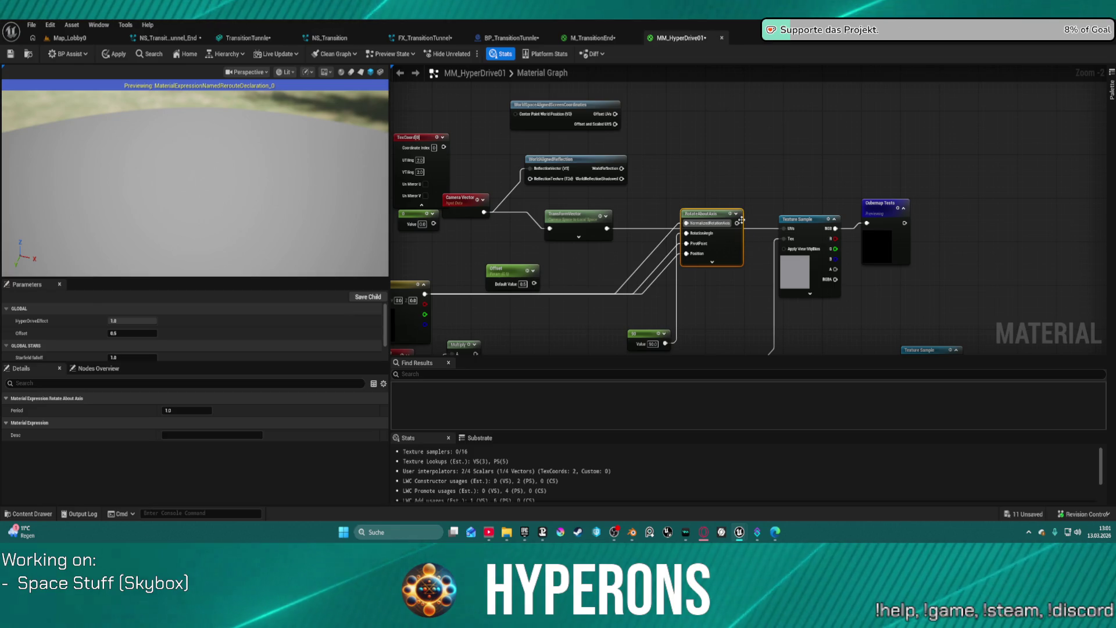
left_click_drag(737, 223, 784, 228)
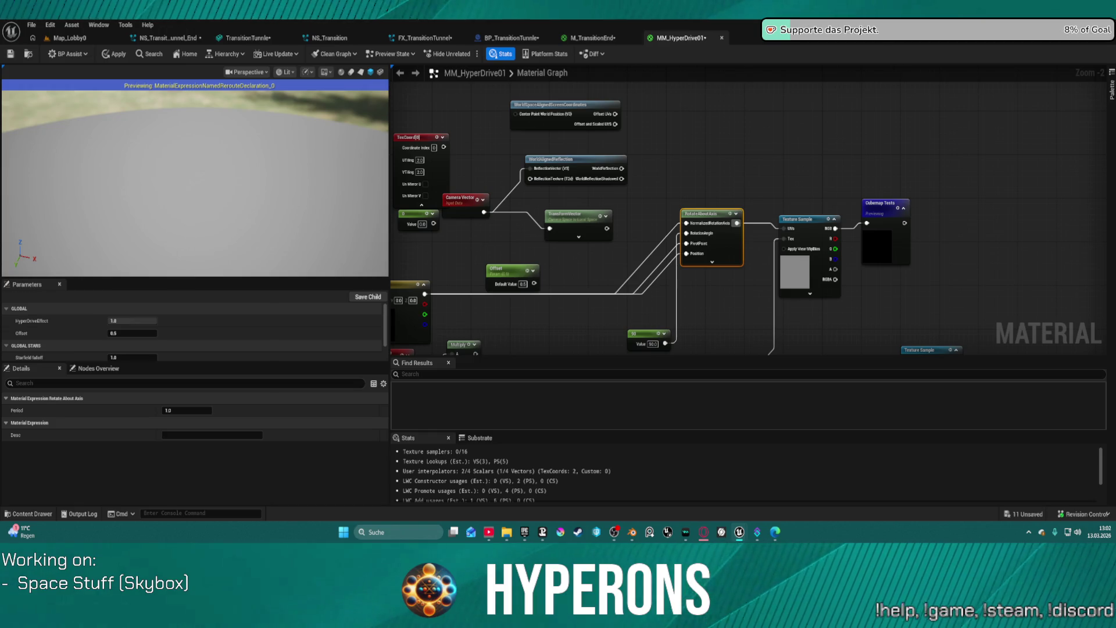
mouse_move(652, 280)
left_mouse_down()
mouse_move(757, 160)
mouse_move(731, 231)
mouse_move(690, 267)
mouse_move(712, 203)
mouse_move(705, 225)
left_mouse_up()
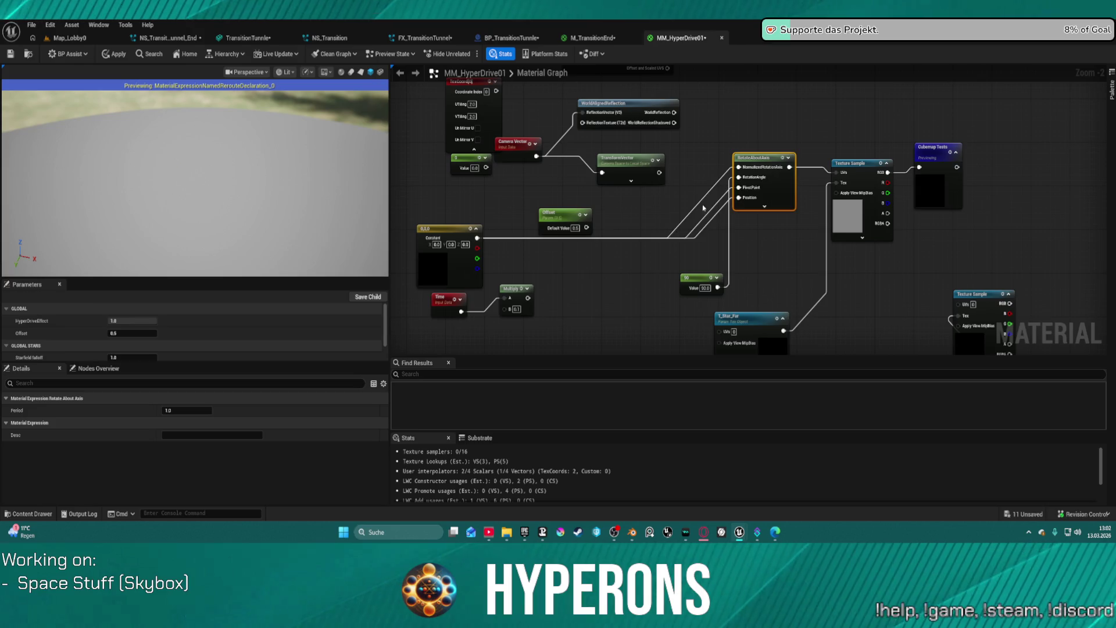
scroll(703, 213, "up", 2)
left_click_drag(653, 182, 759, 202)
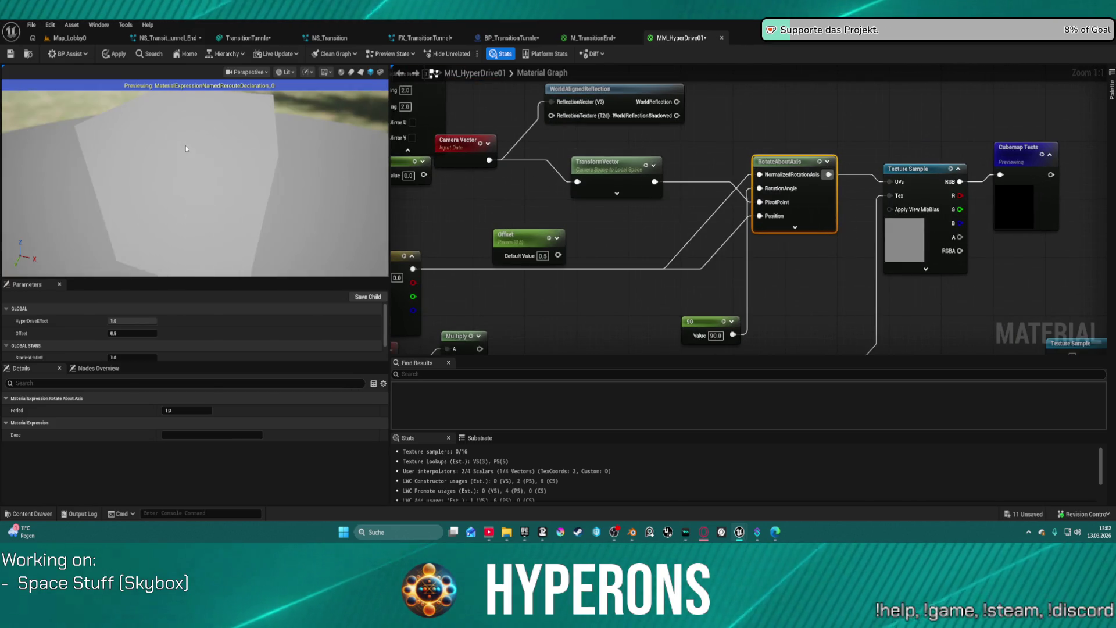
mouse_move(701, 329)
left_mouse_down()
mouse_move(616, 227)
mouse_move(569, 212)
left_mouse_up()
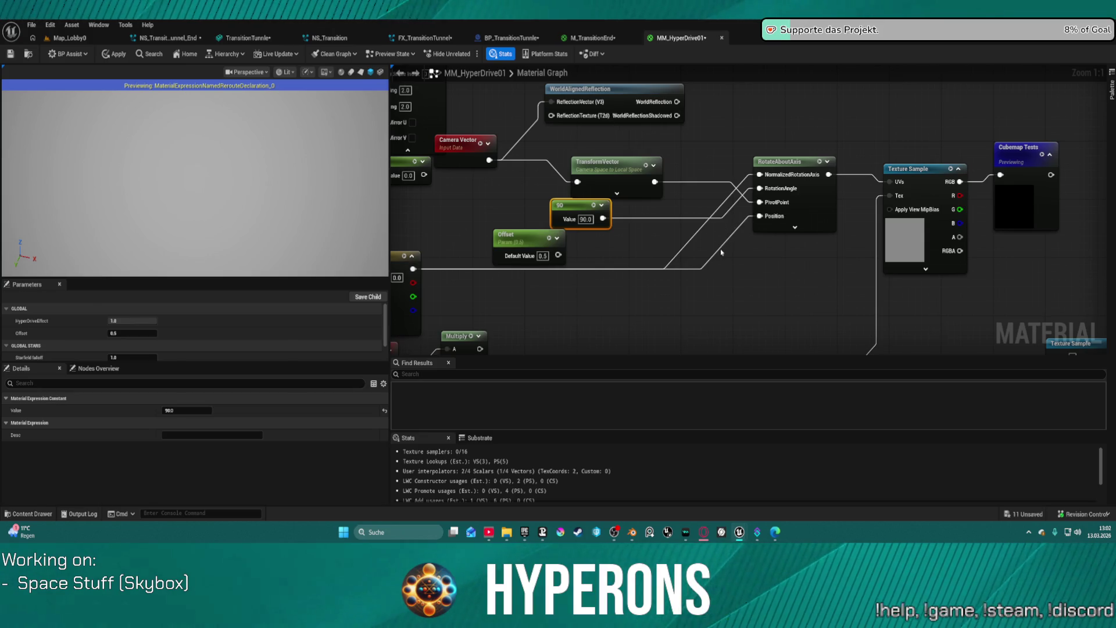
Move the 0 constant beside RotateAboutAxis and wire it into Position
left_click_drag(645, 304, 727, 260)
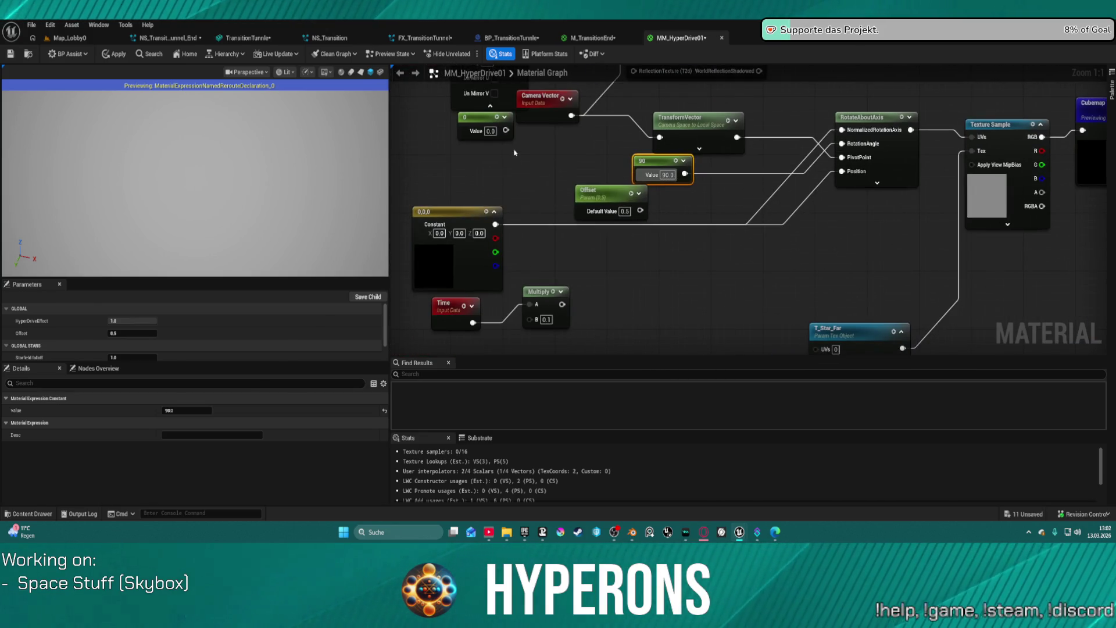
left_click_drag(478, 120, 796, 229)
left_click_drag(842, 171, 824, 240)
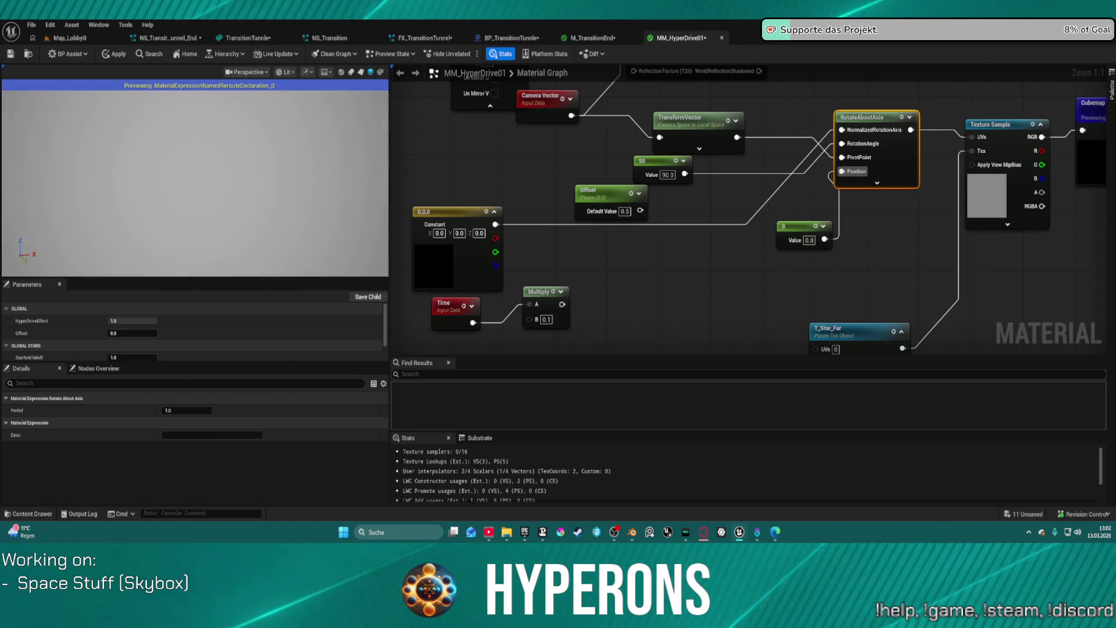
left_click_drag(906, 249, 894, 287)
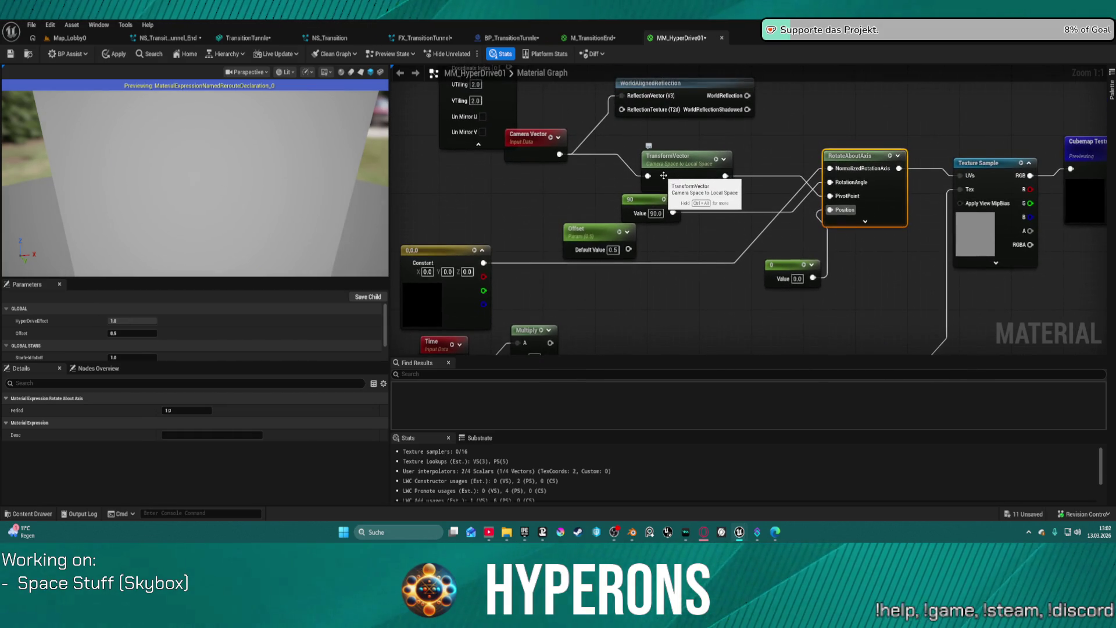
mouse_move(672, 157)
left_mouse_down()
mouse_move(678, 166)
mouse_move(713, 151)
mouse_move(698, 151)
left_mouse_up()
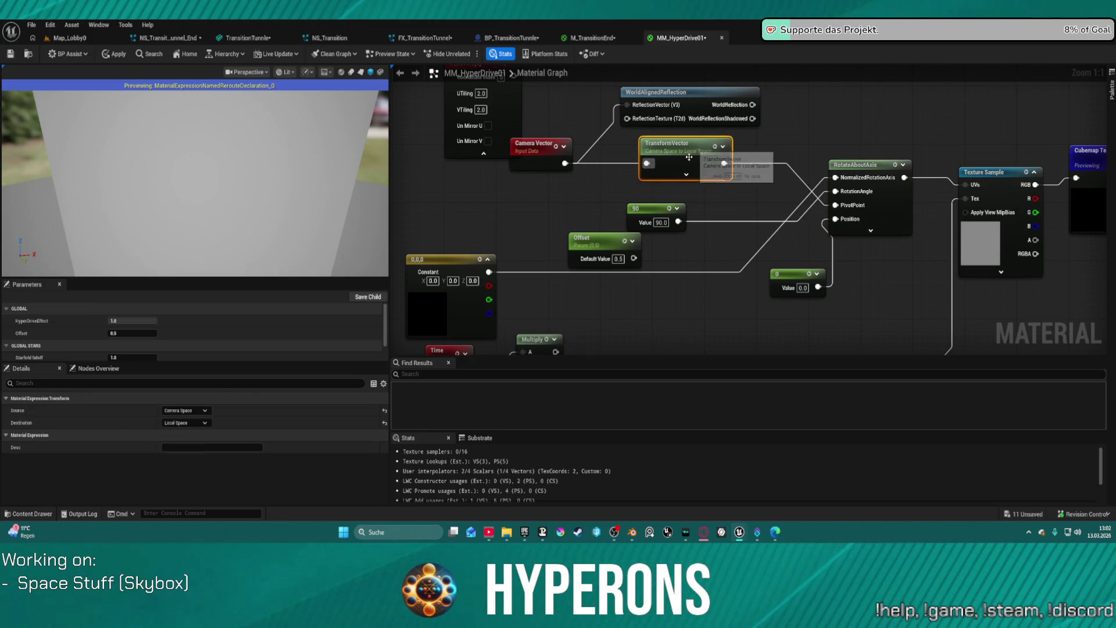
scroll(643, 235, "down", 2)
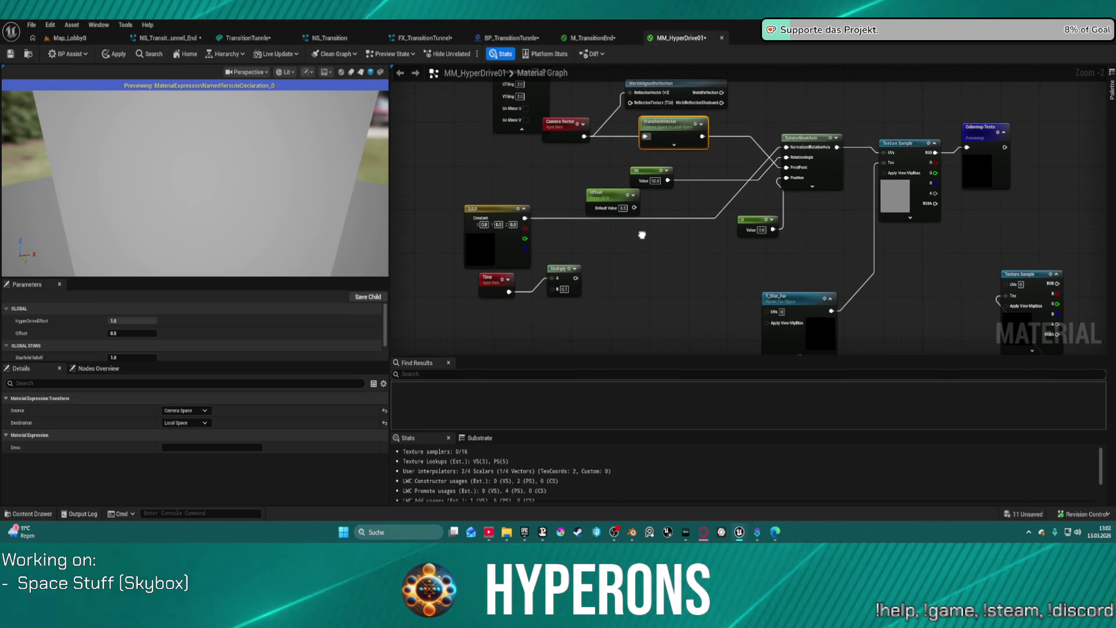
Change the 90 angle constant to 0 and review TransformVector's source space settings
left_click(655, 181)
type("0")
key("Return")
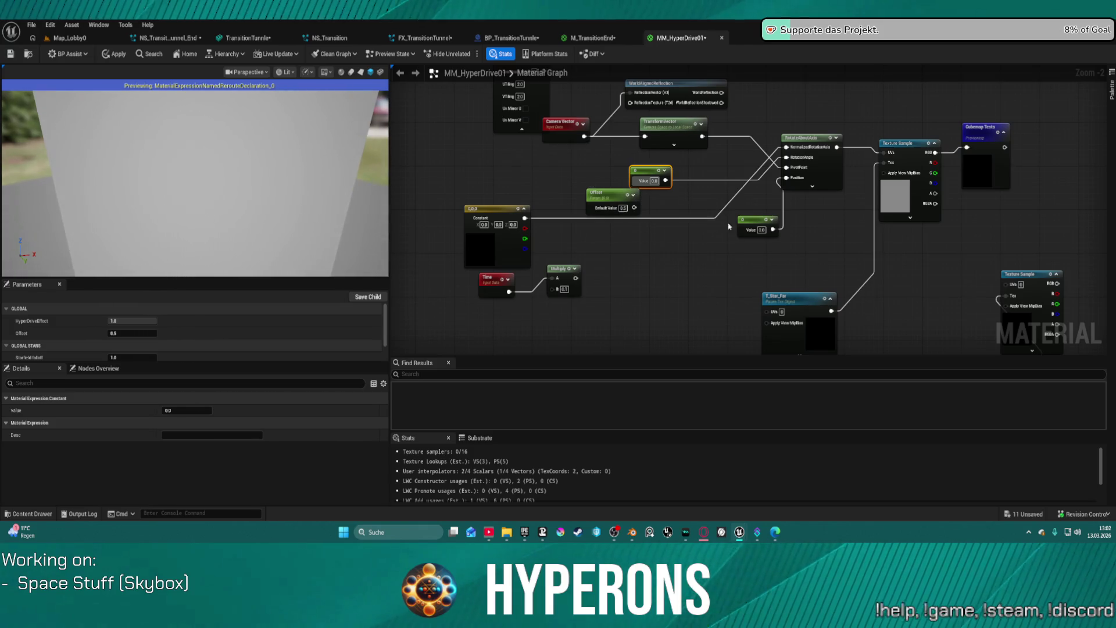
left_click(661, 130)
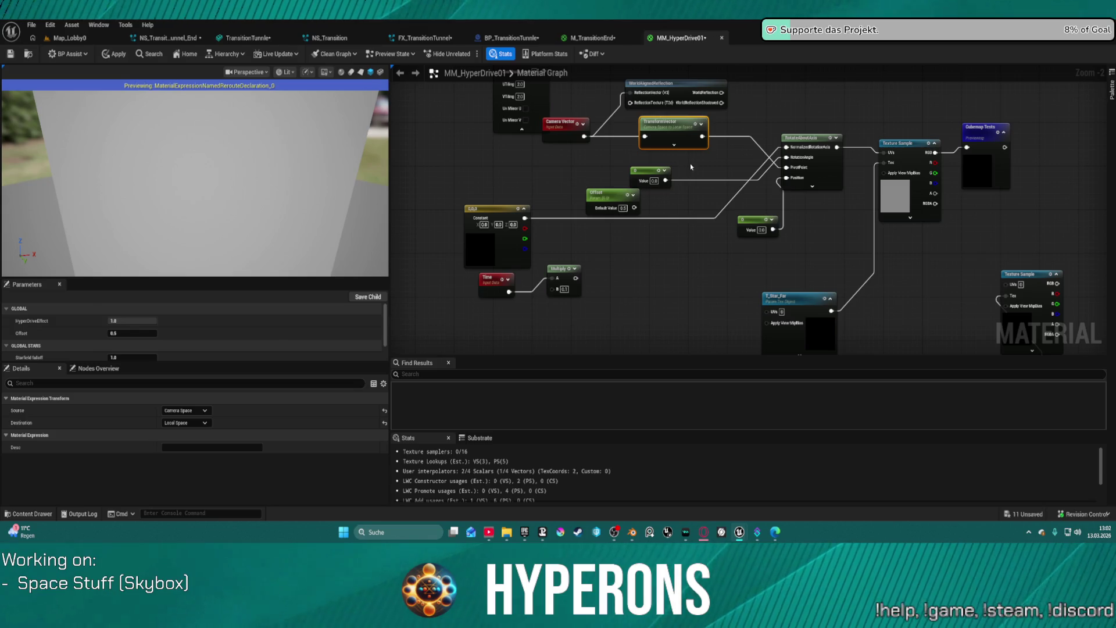
scroll(691, 167, "up", 2)
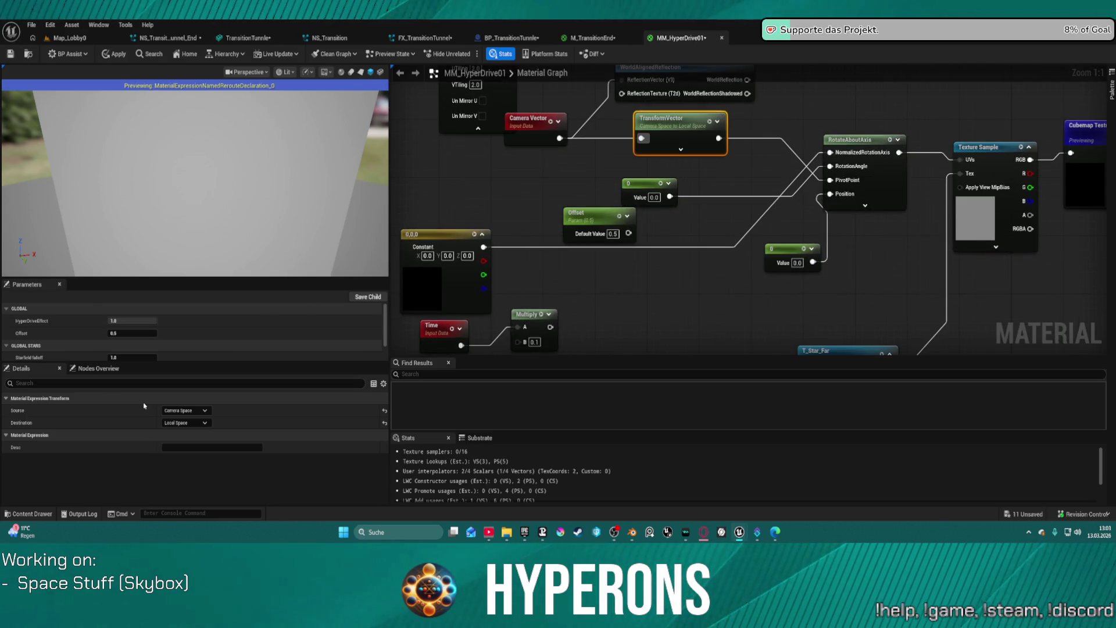
left_click(183, 411)
Switch TransformVector's source to World Space, rearrange nodes, and wire it into RotateAboutAxis Position
left_click(191, 436)
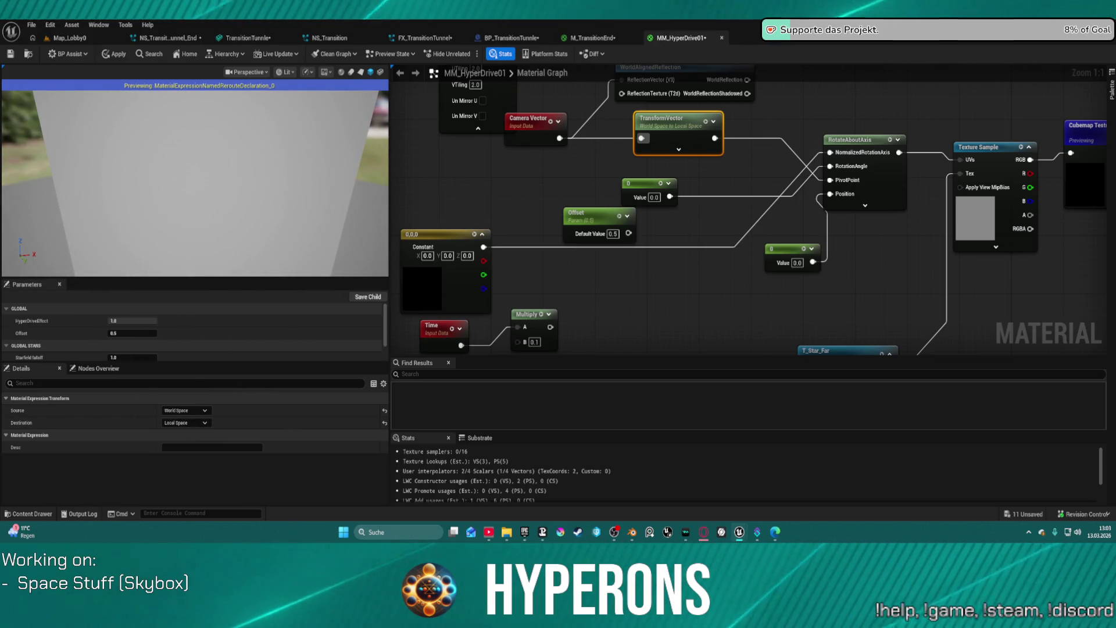
mouse_move(848, 174)
left_mouse_down()
mouse_move(842, 229)
mouse_move(839, 193)
left_mouse_up()
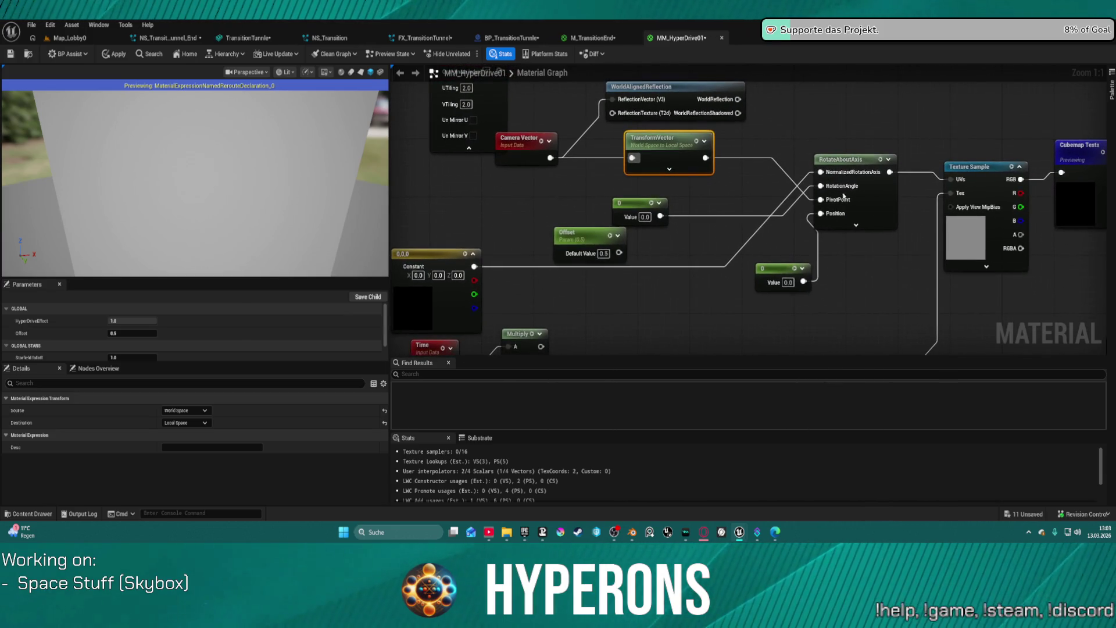
left_click_drag(831, 337, 858, 235)
mouse_move(857, 273)
left_mouse_down()
mouse_move(898, 202)
mouse_move(872, 202)
left_mouse_up()
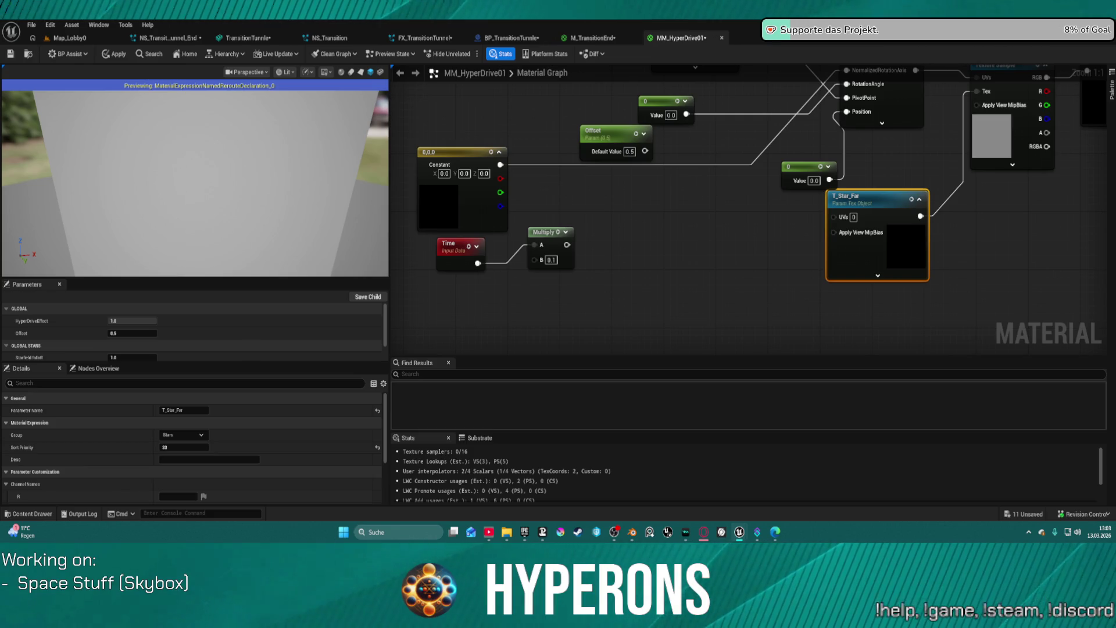
left_click_drag(754, 124, 678, 172)
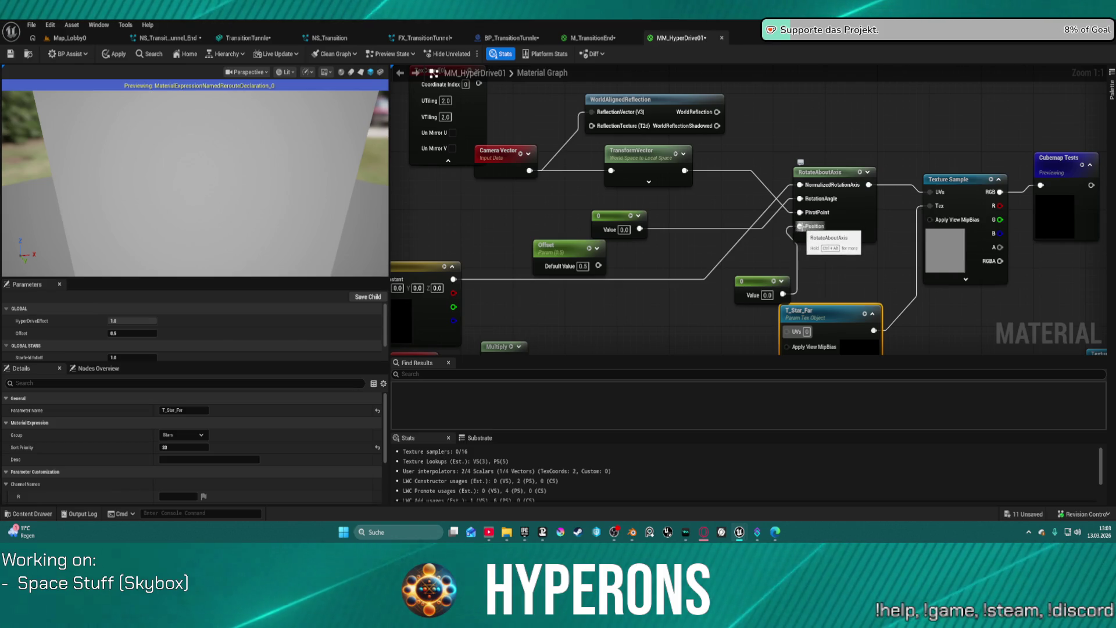
mouse_move(758, 276)
left_mouse_down()
mouse_move(727, 281)
mouse_move(718, 268)
mouse_move(702, 299)
left_mouse_up()
mouse_move(685, 171)
left_mouse_down()
mouse_move(798, 225)
mouse_move(745, 317)
mouse_move(731, 316)
left_mouse_up()
left_click_drag(854, 117, 659, 149)
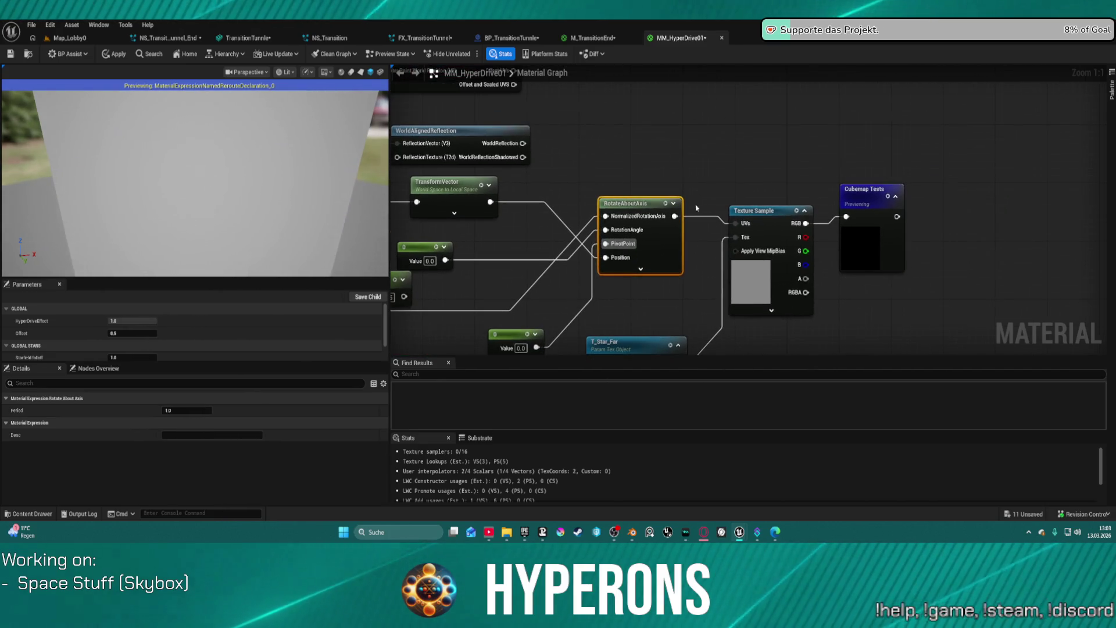
Insert an Add node taking RotateAboutAxis into B and feeding the Texture Sample UVs
left_click_drag(674, 215, 723, 133)
type("add")
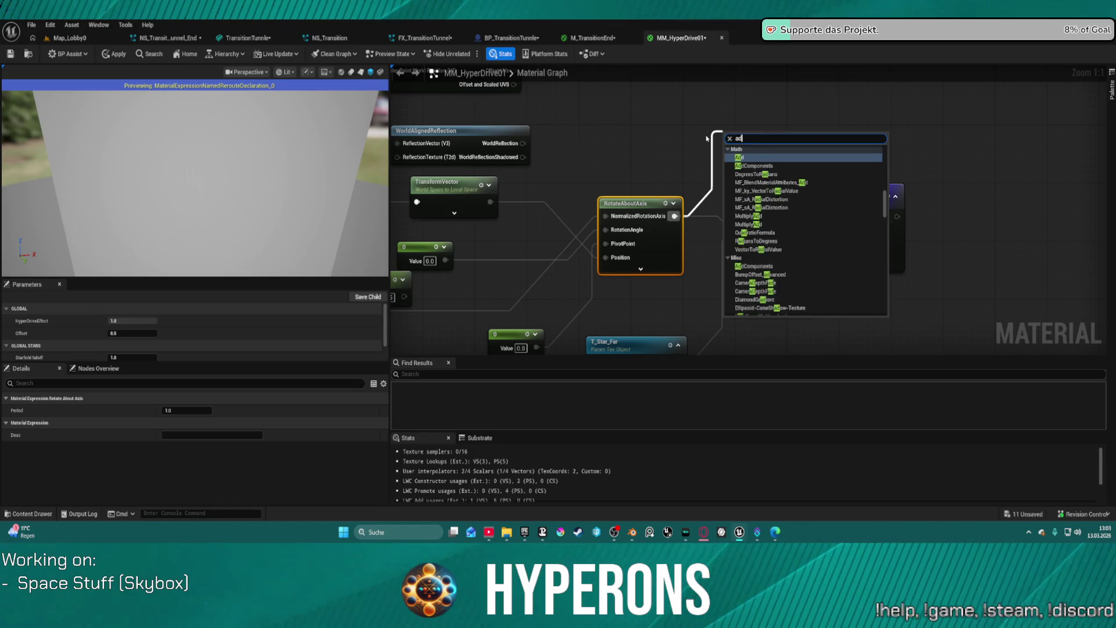
key("Return")
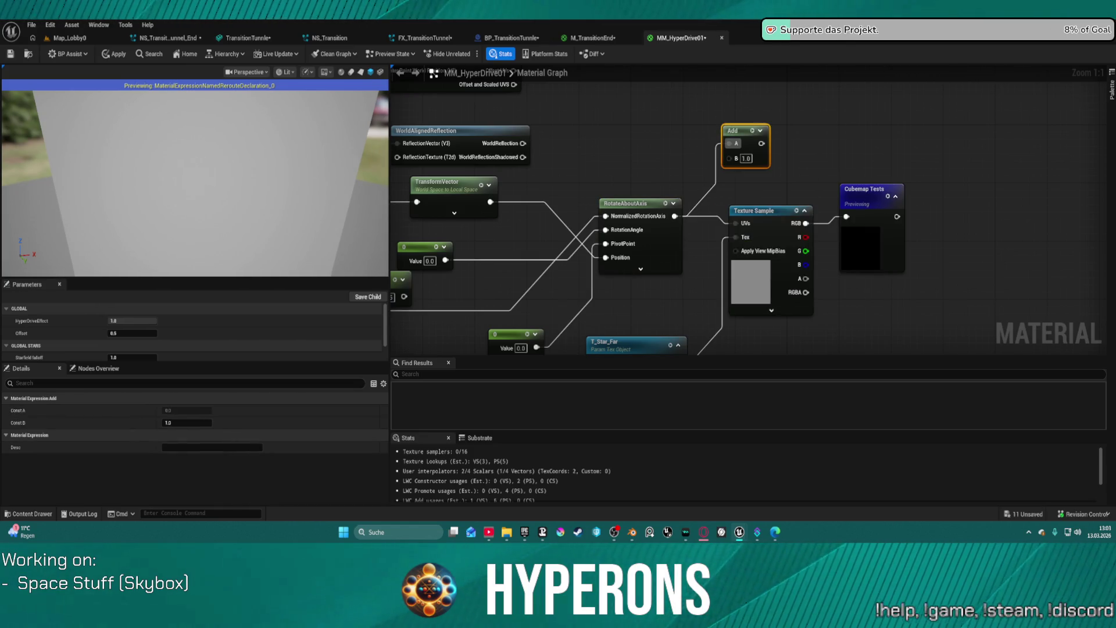
mouse_move(730, 157)
left_mouse_down()
mouse_move(687, 186)
mouse_move(674, 215)
left_mouse_up()
left_click_drag(748, 144, 728, 230)
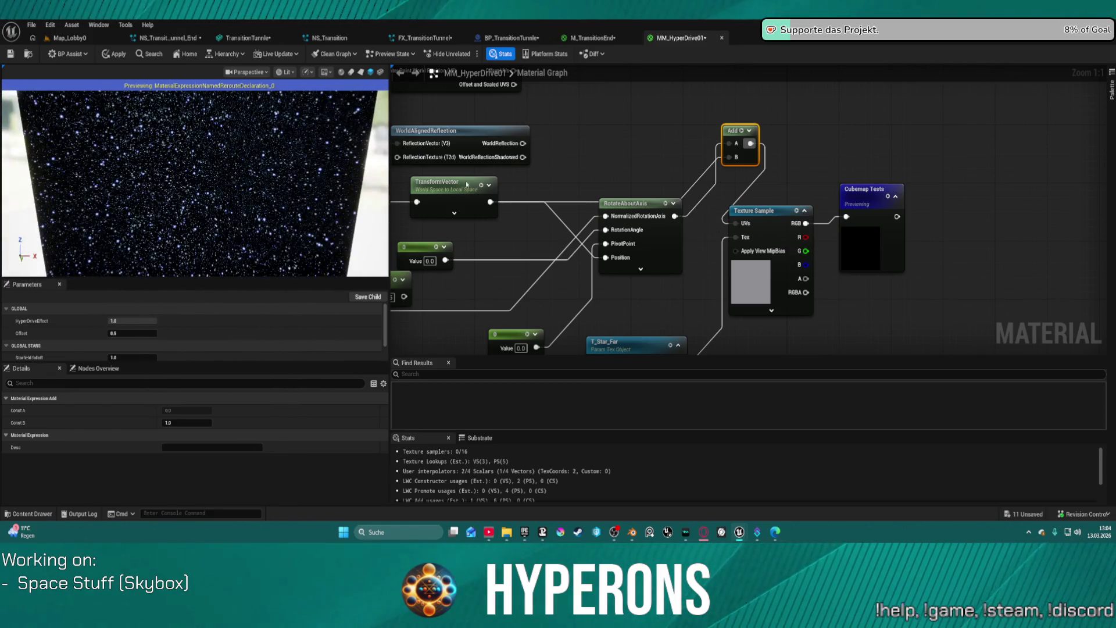
left_click_drag(854, 194, 924, 194)
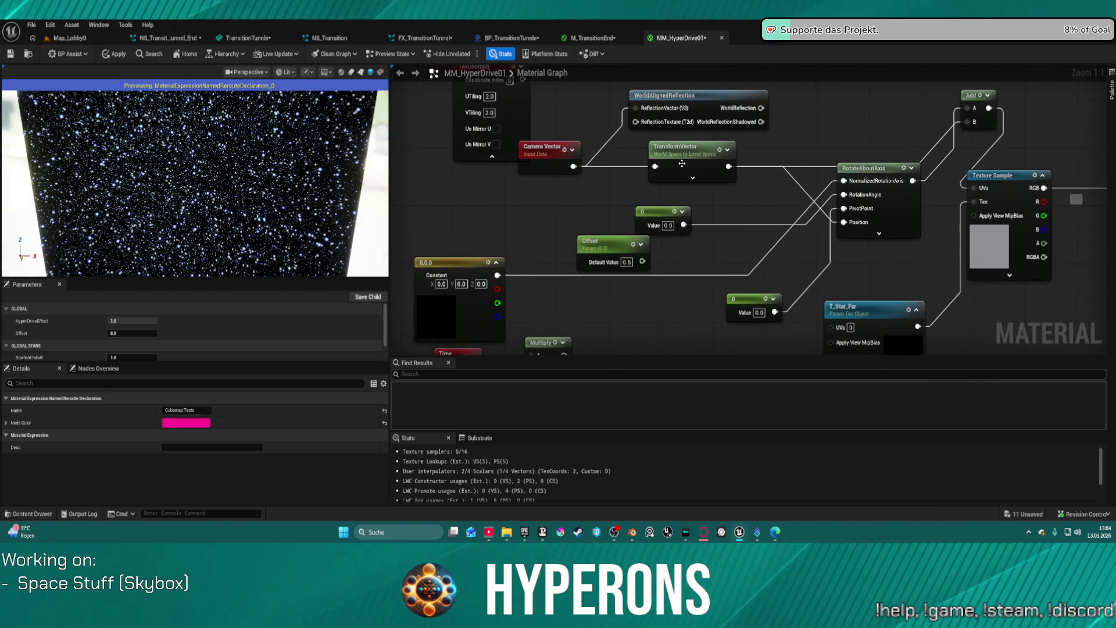
Auto-arrange the material graph and delete the WorldAlignedReflection node
left_click(557, 152)
scroll(631, 129, "down", 3)
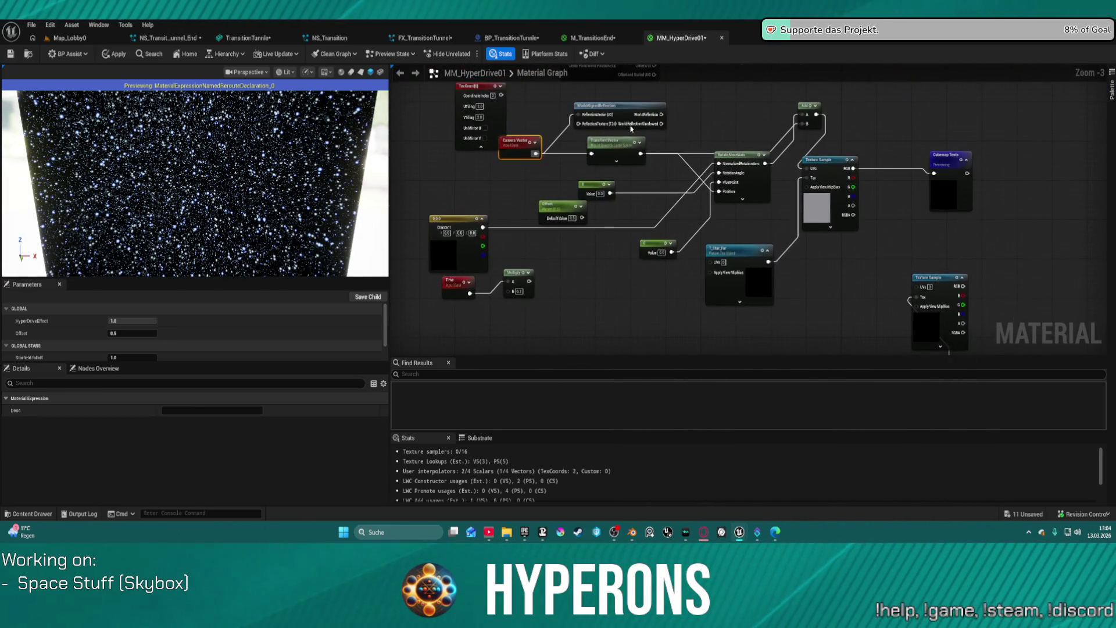
left_click(738, 163)
key("f")
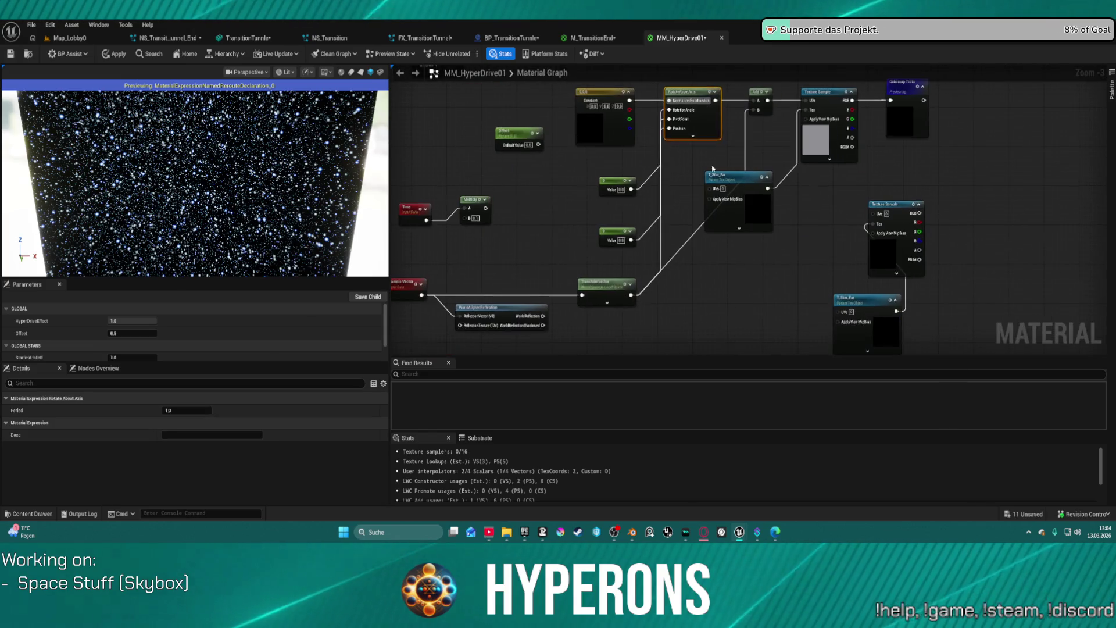
left_click(562, 303)
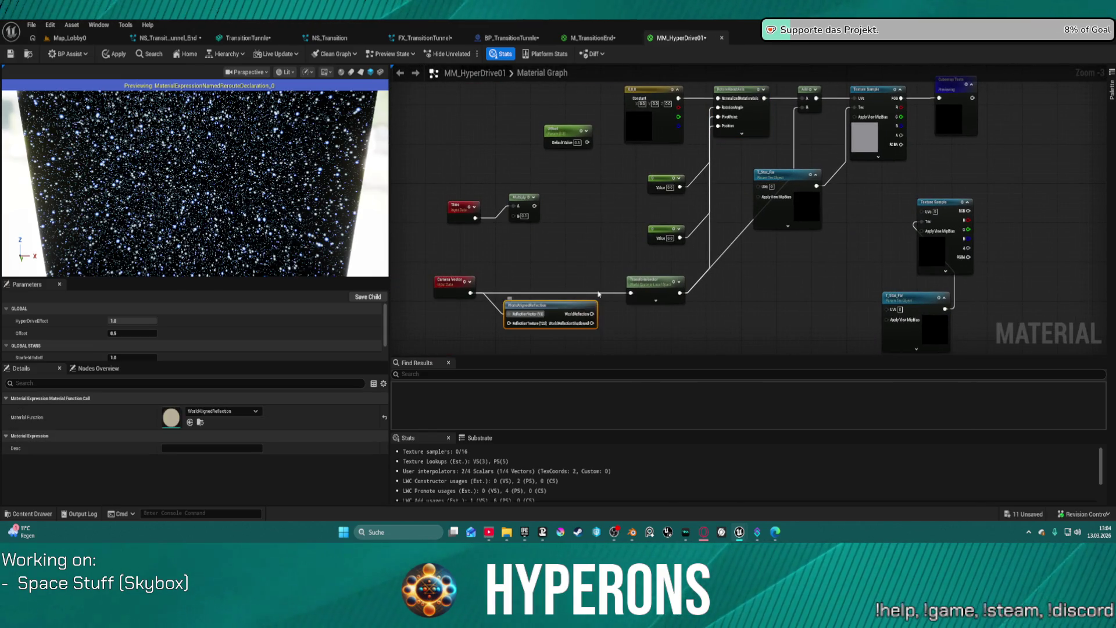
key("Delete")
Reposition the T_Star_Far texture and the 0 constant node to tidy the star network
left_click_drag(691, 208, 696, 247)
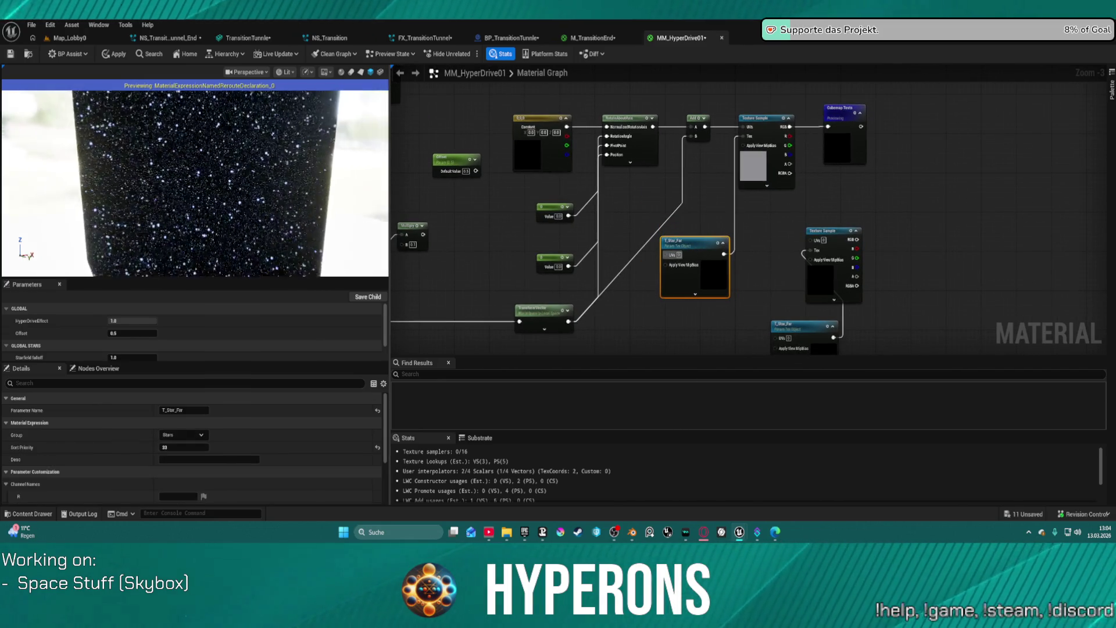
scroll(632, 171, "up", 3)
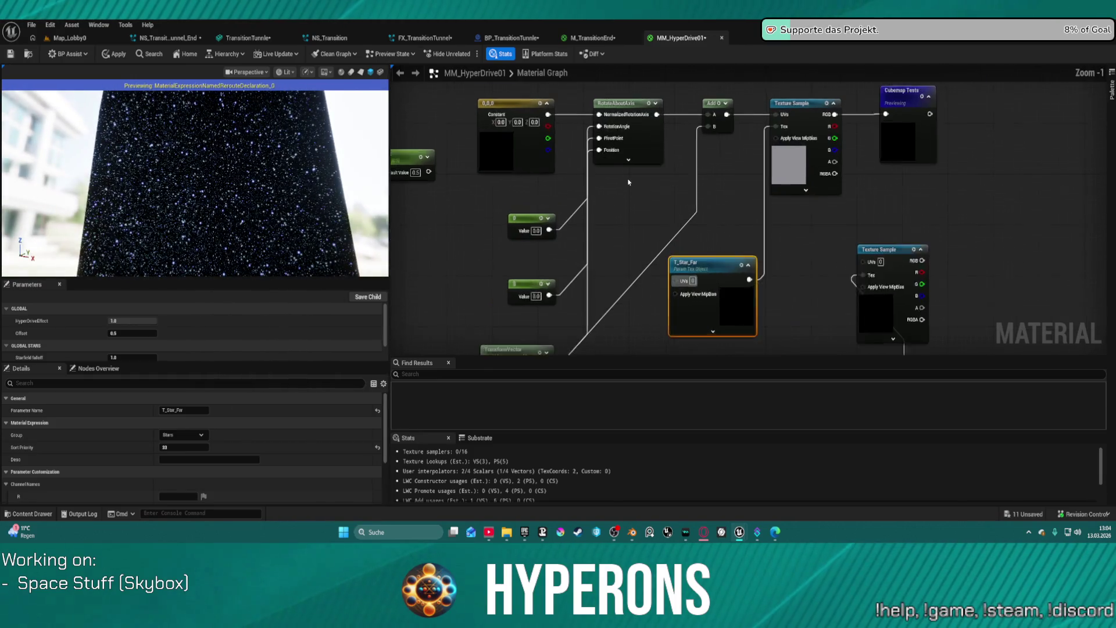
mouse_move(510, 225)
left_mouse_down()
mouse_move(430, 181)
mouse_move(430, 200)
mouse_move(483, 201)
left_mouse_up()
scroll(574, 198, "down", 3)
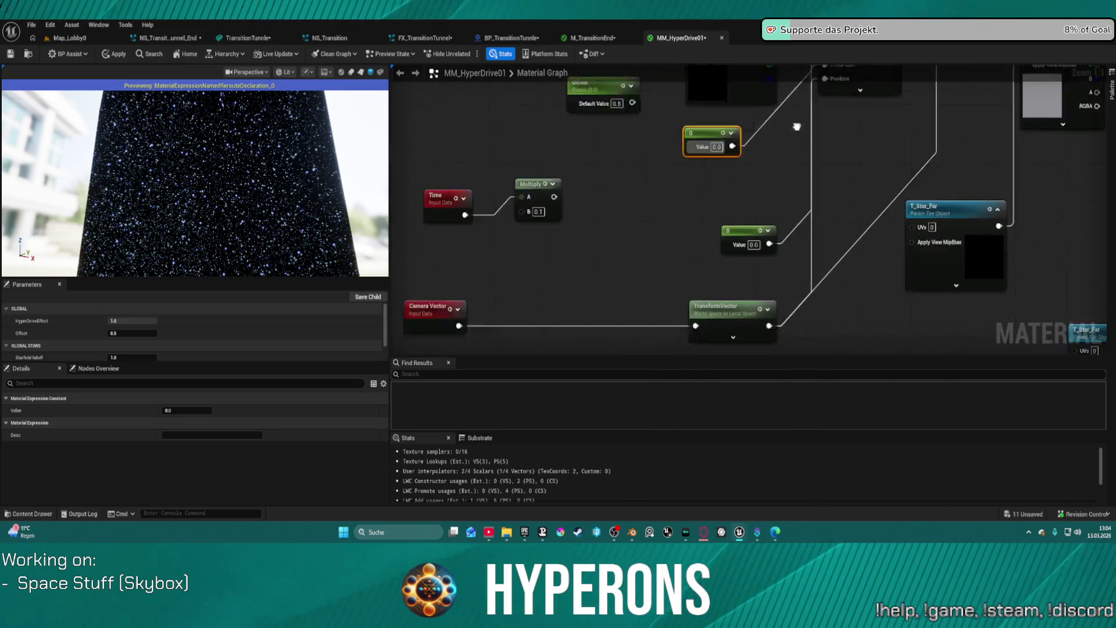
mouse_move(750, 87)
left_mouse_down()
mouse_move(727, 116)
mouse_move(755, 174)
mouse_move(701, 258)
left_mouse_up()
scroll(653, 303, "up", 1)
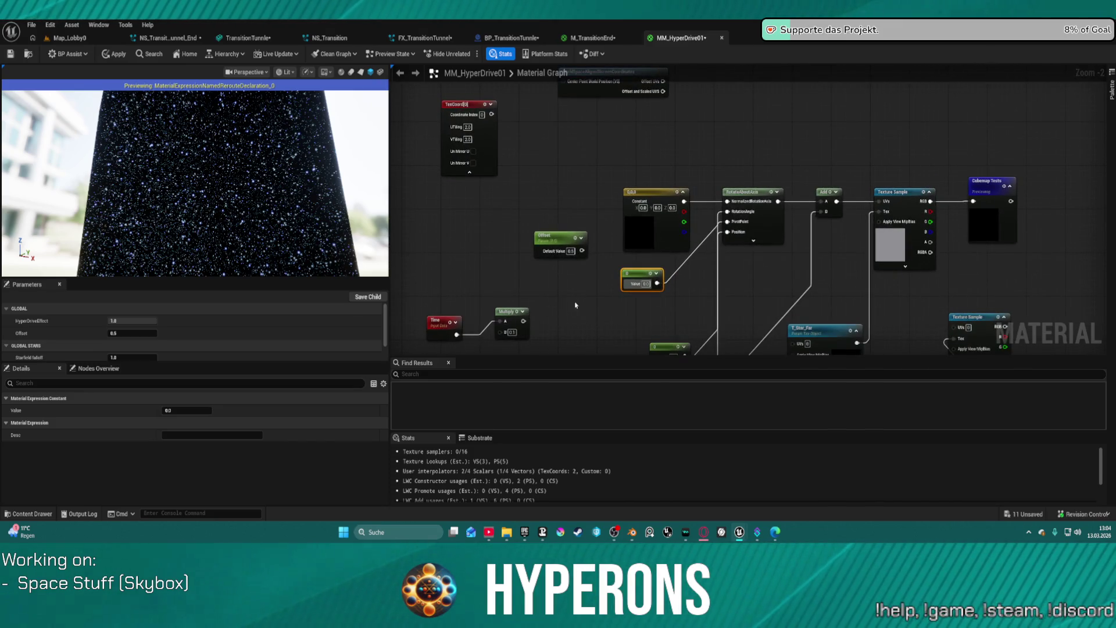
mouse_move(568, 303)
left_mouse_down()
mouse_move(523, 186)
mouse_move(544, 201)
left_mouse_up()
scroll(552, 273, "down", 2)
scroll(545, 201, "up", 2)
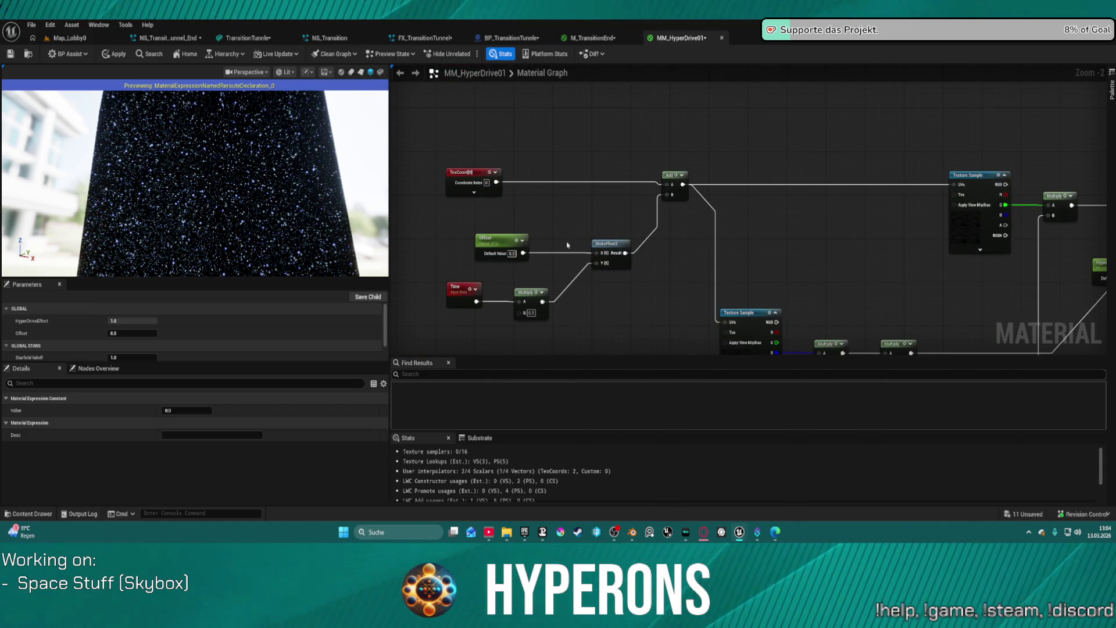
Copy the Offset, Time, Multiply and MakeFloat2 nodes, remove the duplicate extras, and move the group left
mouse_move(461, 224)
left_mouse_down()
mouse_move(621, 314)
mouse_move(645, 175)
mouse_move(674, 299)
left_mouse_up()
left_click(661, 287)
key("ctrl+v")
left_click_drag(500, 231, 616, 310)
key("Delete")
left_click(639, 206)
key("Delete")
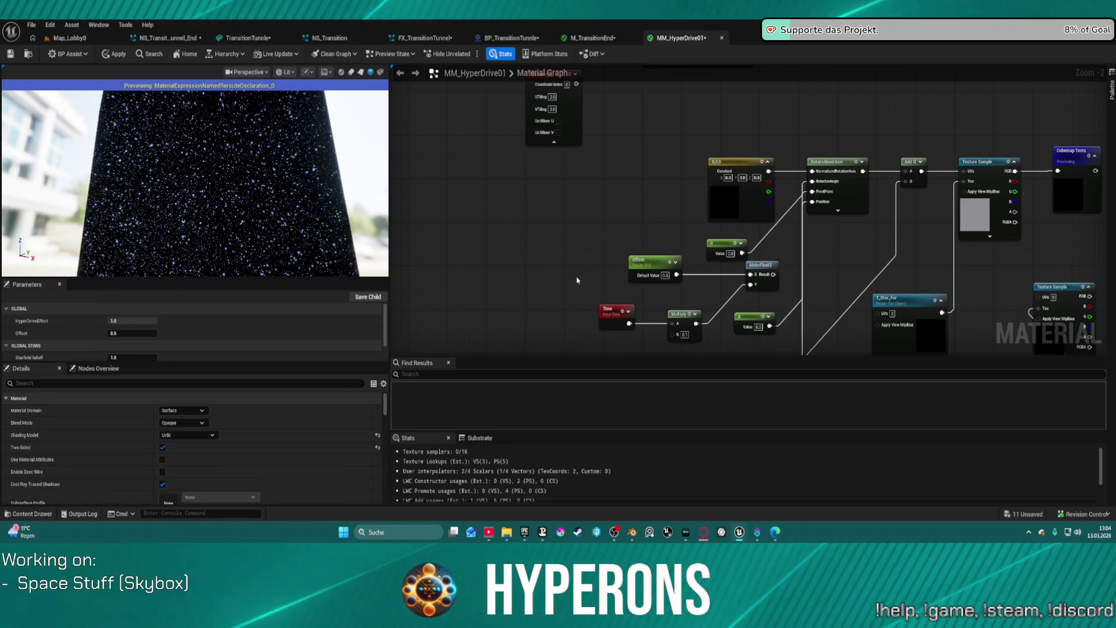
left_click_drag(565, 253, 704, 344)
left_click(763, 262, "shift")
left_click_drag(763, 261, 675, 275)
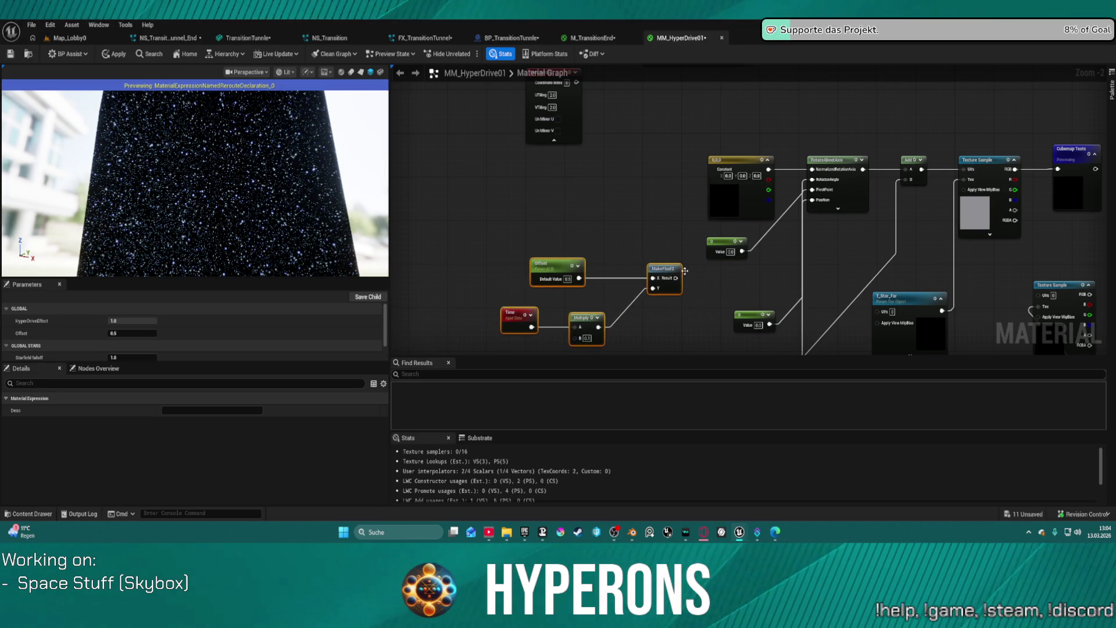
Connect MakeFloat2's Result toward RotateAboutAxis's RotationAngle and check the starfield preview
scroll(746, 289, "up", 3)
left_click(622, 285)
mouse_move(577, 281)
left_mouse_down()
mouse_move(685, 265)
mouse_move(714, 185)
mouse_move(743, 172)
mouse_move(726, 217)
mouse_move(760, 150)
left_mouse_up()
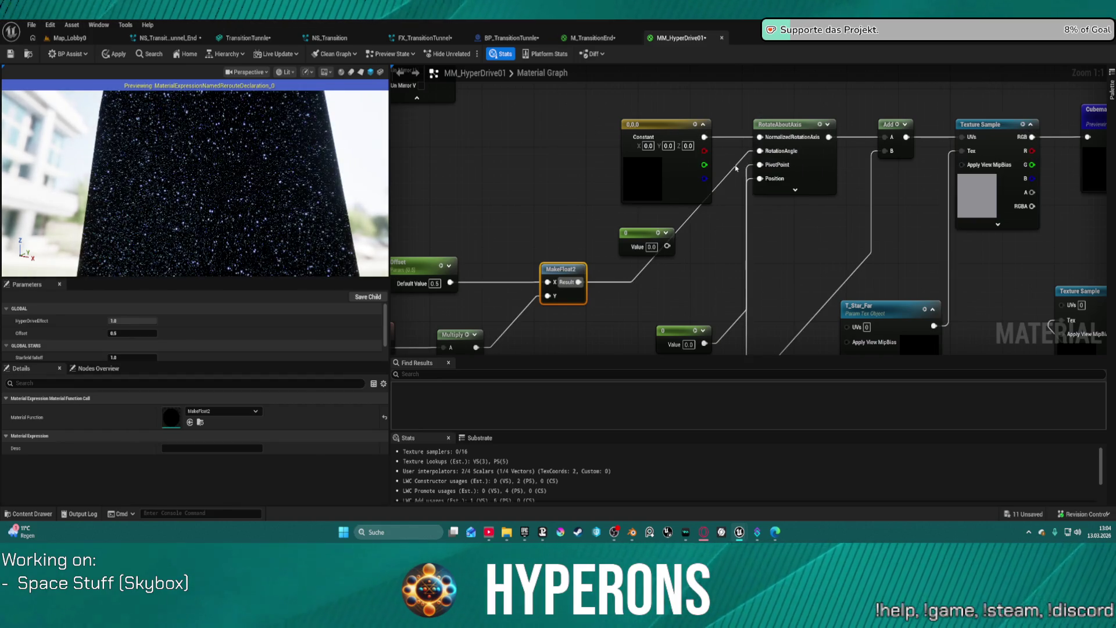
mouse_move(218, 242)
left_mouse_down()
mouse_move(174, 243)
mouse_move(218, 244)
left_mouse_up()
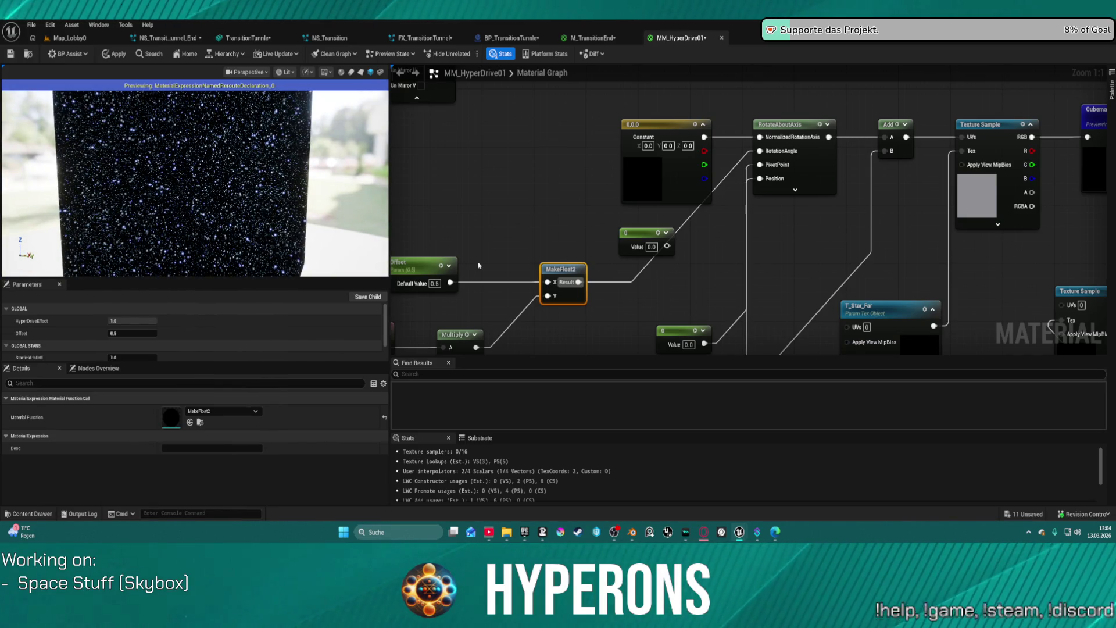
left_click_drag(479, 265, 628, 244)
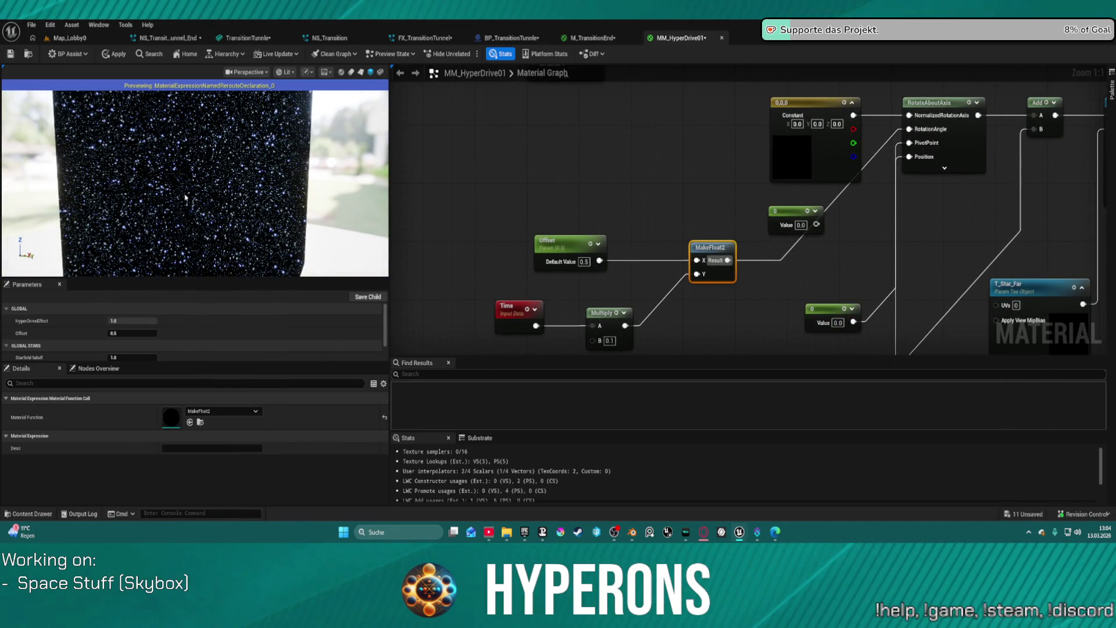
left_click_drag(467, 213, 473, 190)
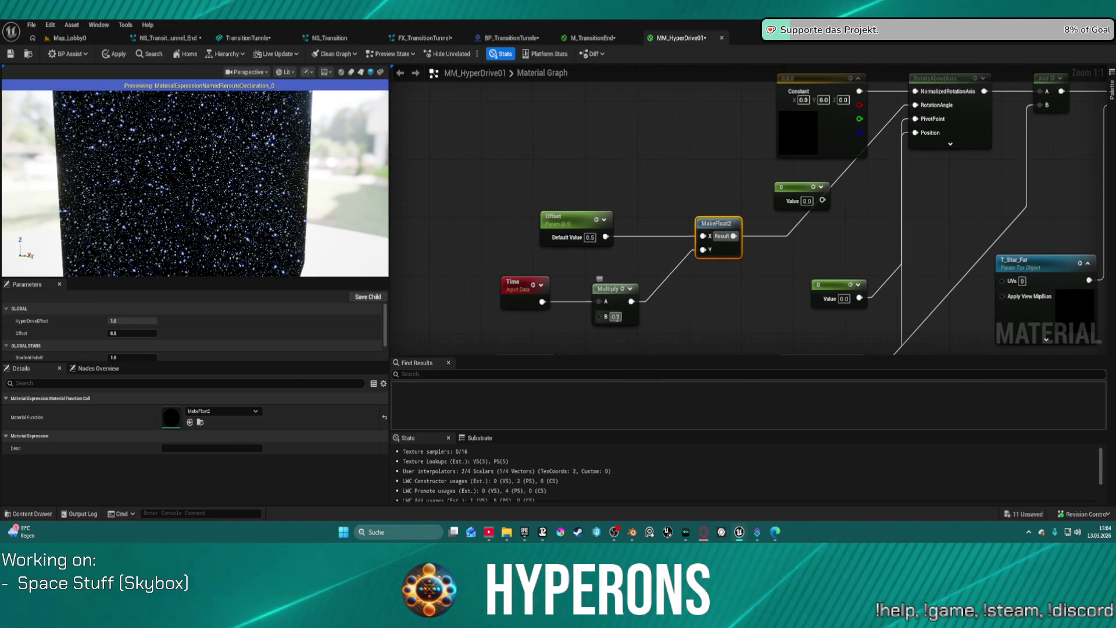
Set the Time Multiply node's B value to 1.0
left_click(615, 316)
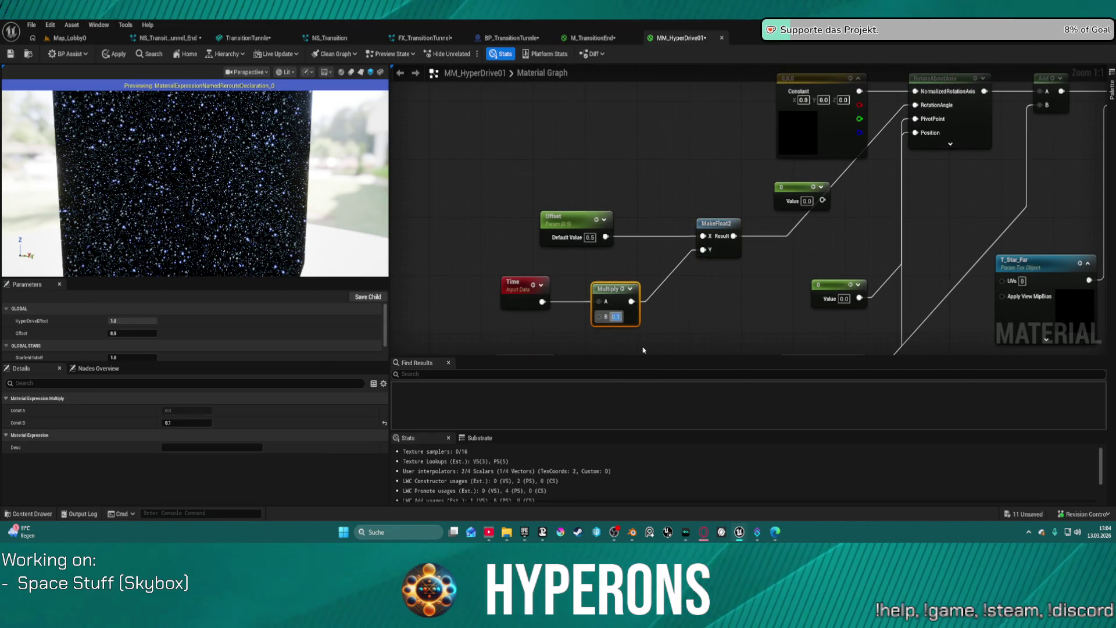
type("1")
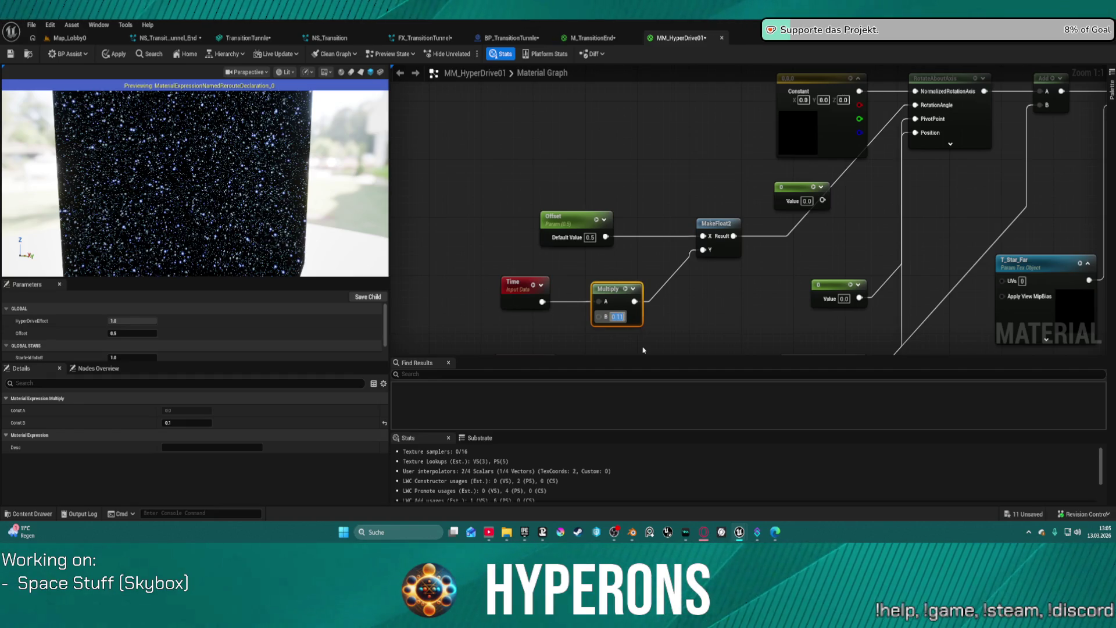
type("1")
key("Return")
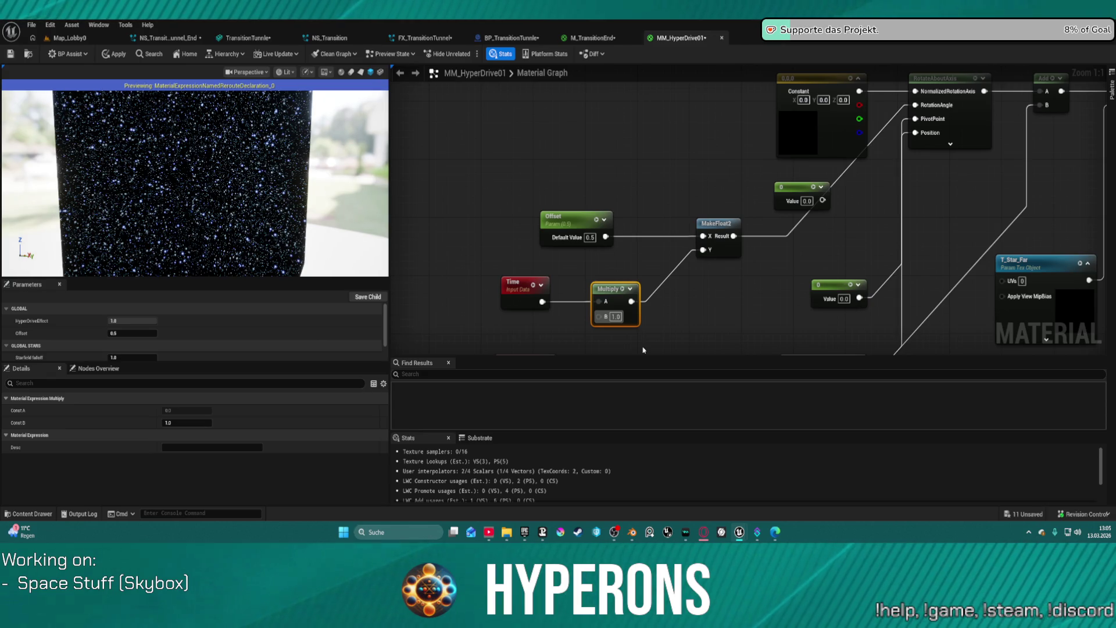
left_click(618, 318)
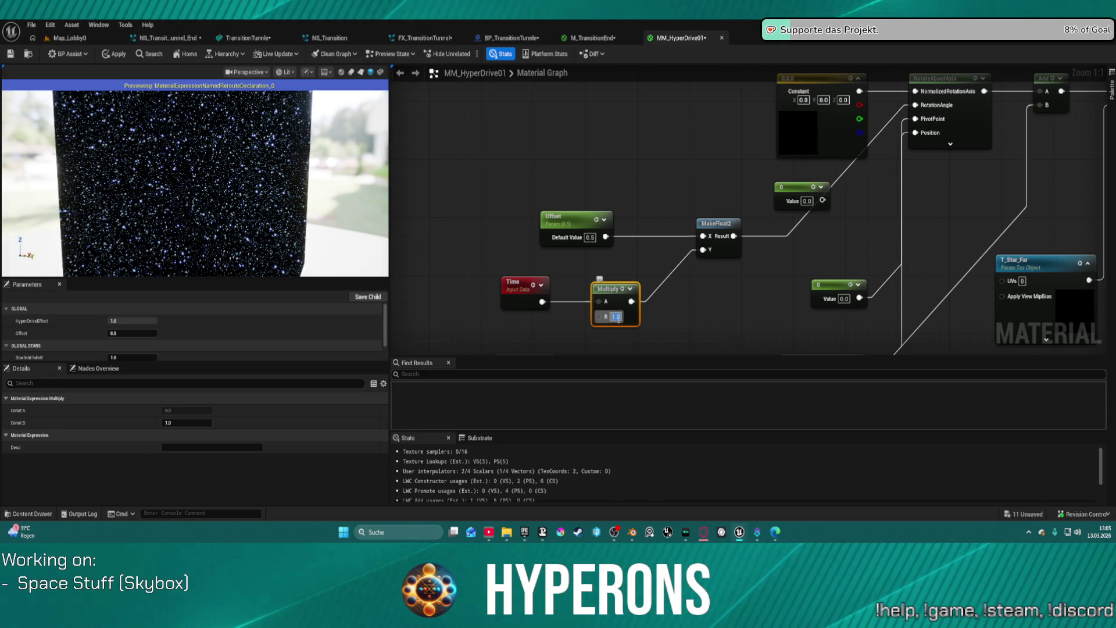
left_click(775, 288)
Insert an Add node after MakeFloat2's Result and wire it into the rotation angle
left_click_drag(738, 241, 773, 256)
type("add")
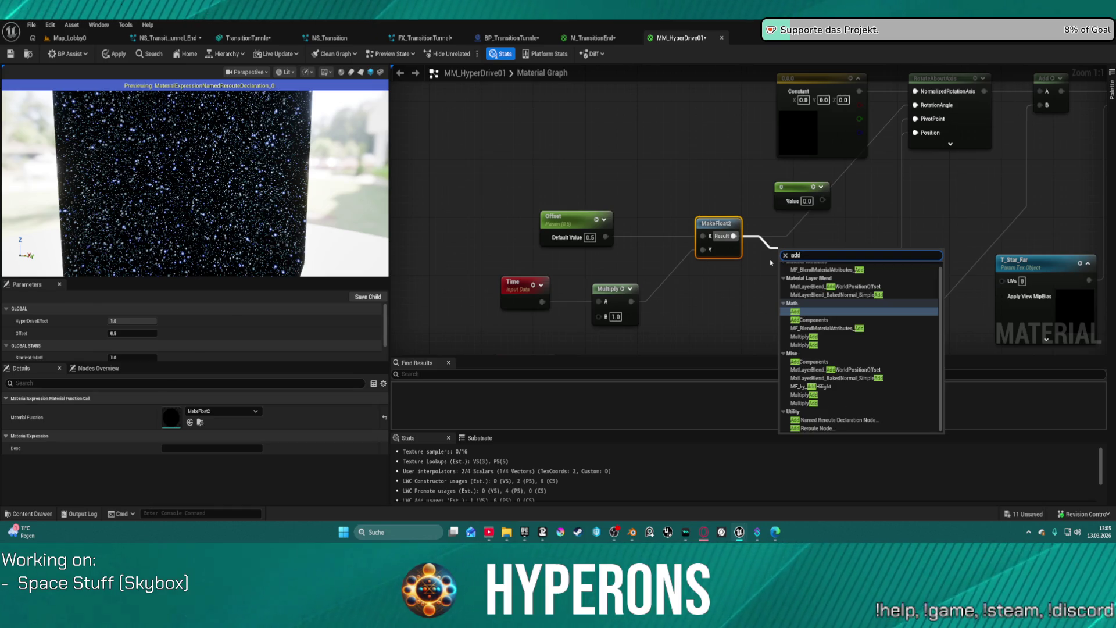
key("Return")
mouse_move(811, 264)
left_mouse_down()
mouse_move(872, 212)
mouse_move(915, 104)
left_mouse_up()
left_click_drag(810, 258, 809, 229)
Delete the old TexCoord and screen-coordinate nodes from the graph
left_click(624, 321)
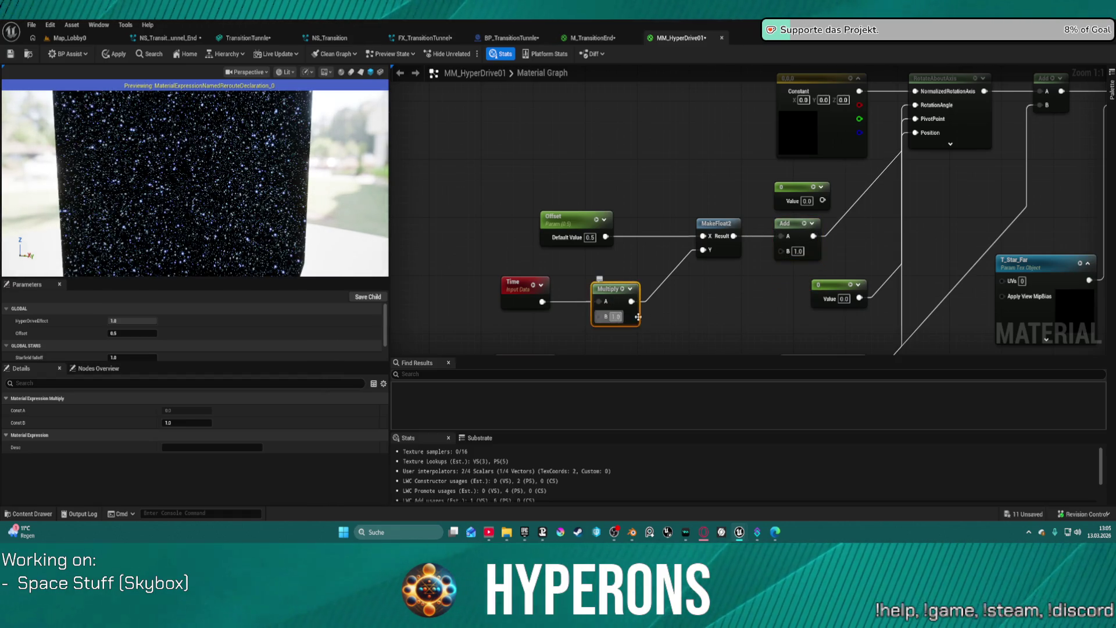
scroll(659, 256, "down", 3)
mouse_move(194, 180)
left_mouse_down()
mouse_move(175, 180)
mouse_move(209, 174)
mouse_move(174, 180)
mouse_move(209, 178)
mouse_move(186, 180)
mouse_move(198, 180)
left_mouse_up()
left_click_drag(623, 156, 637, 267)
left_click_drag(471, 111, 587, 175)
key("Delete")
Move the rotation-angle Constant node into place near the Add node
mouse_move(598, 270)
left_mouse_down()
mouse_move(572, 172)
mouse_move(674, 106)
left_mouse_up()
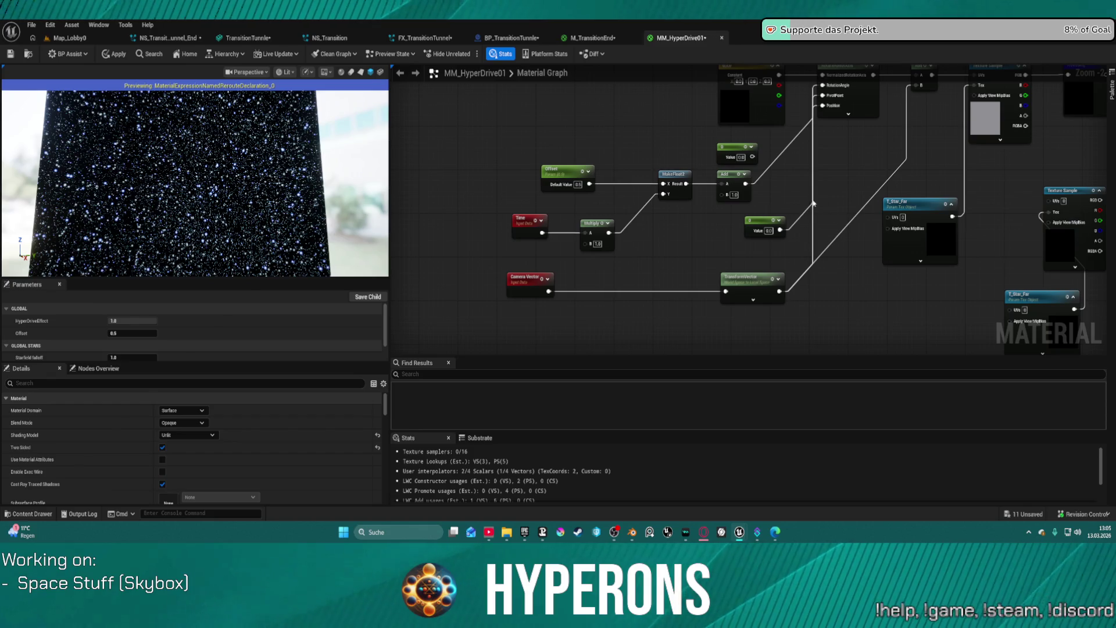
left_click_drag(819, 203, 693, 250)
mouse_move(637, 276)
left_mouse_down()
mouse_move(576, 158)
mouse_move(537, 186)
mouse_move(546, 186)
left_mouse_up()
left_click_drag(638, 219, 660, 235)
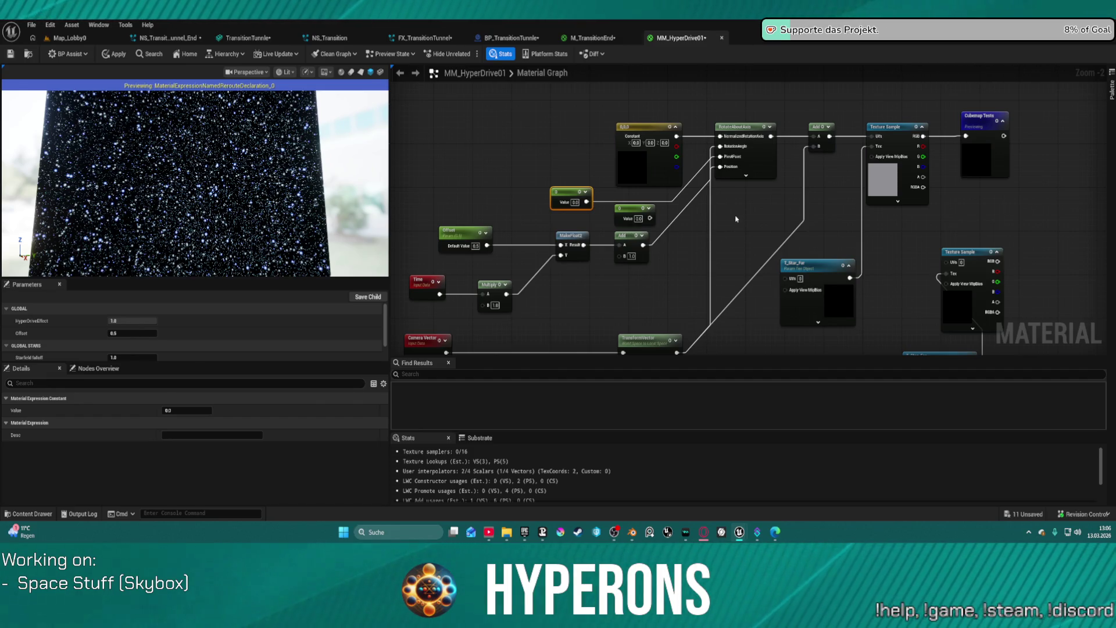
Add a Multiply node with the Add output on A and the RotateAboutAxis link moved onto B
left_click(714, 199)
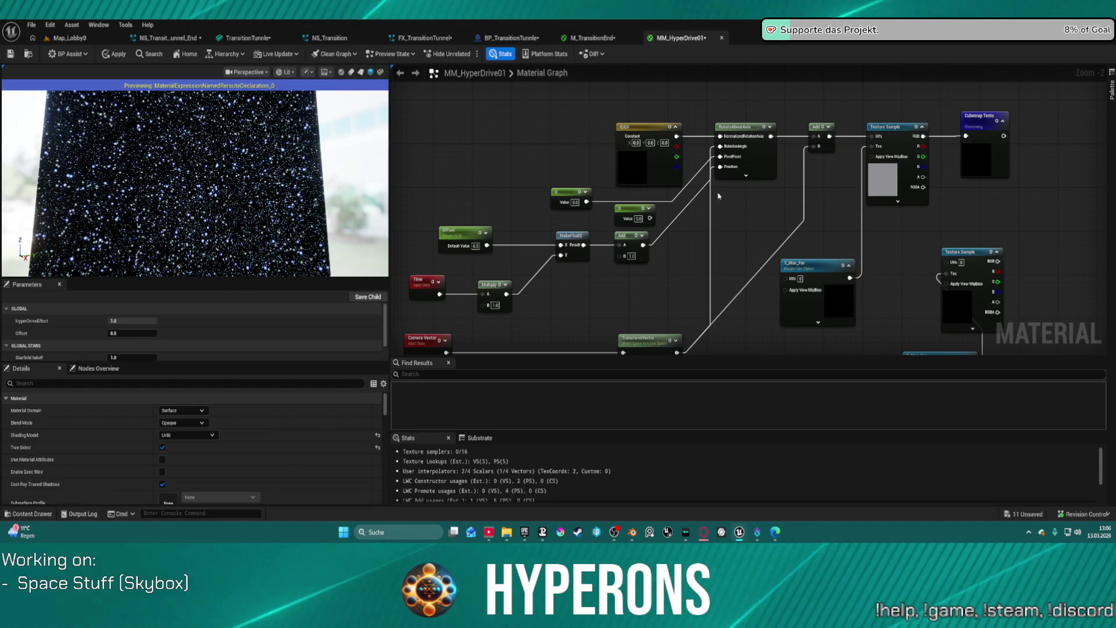
left_click(575, 198)
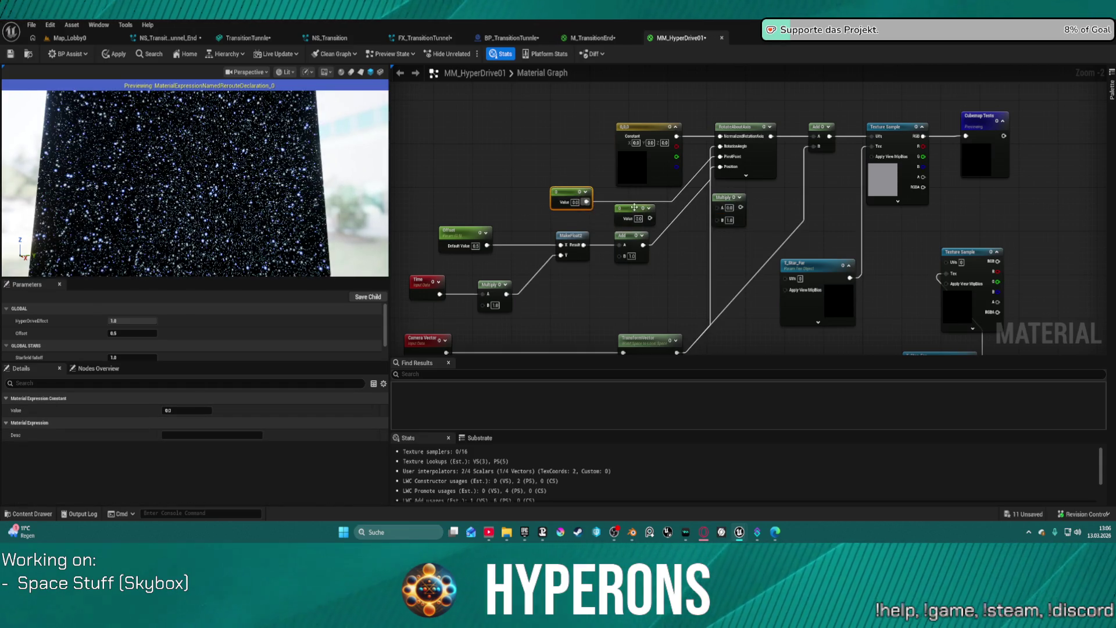
left_click(633, 208)
mouse_move(649, 218)
left_mouse_down()
mouse_move(716, 165)
mouse_move(720, 146)
left_mouse_up()
left_click(639, 239)
left_click_drag(642, 244, 721, 206)
mouse_move(818, 136)
left_mouse_down()
mouse_move(723, 219)
mouse_move(743, 221)
mouse_move(738, 174)
mouse_move(715, 246)
mouse_move(711, 340)
left_mouse_up()
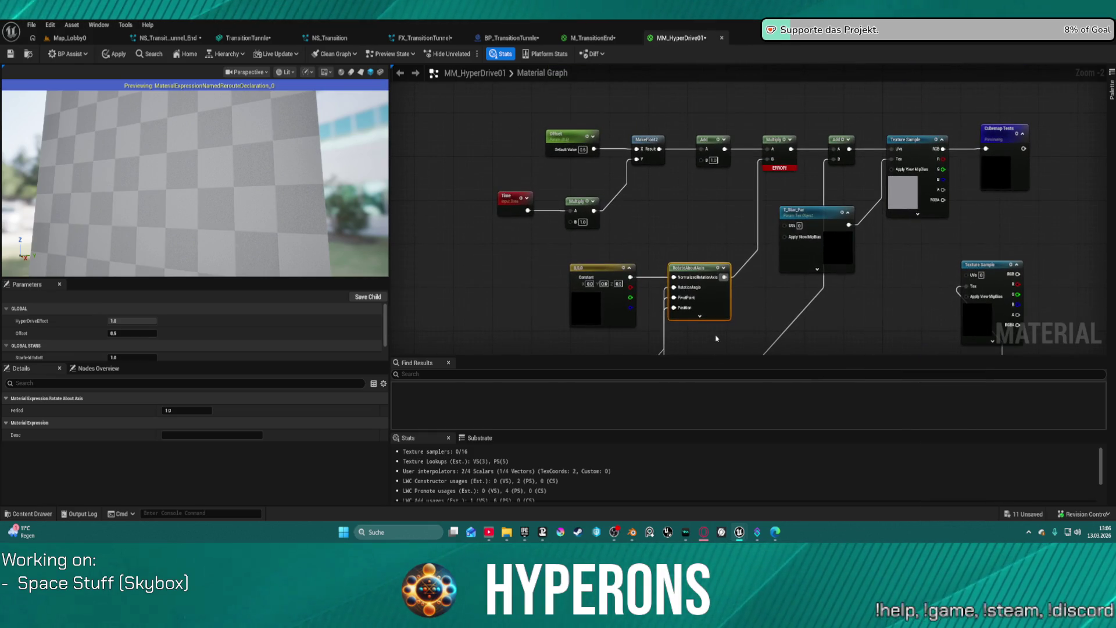
Set the rotation axis Constant3Vector's Z component to 1, giving axis 0, 0, 1
mouse_move(692, 299)
left_mouse_down()
mouse_move(692, 226)
mouse_move(729, 280)
mouse_move(717, 276)
left_mouse_up()
left_click_drag(684, 126, 789, 128)
key("Escape")
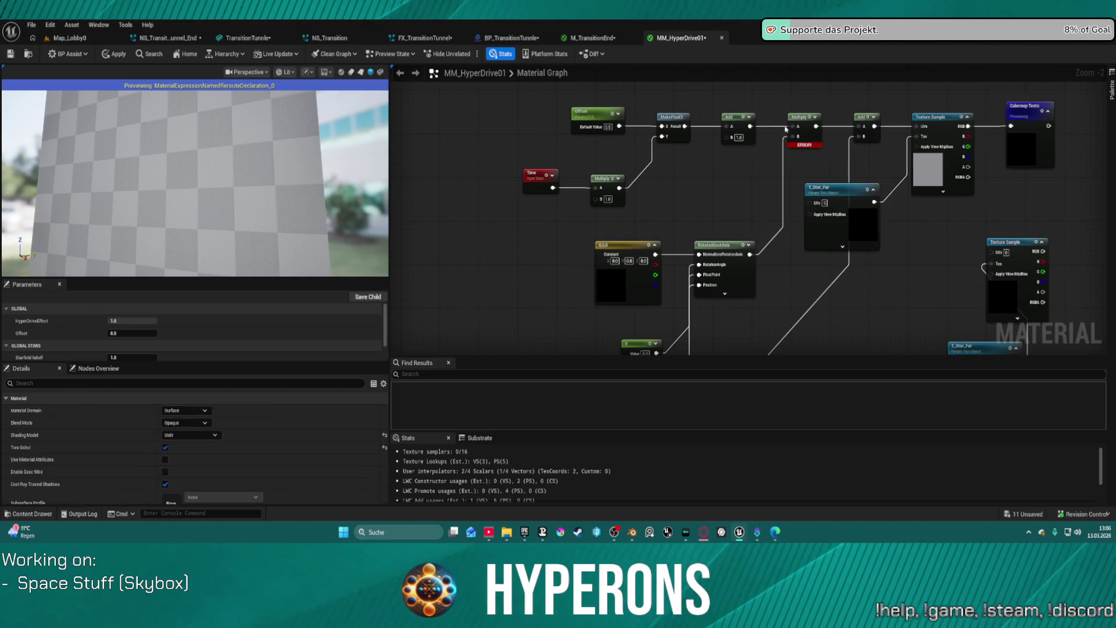
left_click(689, 127)
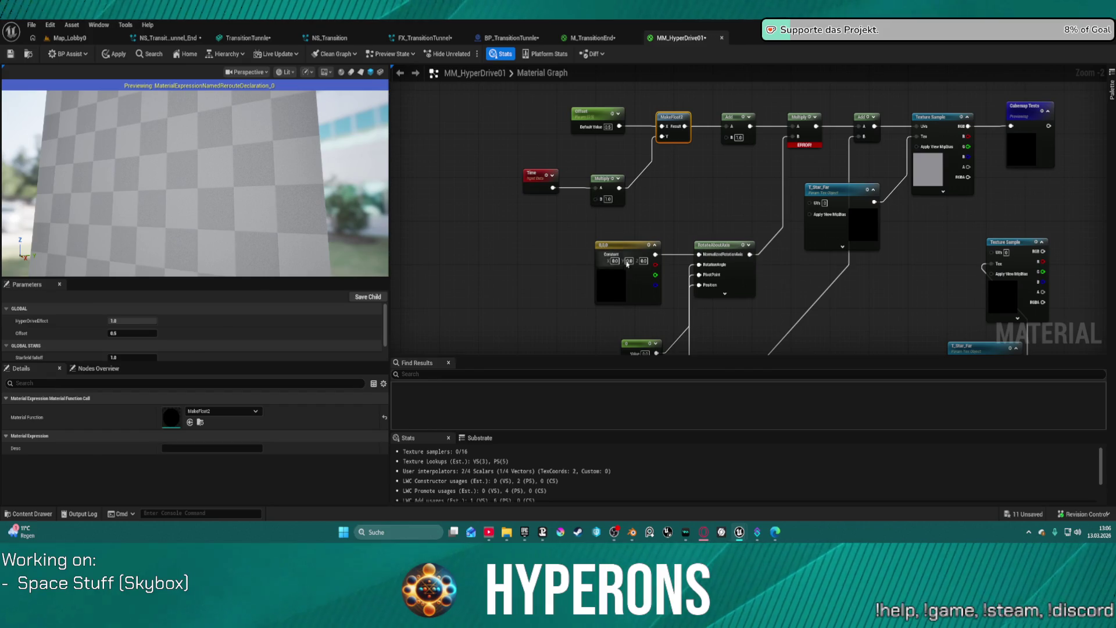
left_click(644, 261)
type("1")
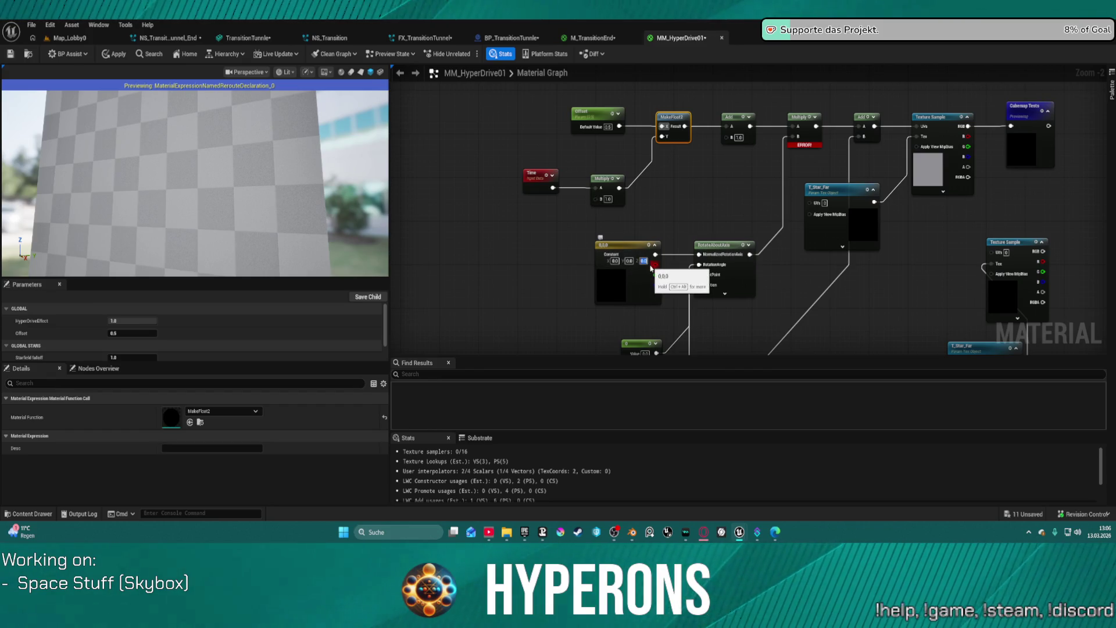
key("Return")
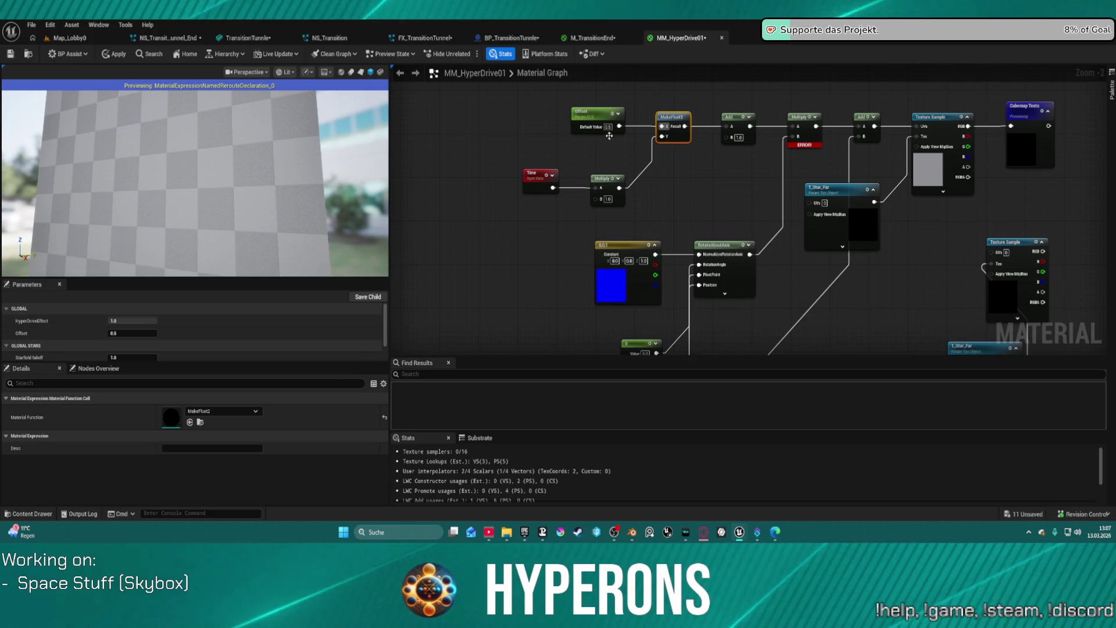
left_click(607, 199)
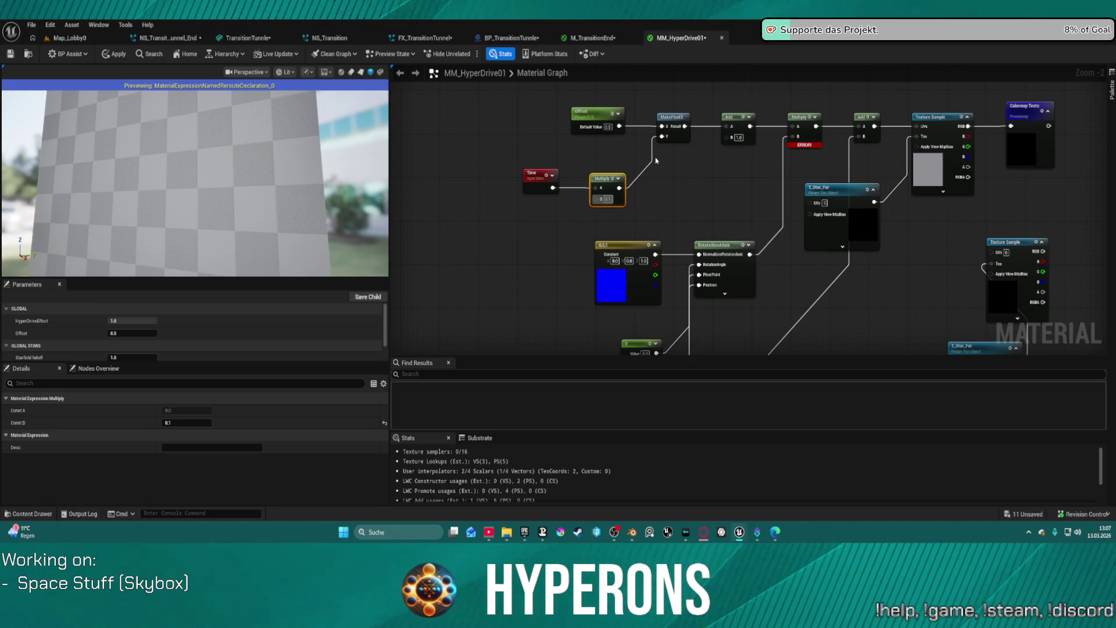
Rewire the left Multiply's output into the upper Multiply's A input
left_click_drag(619, 187, 730, 131)
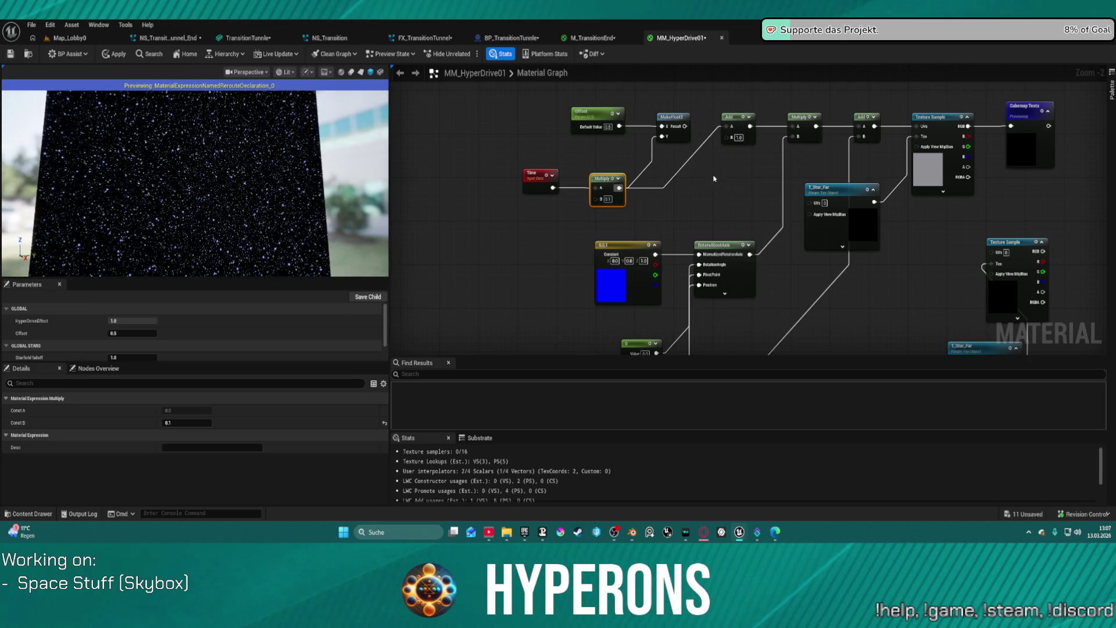
mouse_move(620, 126)
left_mouse_down()
mouse_move(605, 152)
mouse_move(607, 192)
left_mouse_up()
mouse_move(581, 111)
left_mouse_down()
mouse_move(505, 236)
mouse_move(483, 241)
left_mouse_up()
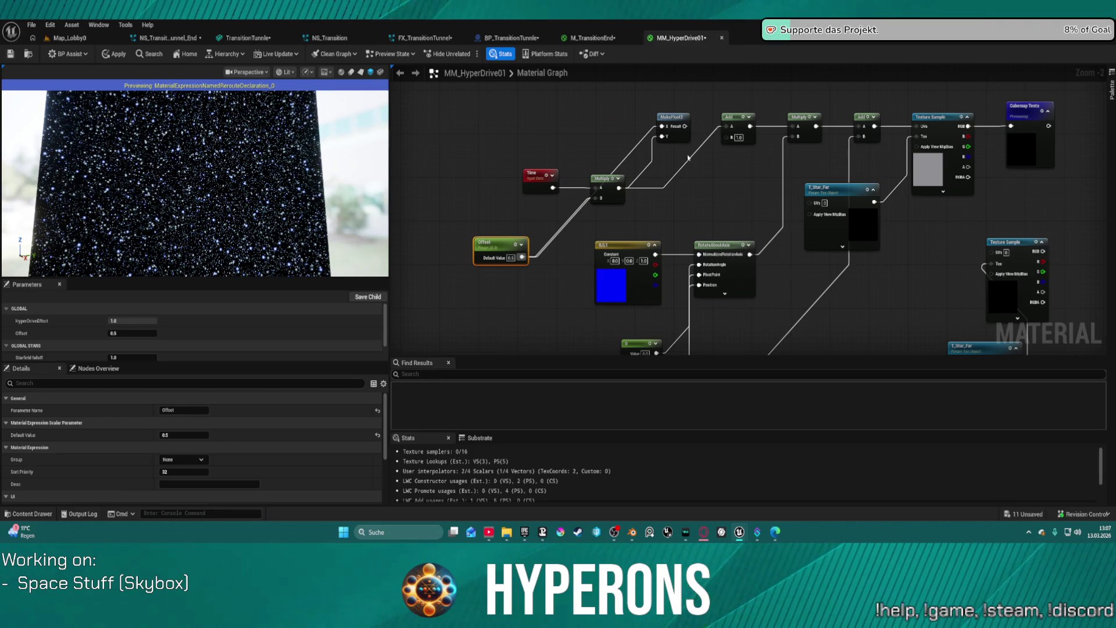
mouse_move(619, 188)
left_mouse_down()
mouse_move(752, 118)
mouse_move(791, 126)
left_mouse_up()
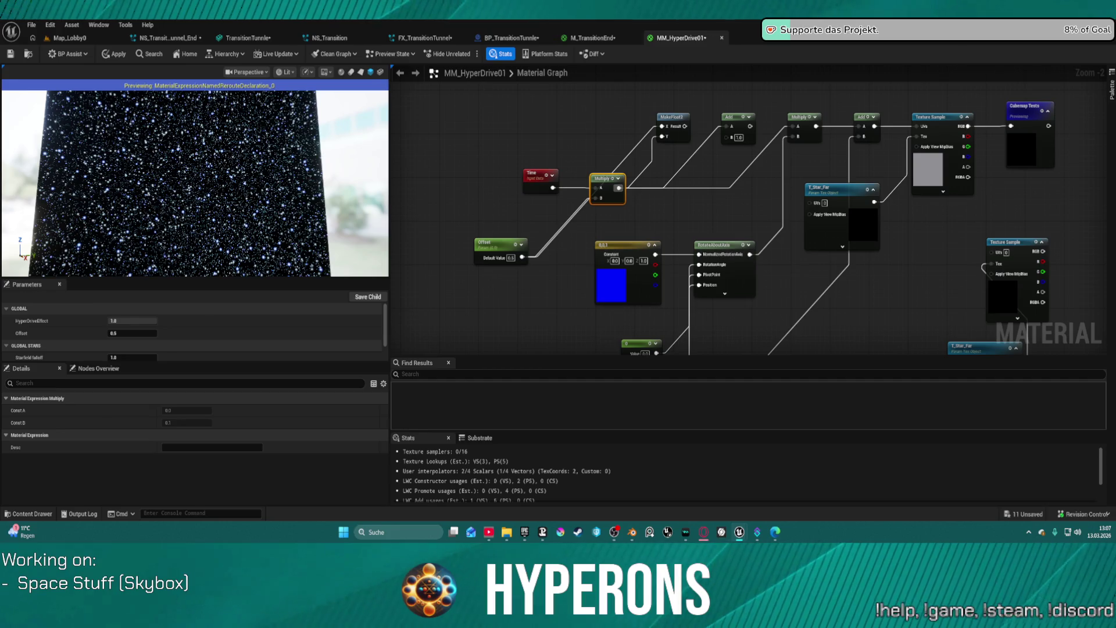
Place a new Constant node and delete the Offset parameter after trying defaults 1.0 and 0.5
left_click(510, 259)
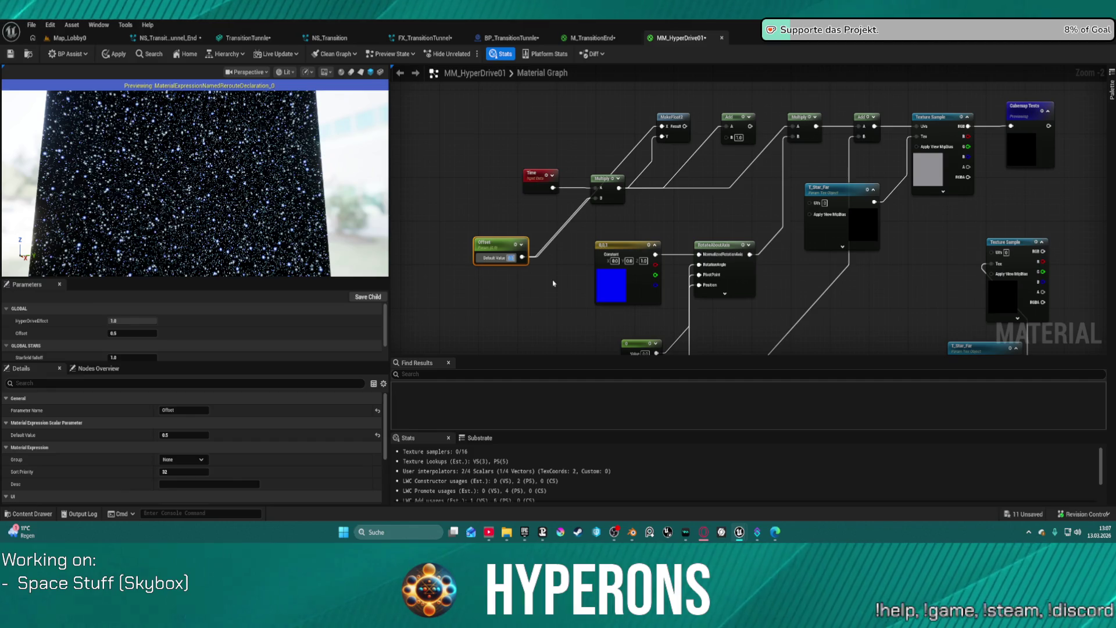
type("1")
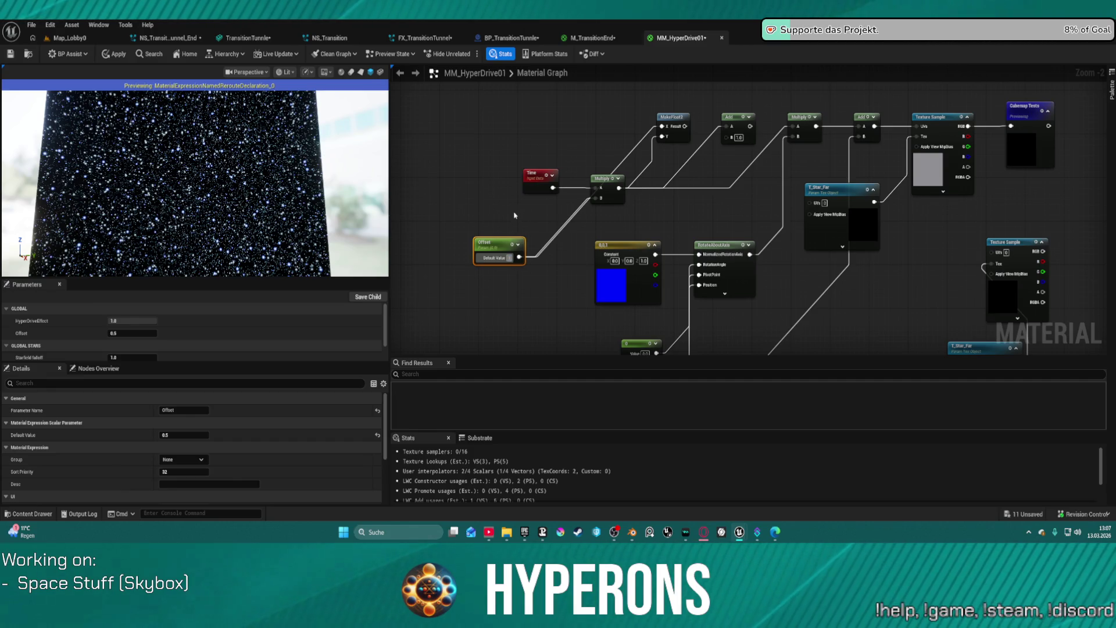
left_click(513, 218)
left_click(510, 216)
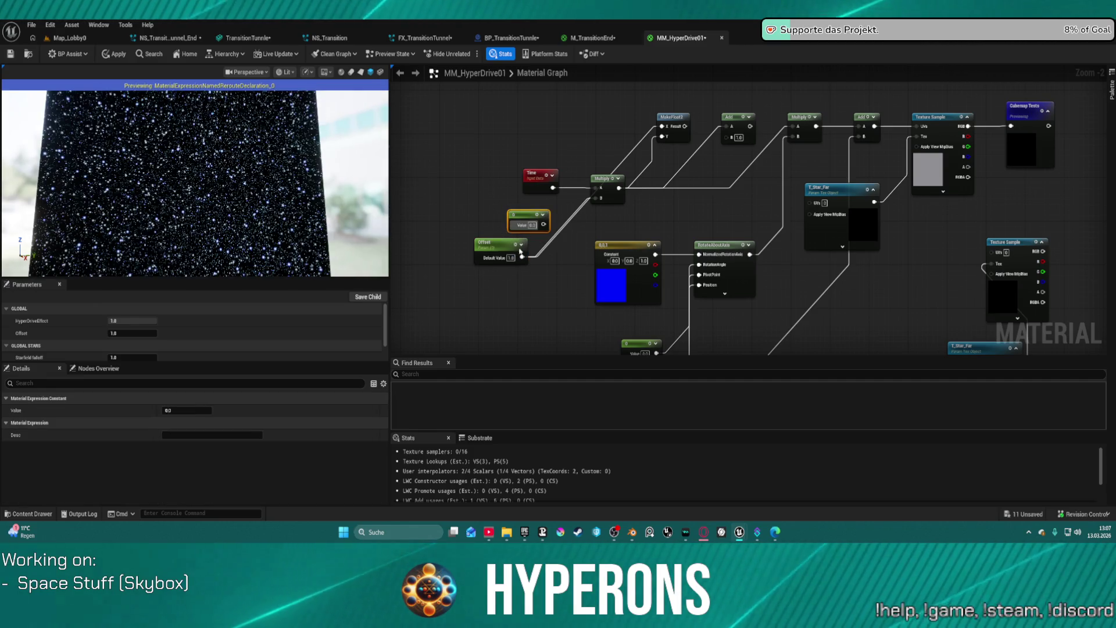
left_click(509, 261)
left_click(509, 259)
type("0.5")
key("Return")
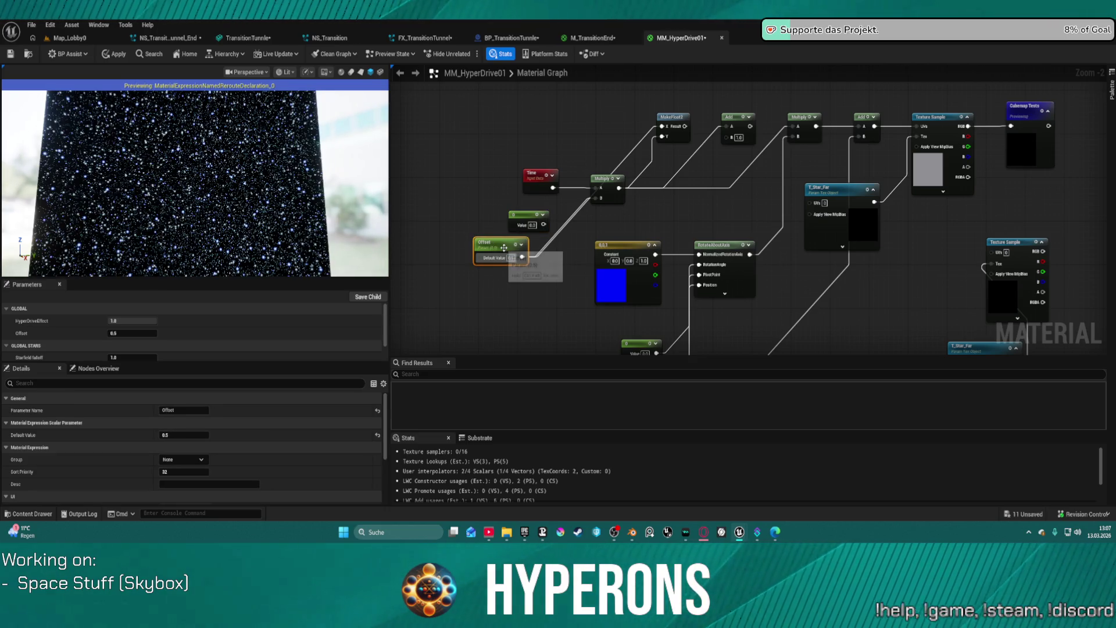
key("Delete")
Wire the new Constant into the Time Multiply's B and set it to 1000
left_click_drag(544, 224, 594, 199)
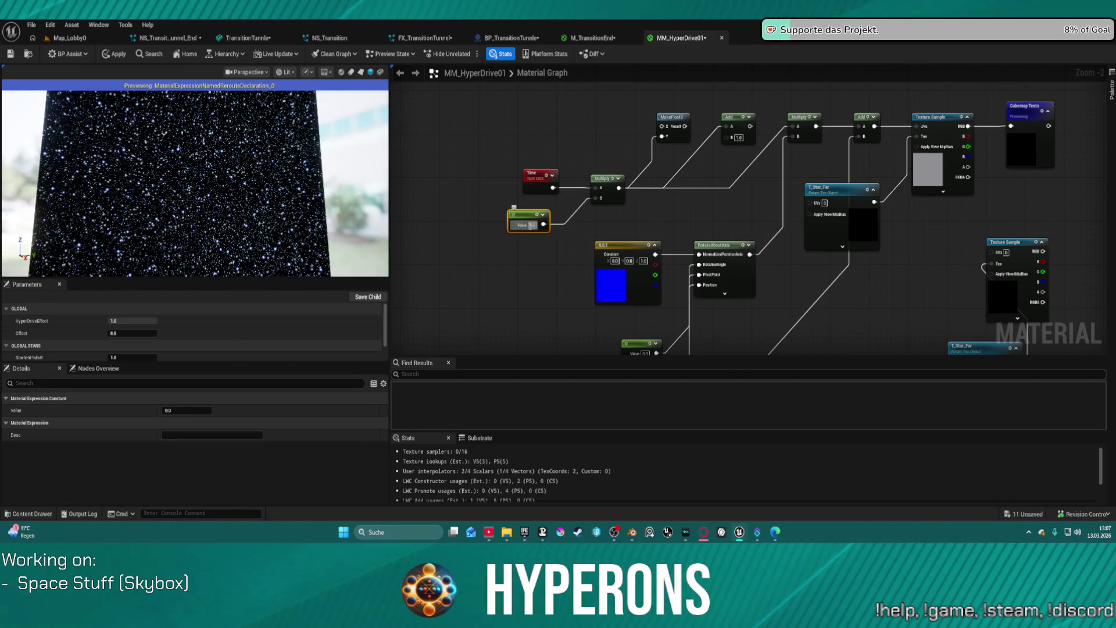
type("1000")
key("Return")
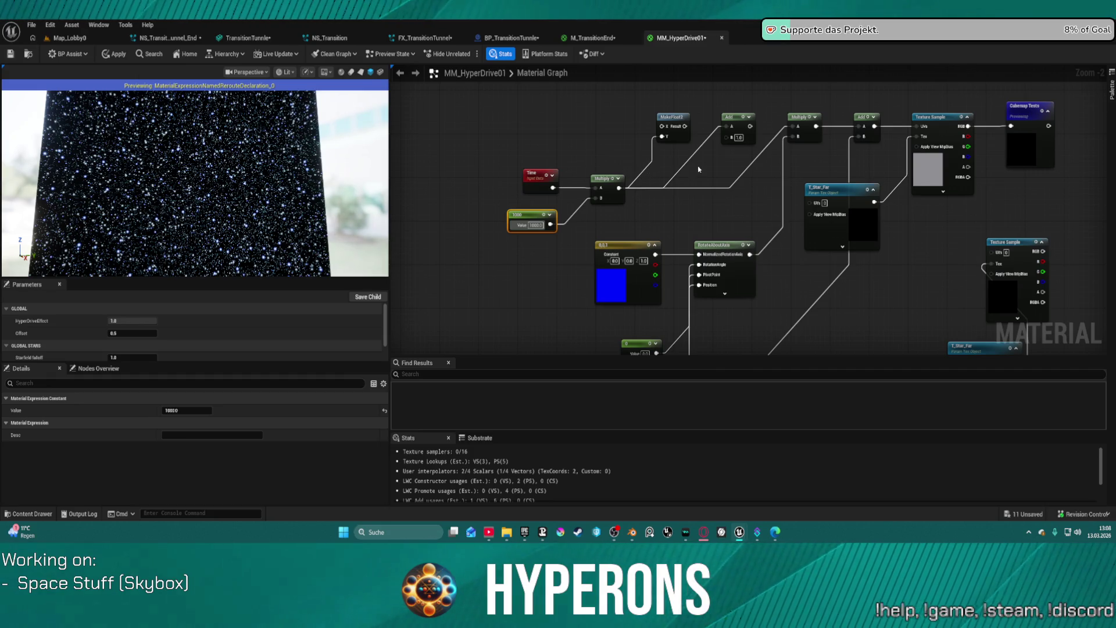
left_click(308, 72)
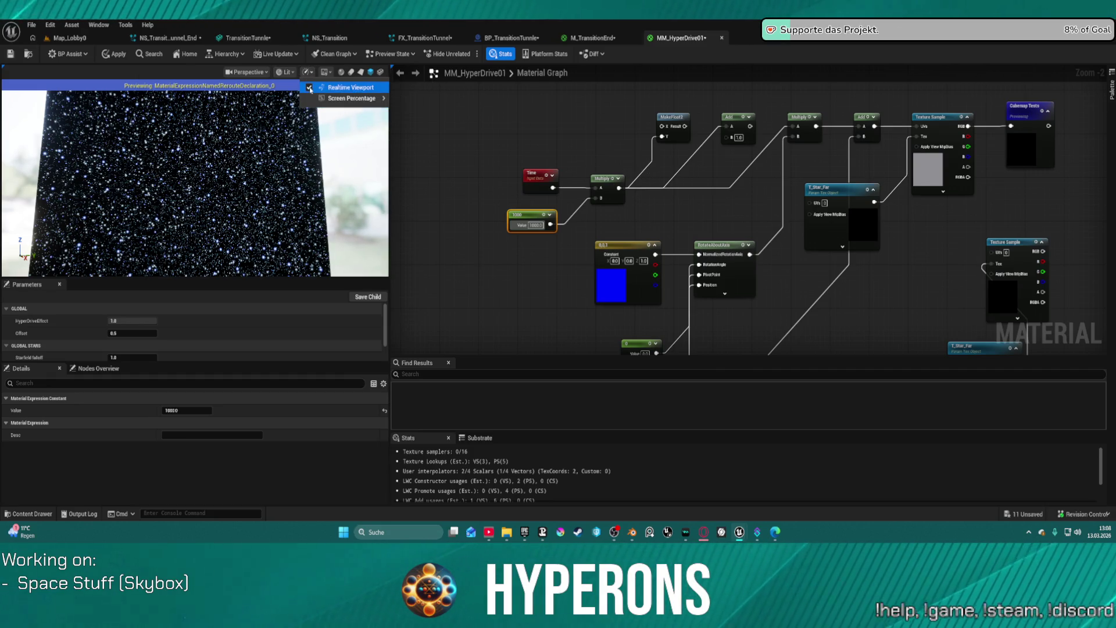
Orbit the preview cube and move the T_Star_Far node lower in the graph
left_click(310, 88)
left_click_drag(311, 170, 216, 146)
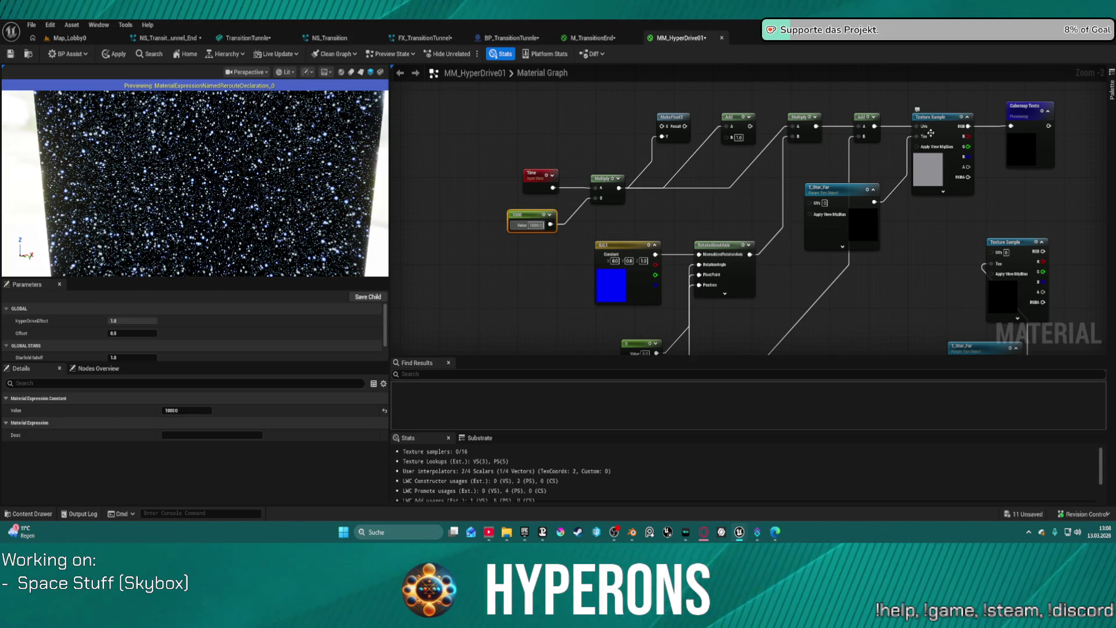
mouse_move(856, 269)
left_mouse_down()
mouse_move(889, 71)
mouse_move(874, 59)
mouse_move(838, 85)
mouse_move(709, 251)
left_mouse_up()
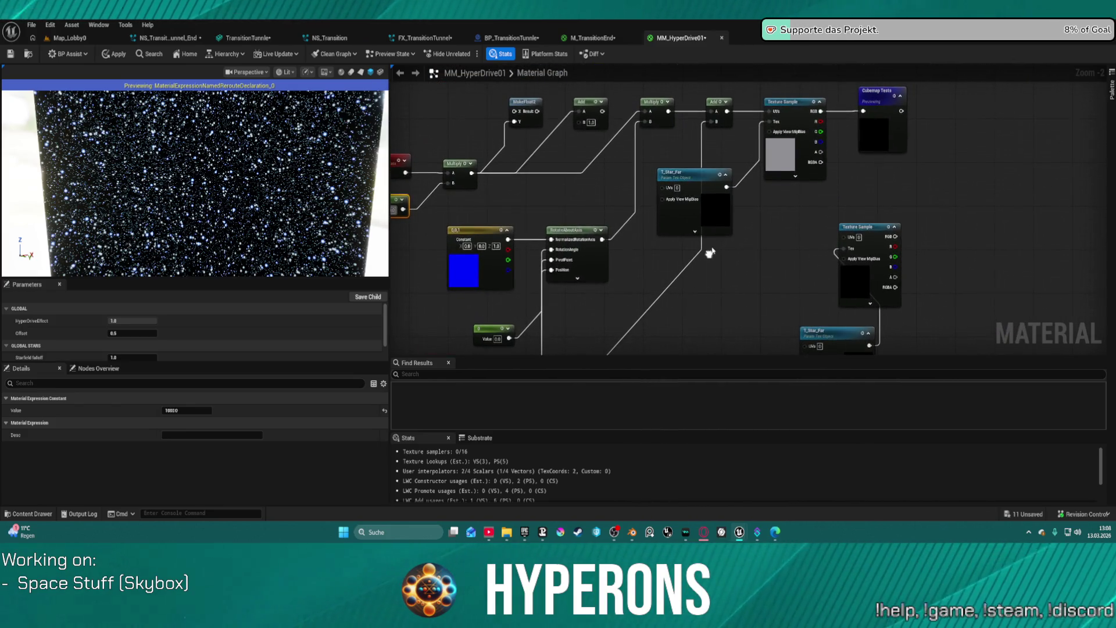
mouse_move(692, 187)
left_mouse_down()
mouse_move(731, 204)
mouse_move(741, 236)
mouse_move(697, 298)
left_mouse_up()
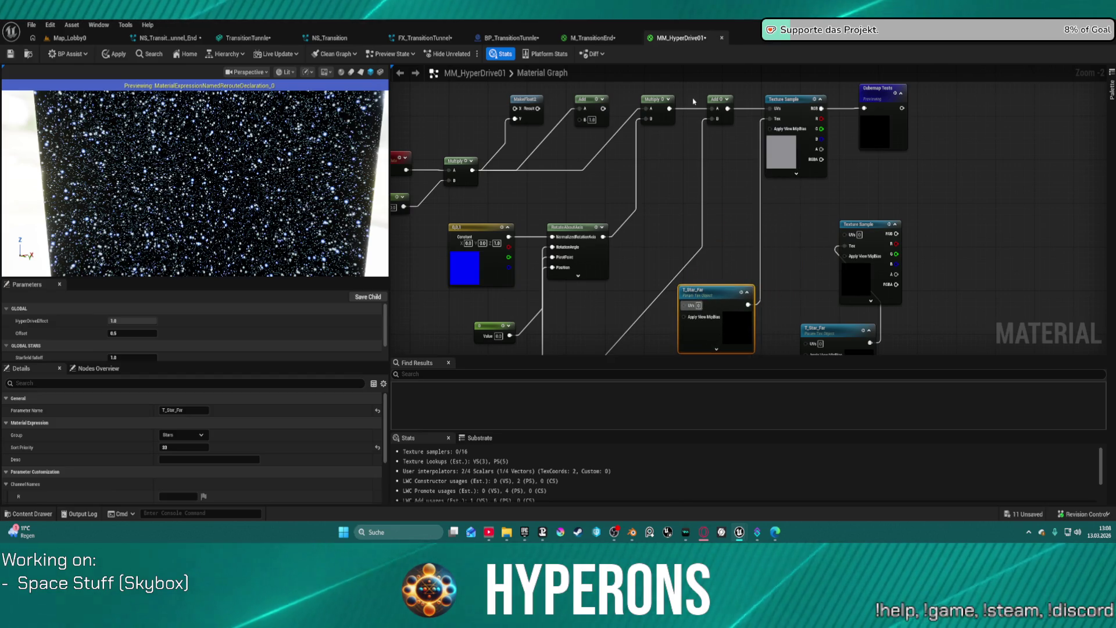
mouse_move(700, 147)
left_mouse_down()
mouse_move(683, 203)
mouse_move(698, 212)
left_mouse_up()
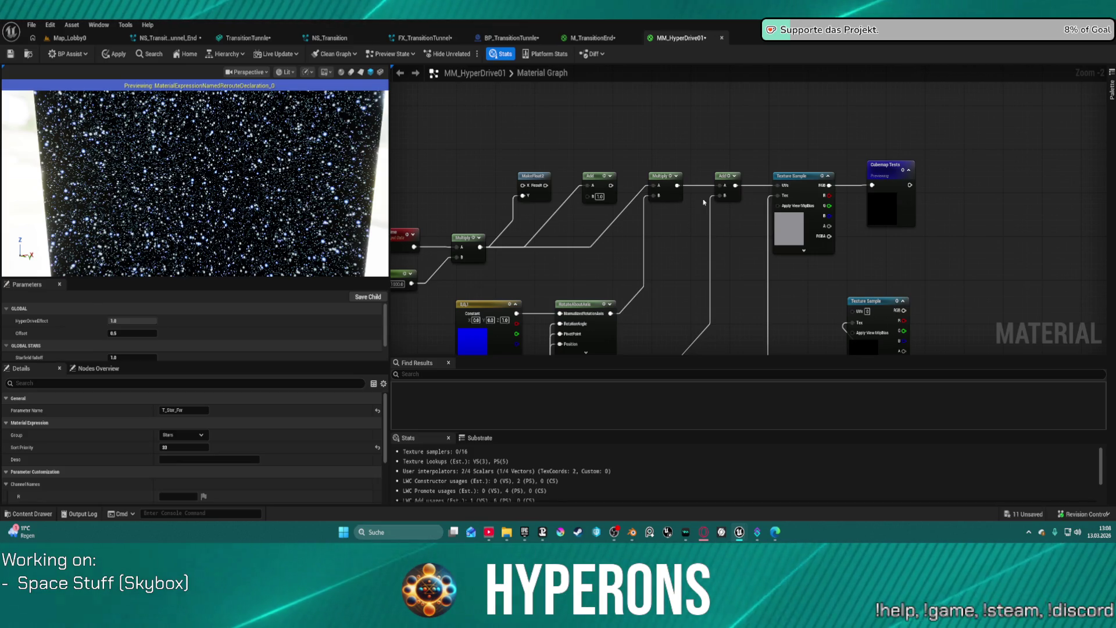
mouse_move(690, 225)
left_mouse_down()
mouse_move(687, 84)
mouse_move(708, 172)
mouse_move(671, 202)
left_mouse_up()
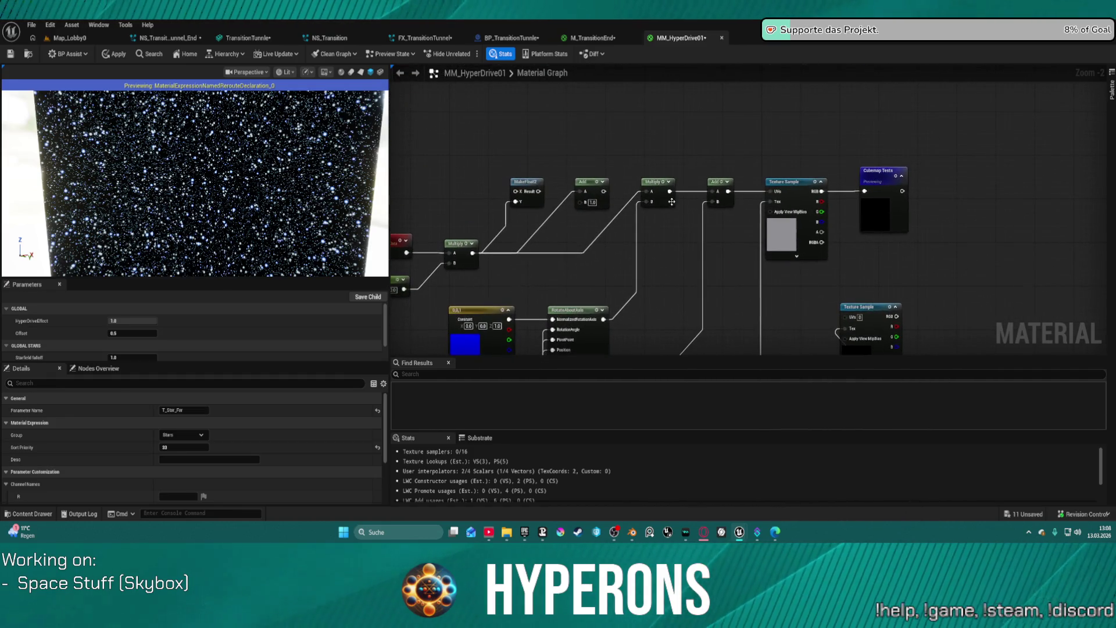
Undo the broken Texture Sample UVs rewiring so the original Multiply chain feeds it again
mouse_move(603, 319)
left_mouse_down()
mouse_move(647, 294)
mouse_move(712, 201)
left_mouse_up()
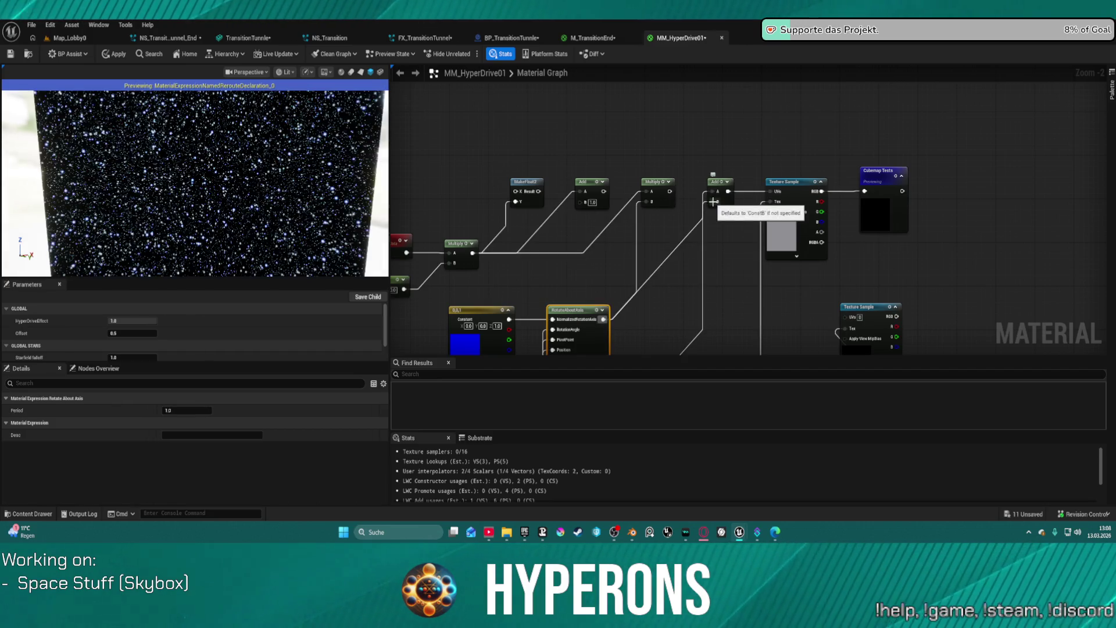
left_click(752, 194)
mouse_move(771, 191)
left_mouse_down()
mouse_move(675, 190)
mouse_move(727, 191)
mouse_move(717, 191)
left_mouse_up()
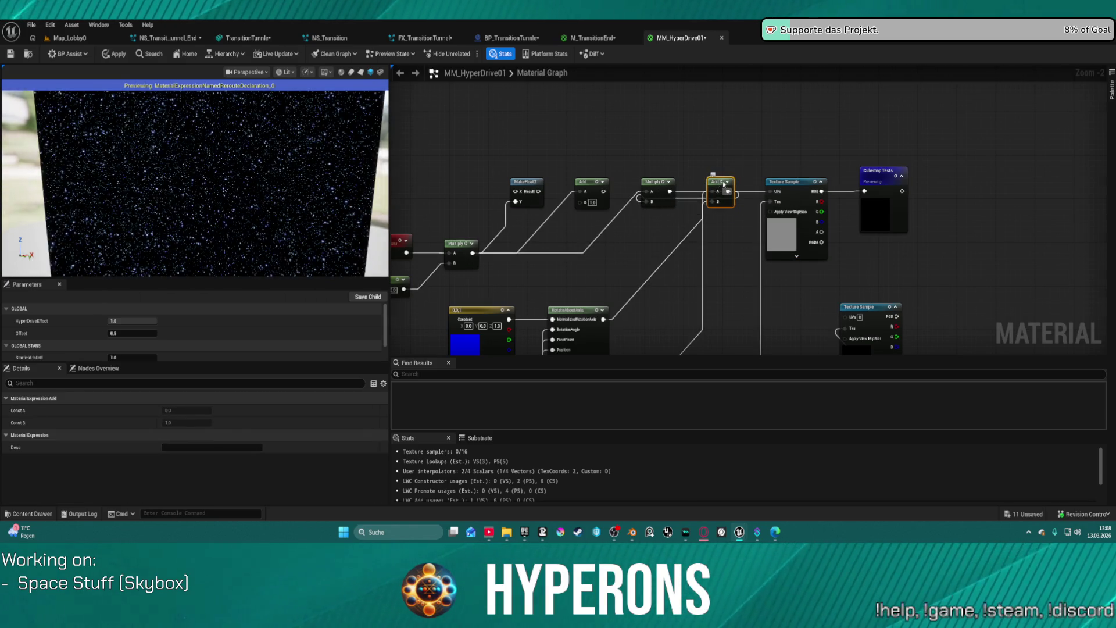
key("ctrl+z")
left_click_drag(762, 203, 765, 169)
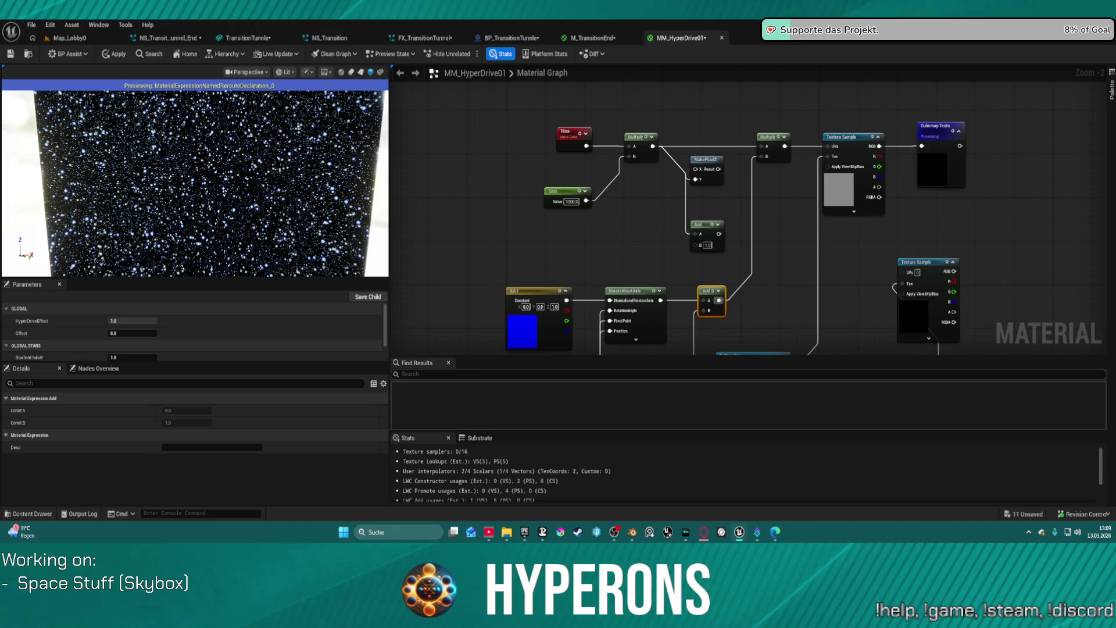
mouse_move(697, 302)
left_mouse_down()
mouse_move(667, 137)
mouse_move(700, 51)
left_mouse_up()
mouse_move(586, 16)
left_mouse_down()
mouse_move(586, 176)
mouse_move(591, 159)
mouse_move(606, 246)
mouse_move(616, 224)
left_mouse_up()
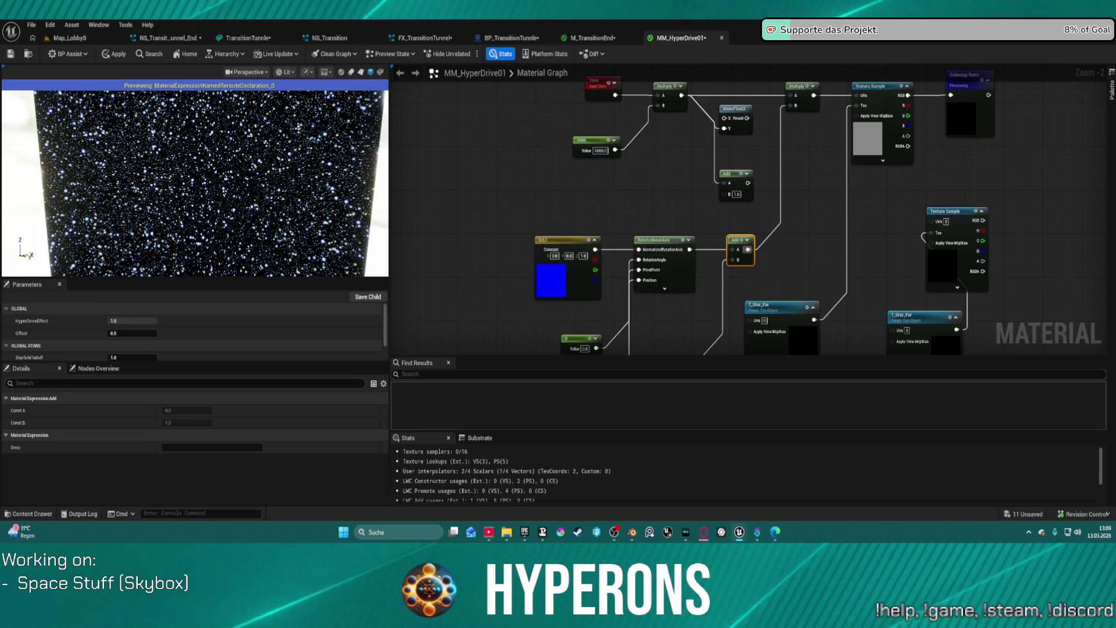
right_click(507, 202)
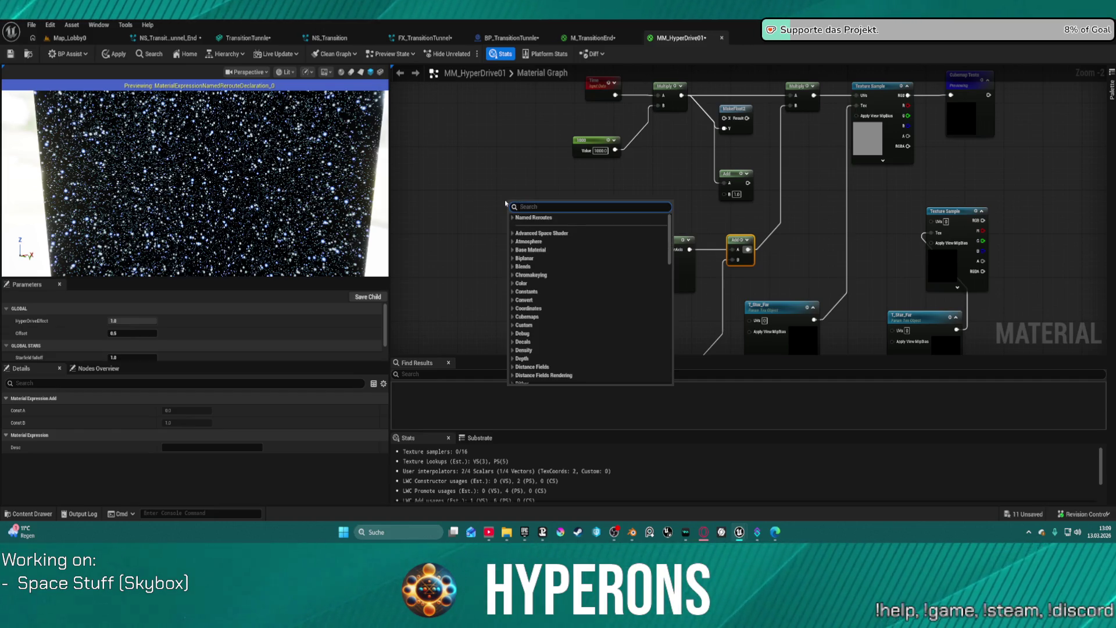
type("world vect")
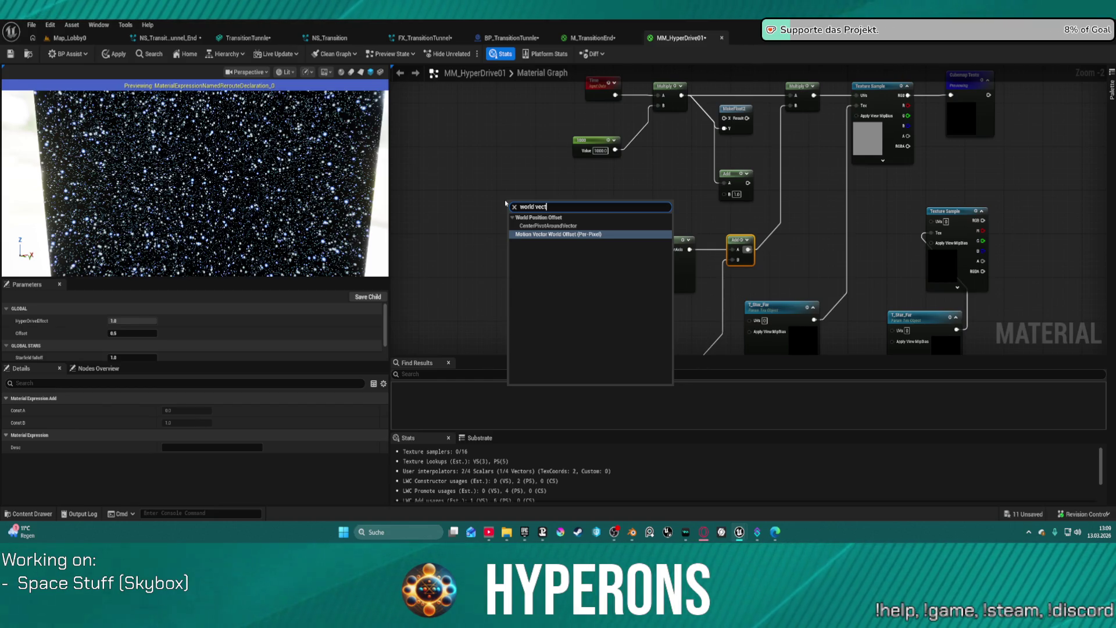
scroll(505, 203, "down", 1)
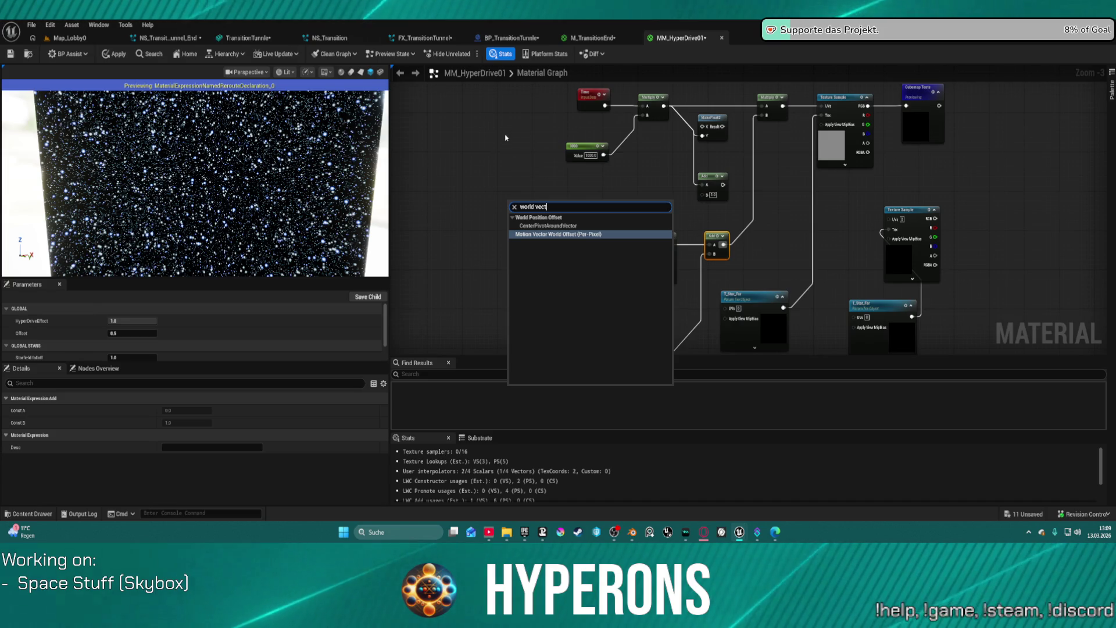
left_click(619, 197)
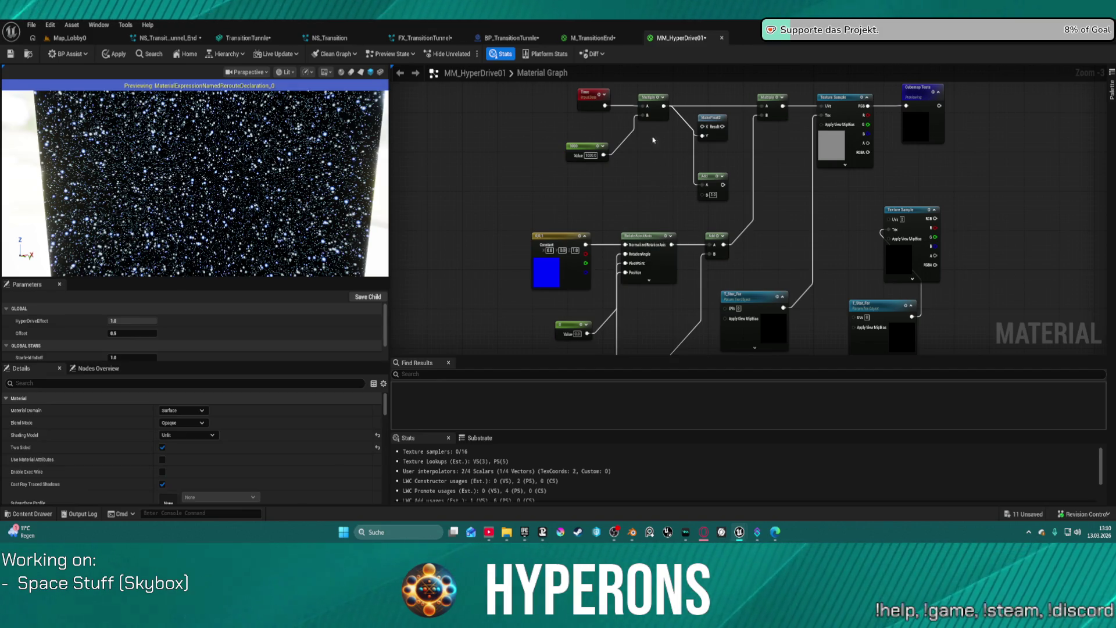
mouse_move(574, 241)
left_mouse_down()
mouse_move(546, 199)
mouse_move(509, 219)
left_mouse_up()
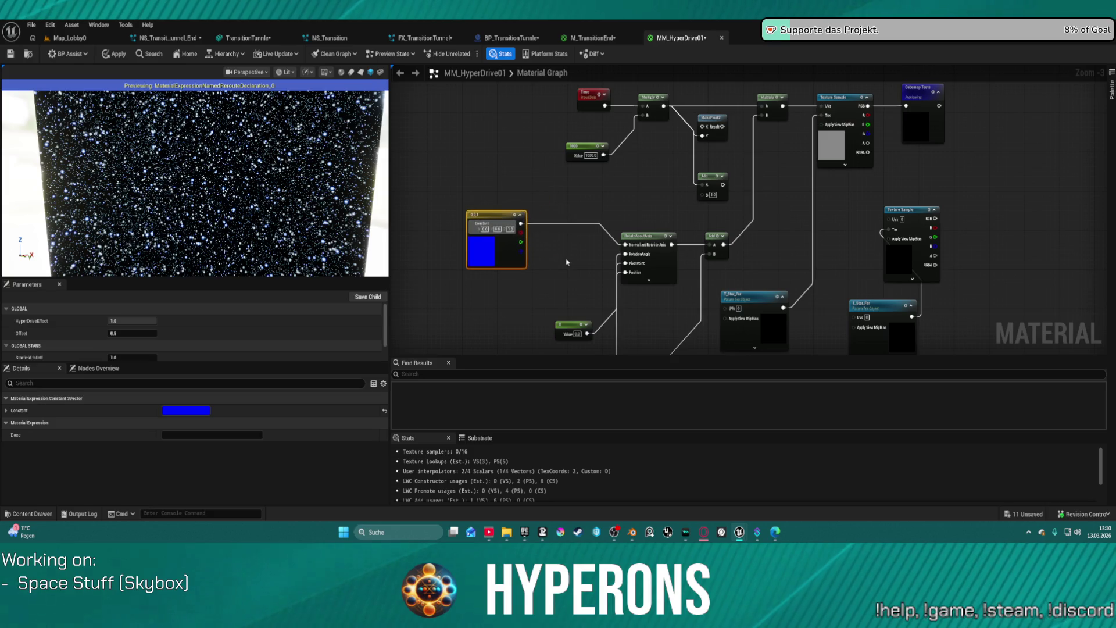
Move the Constant nodes up beside RotateAboutAxis's inputs
mouse_move(559, 261)
left_mouse_down()
mouse_move(517, 192)
mouse_move(523, 180)
left_mouse_up()
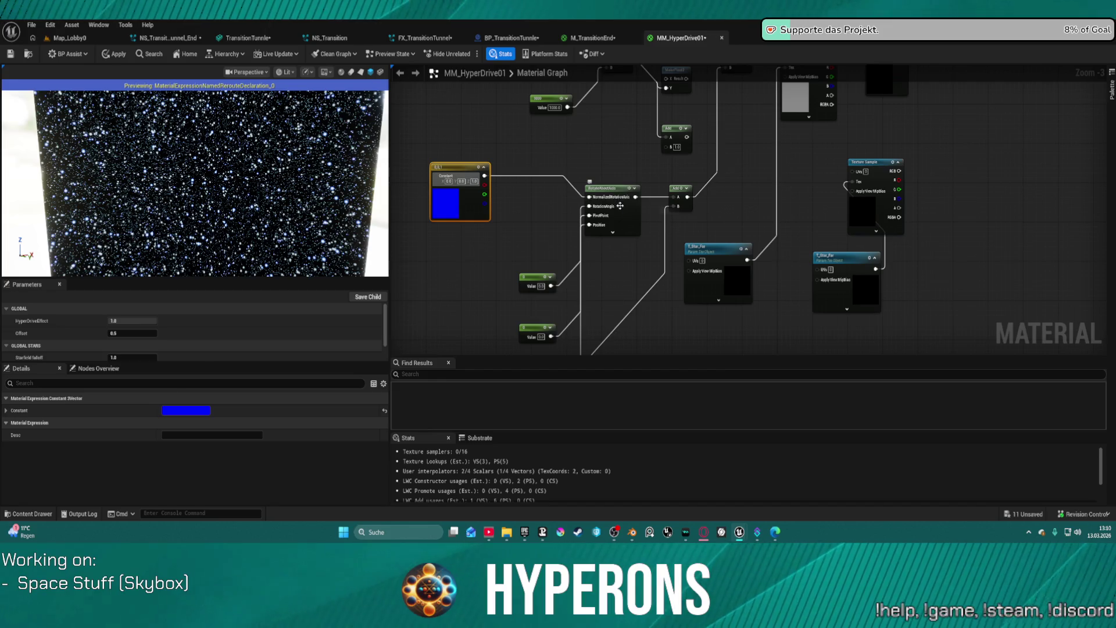
scroll(621, 205, "up", 3)
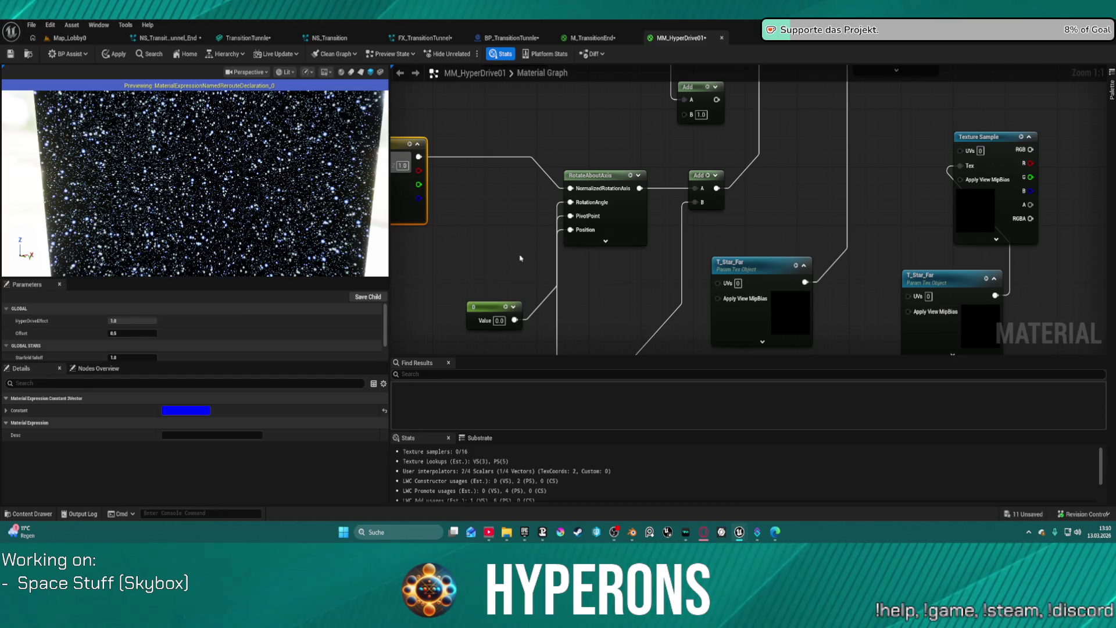
left_click_drag(473, 306, 488, 99)
left_click(506, 267)
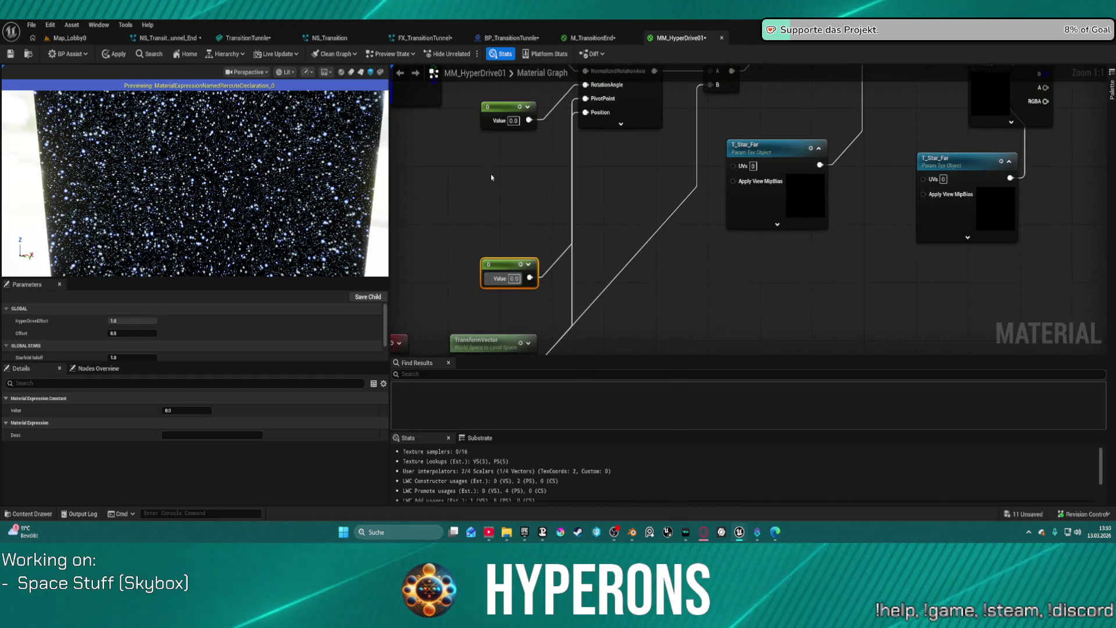
mouse_move(489, 269)
left_mouse_down()
mouse_move(479, 202)
mouse_move(451, 141)
left_mouse_up()
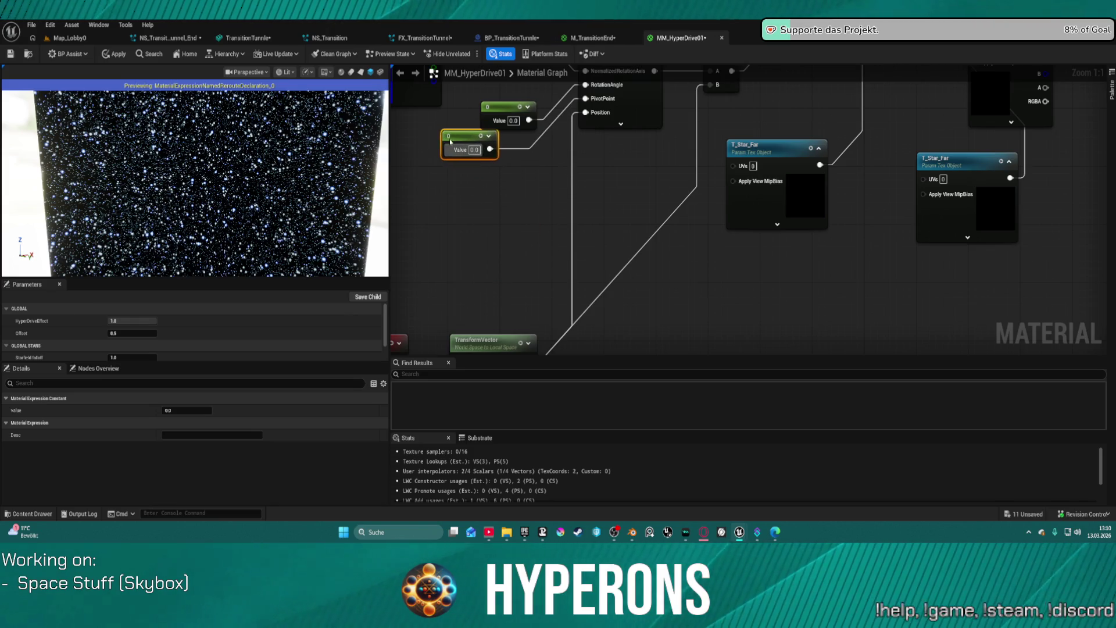
scroll(784, 157, "down", 1)
mouse_move(785, 158)
left_mouse_down()
mouse_move(648, 185)
mouse_move(623, 210)
left_mouse_up()
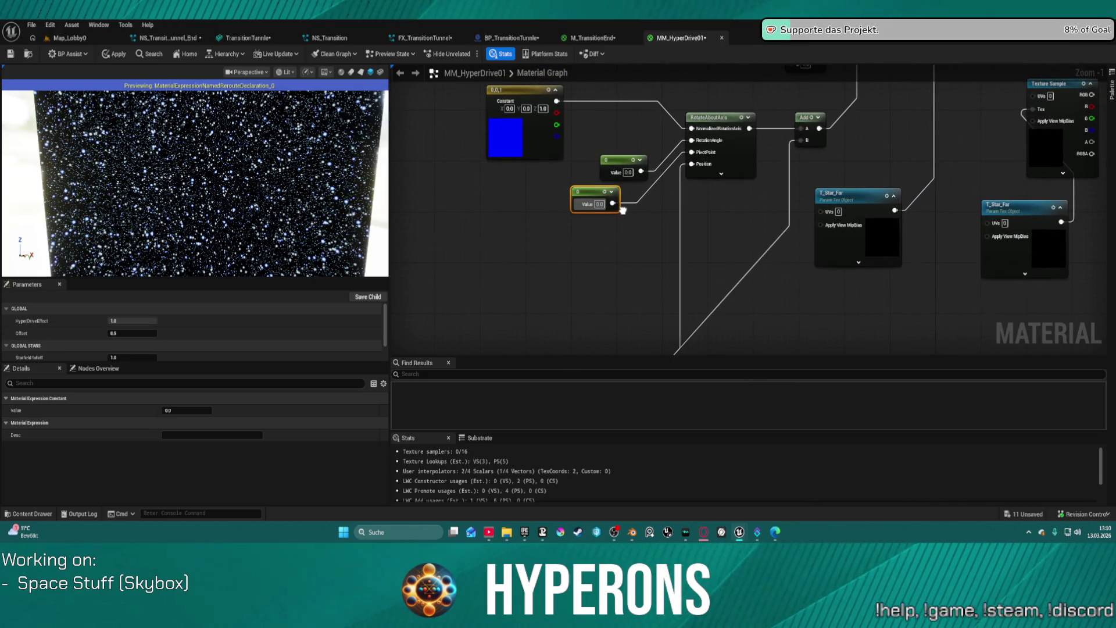
left_click(680, 242)
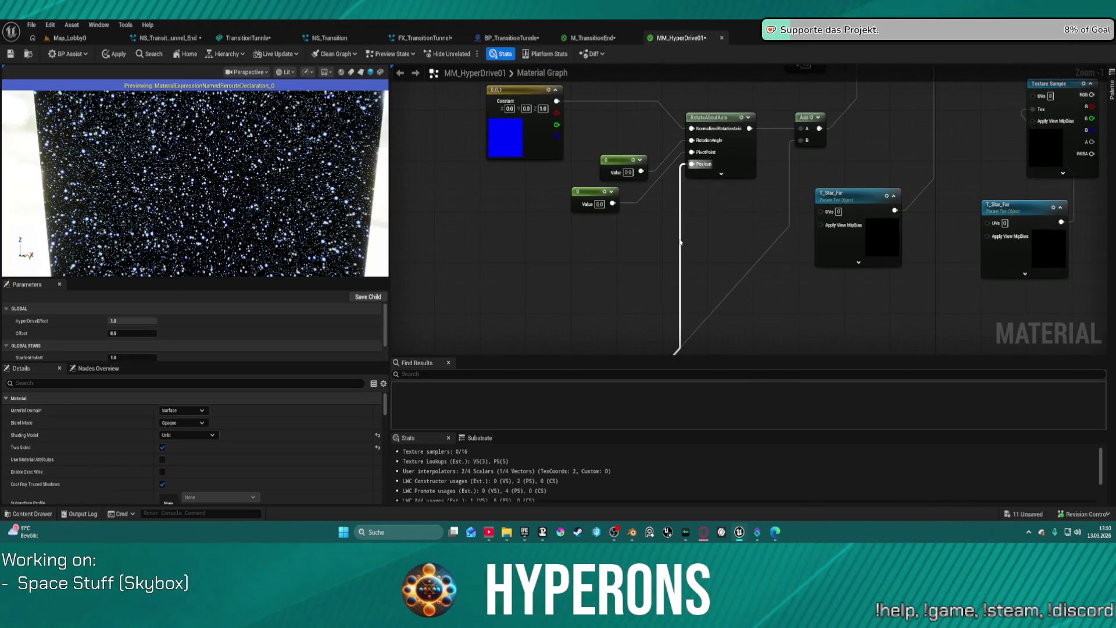
Add a Multiply fed by TransformVector on B and wire its output to RotateAboutAxis Position
mouse_move(680, 242)
left_mouse_down()
mouse_move(634, 343)
mouse_move(640, 284)
left_mouse_up()
mouse_move(663, 163)
left_mouse_down()
mouse_move(684, 169)
mouse_move(677, 190)
left_mouse_up()
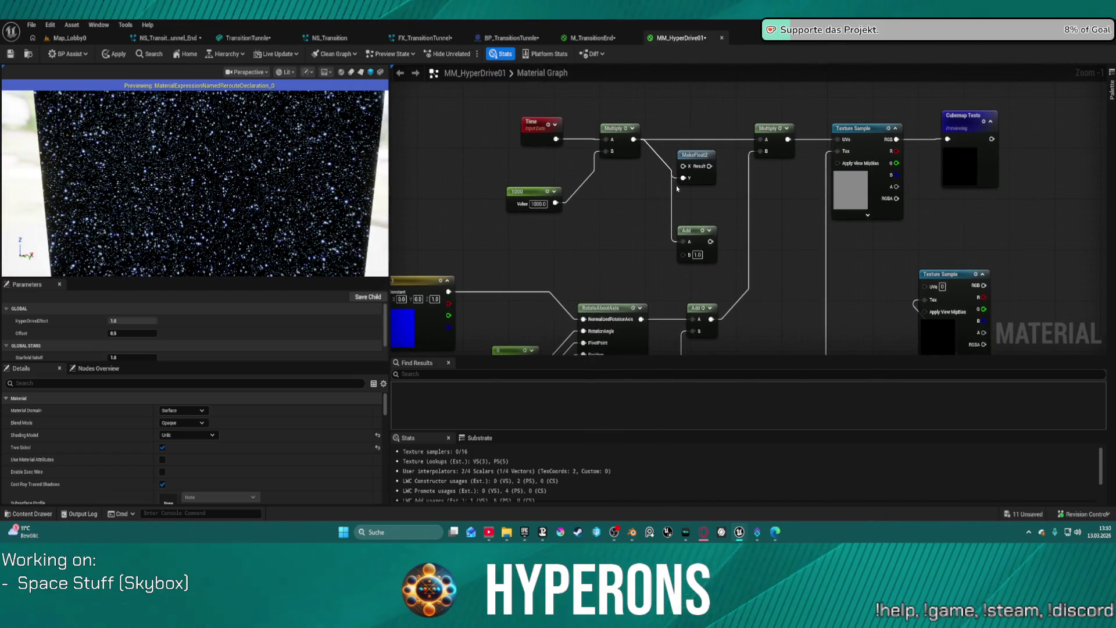
left_click_drag(607, 246, 627, 151)
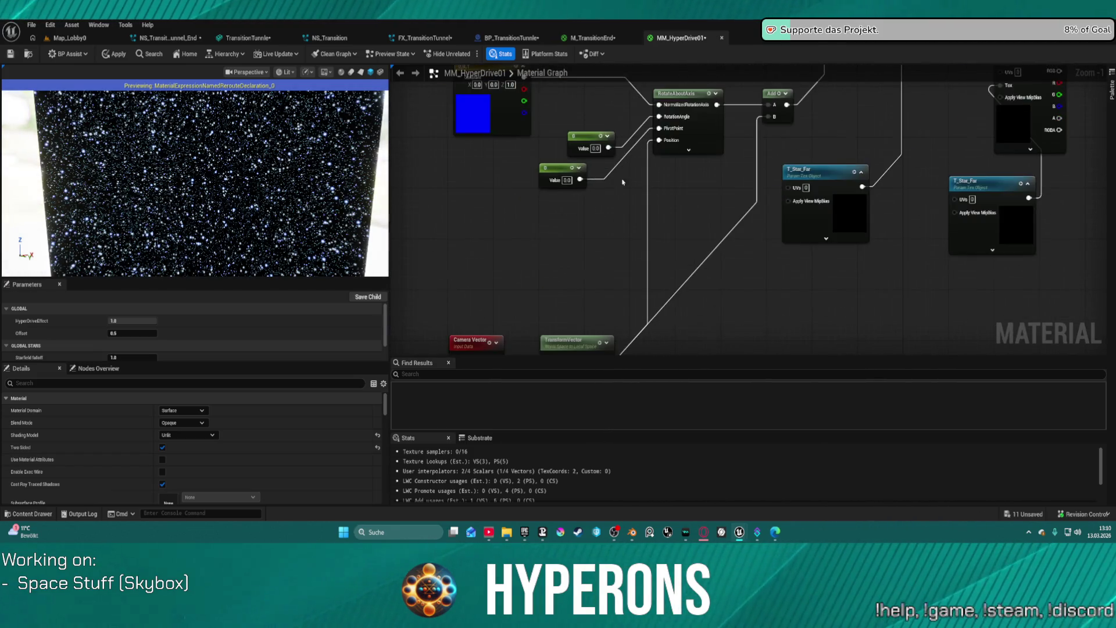
left_click(614, 248)
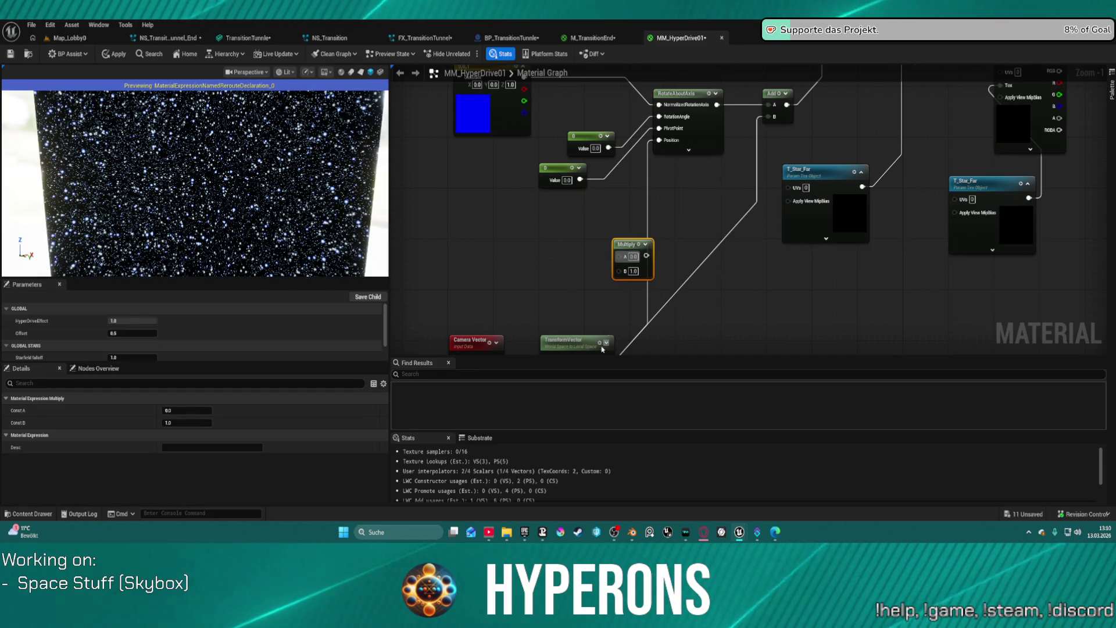
left_click_drag(628, 310, 613, 260)
mouse_move(592, 306)
left_mouse_down()
mouse_move(598, 236)
mouse_move(645, 99)
left_mouse_up()
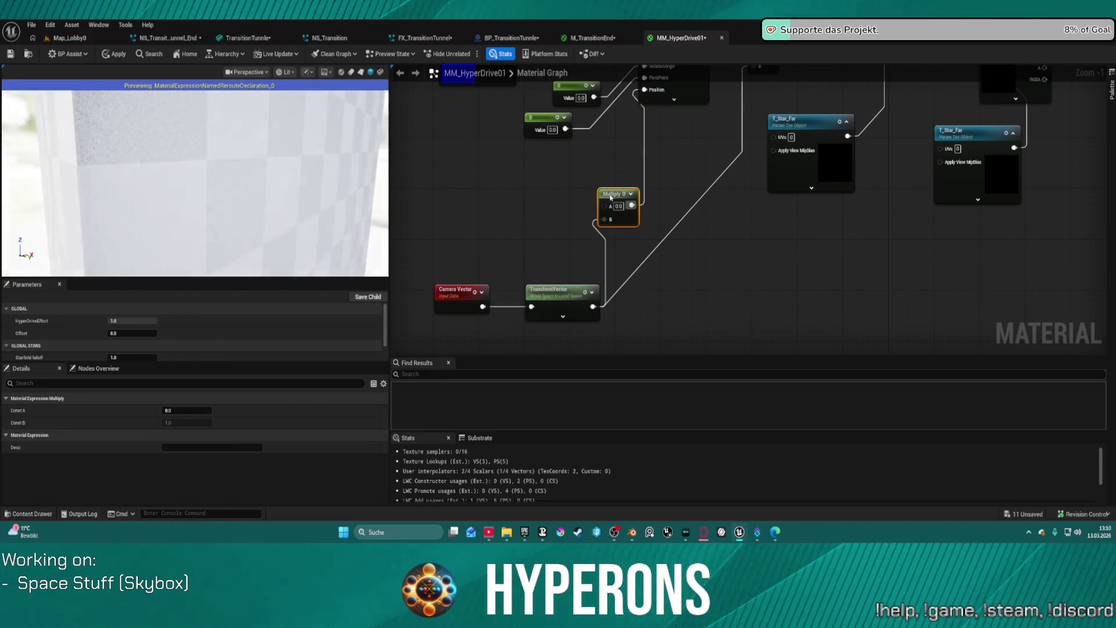
left_click_drag(607, 207, 607, 448)
mouse_move(702, 296)
left_mouse_down()
mouse_move(706, 151)
mouse_move(694, 117)
left_mouse_up()
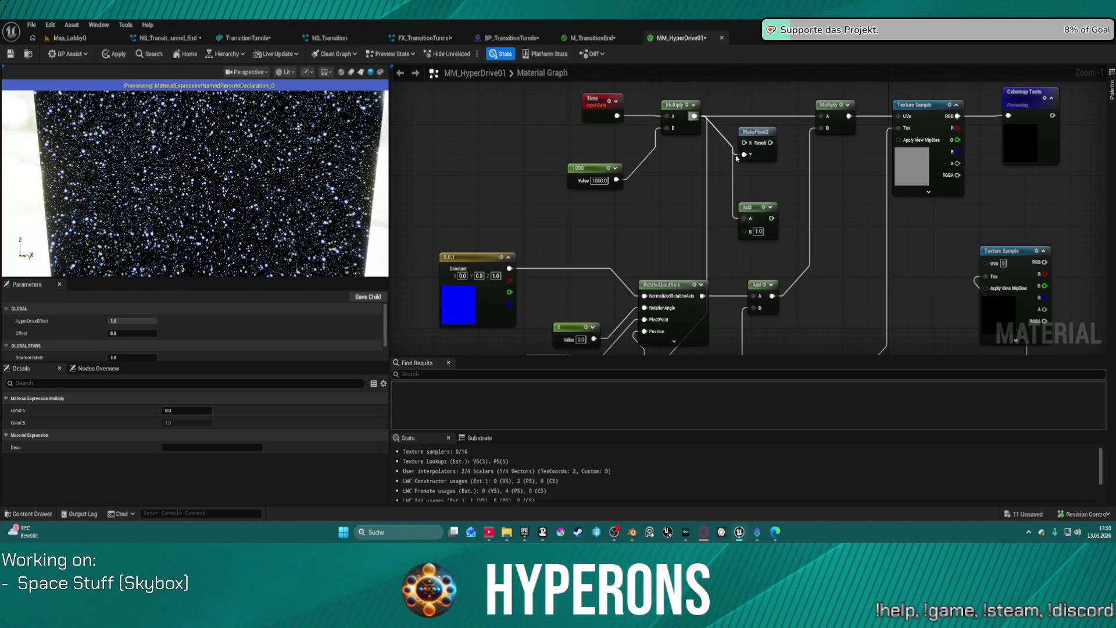
Delete the MakeFloat2 and Add nodes from the graph
left_click_drag(741, 202, 779, 239)
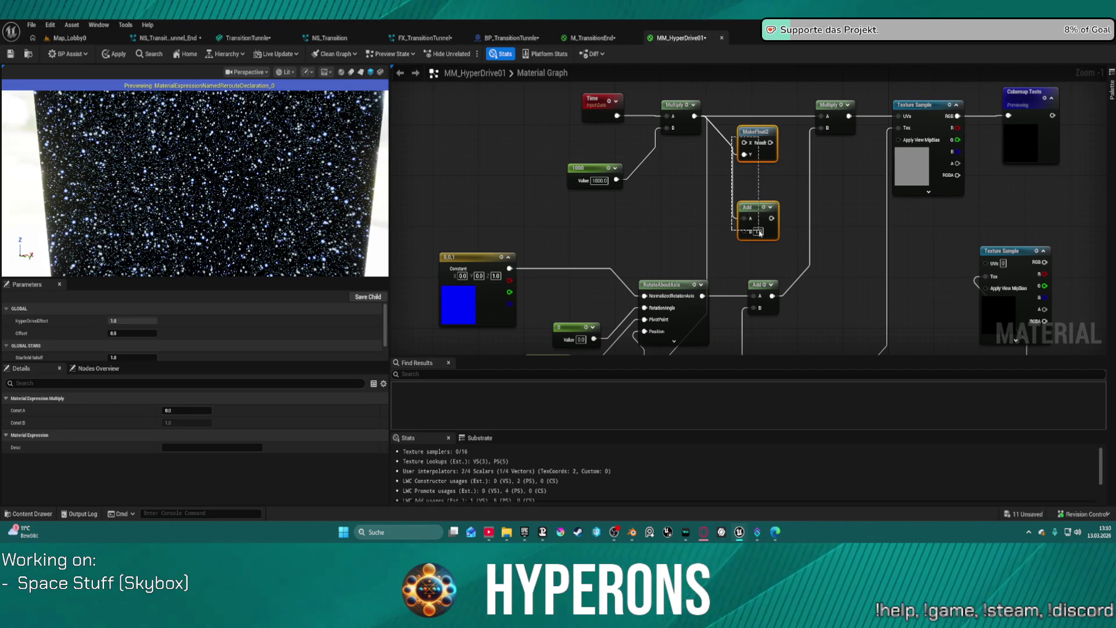
key("Delete")
mouse_move(649, 234)
left_mouse_down()
mouse_move(592, 89)
mouse_move(591, 105)
mouse_move(594, 32)
left_mouse_up()
left_click_drag(643, 123, 606, 225)
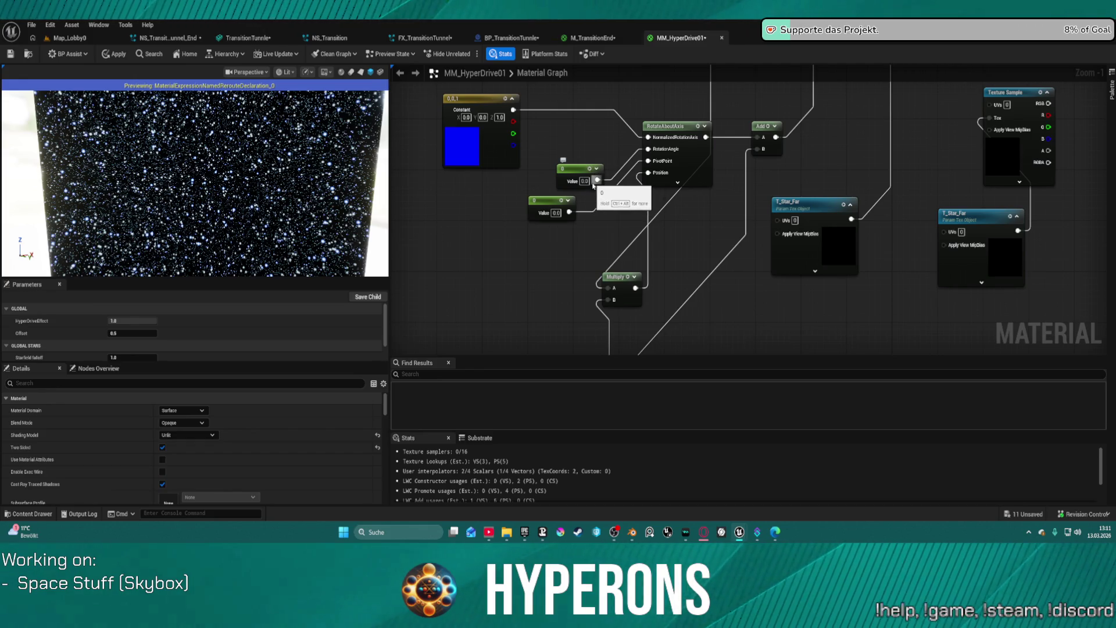
left_click(583, 182)
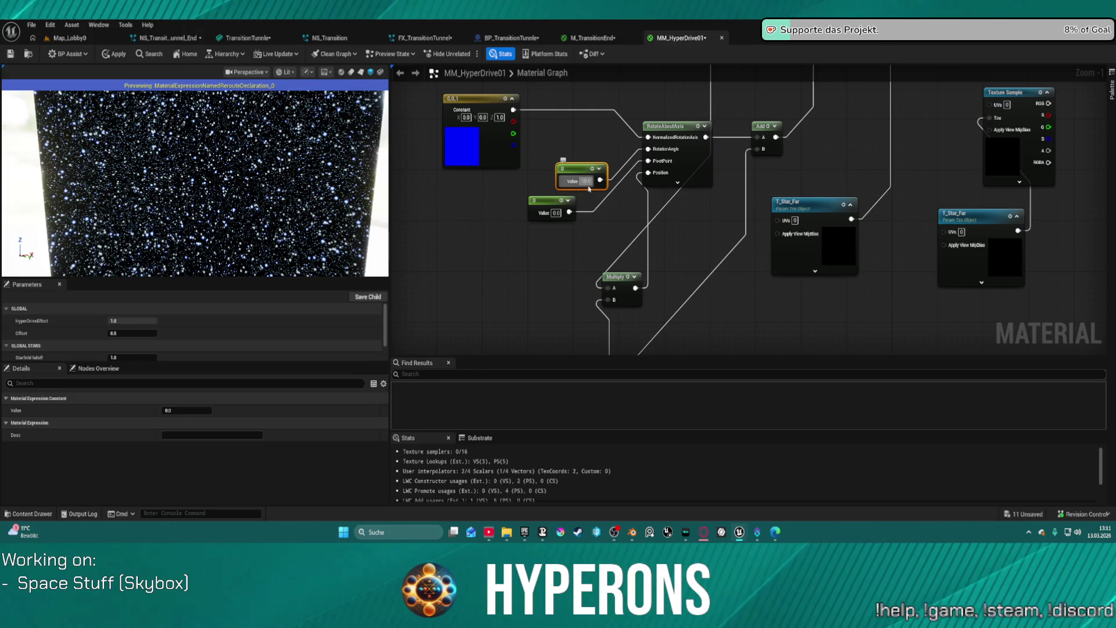
Set both the upper and lower constants to 1.0
type("1")
key("Return")
double_click(557, 213)
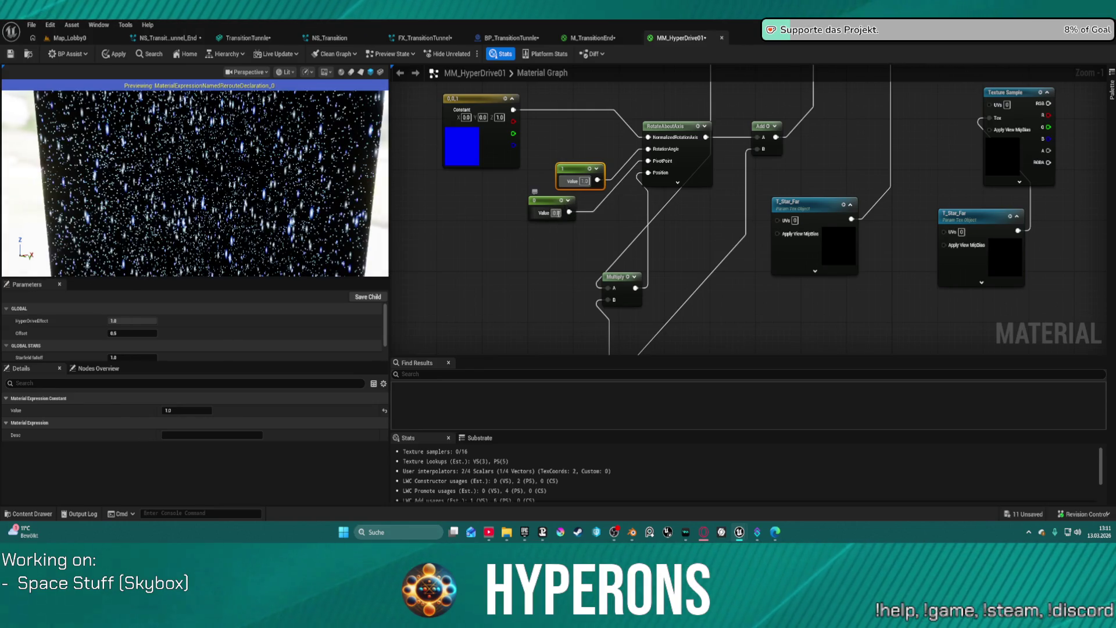
type("1")
key("Return")
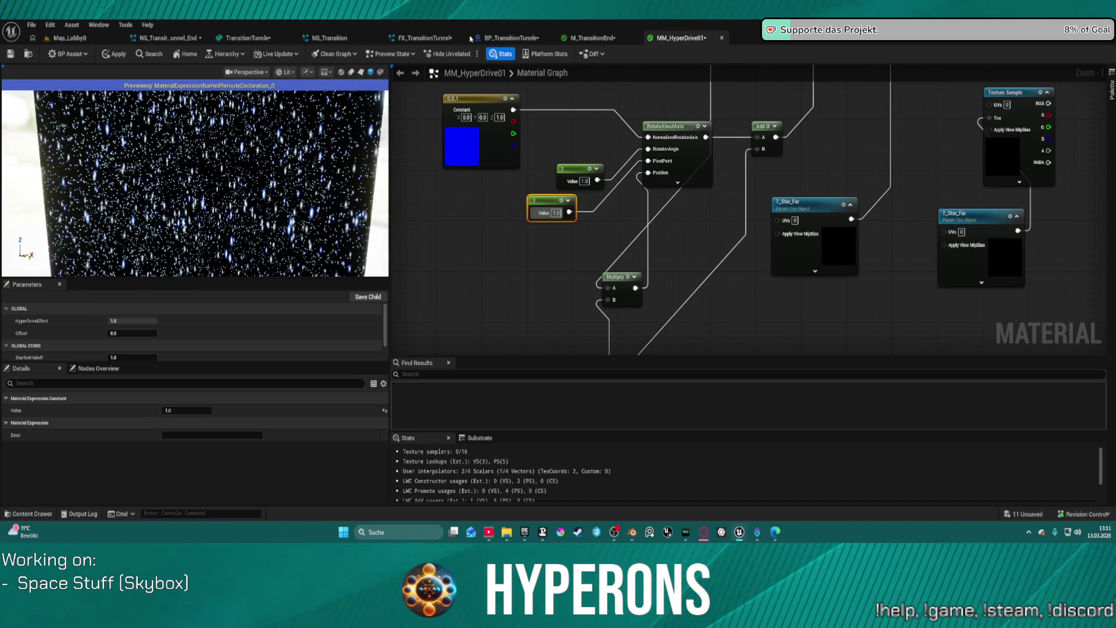
Connect the constant 1 to the Multiply node's A input
left_click_drag(611, 264, 643, 100)
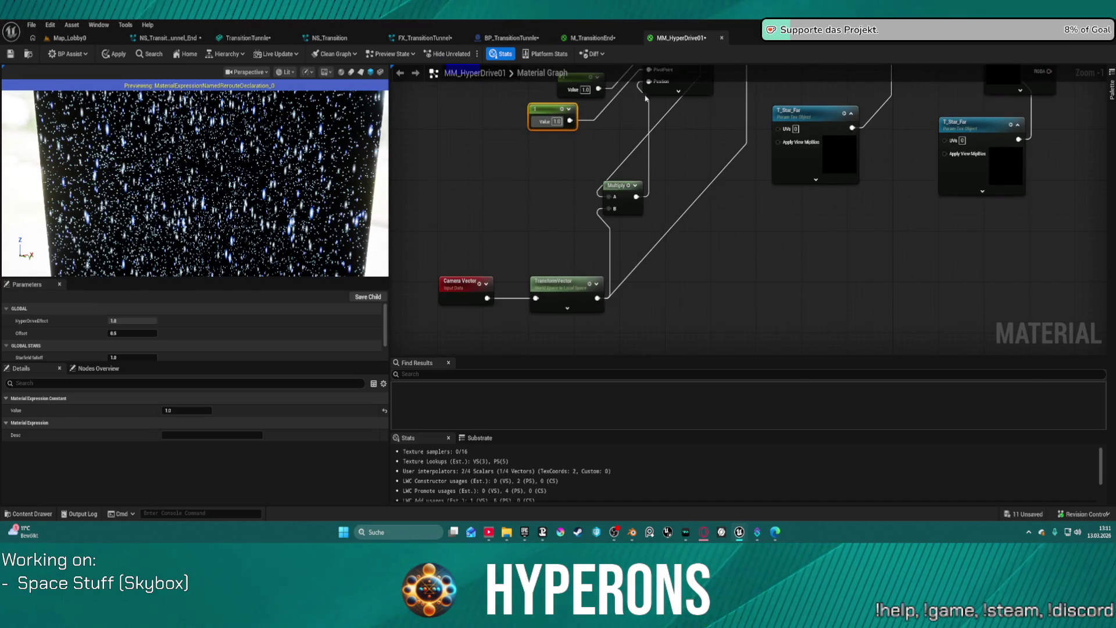
mouse_move(597, 296)
left_mouse_down()
mouse_move(607, 152)
mouse_move(654, 97)
mouse_move(602, 311)
mouse_move(573, 308)
mouse_move(569, 251)
left_mouse_up()
key("Escape")
mouse_move(563, 205)
left_mouse_down()
mouse_move(578, 319)
mouse_move(614, 174)
left_mouse_up()
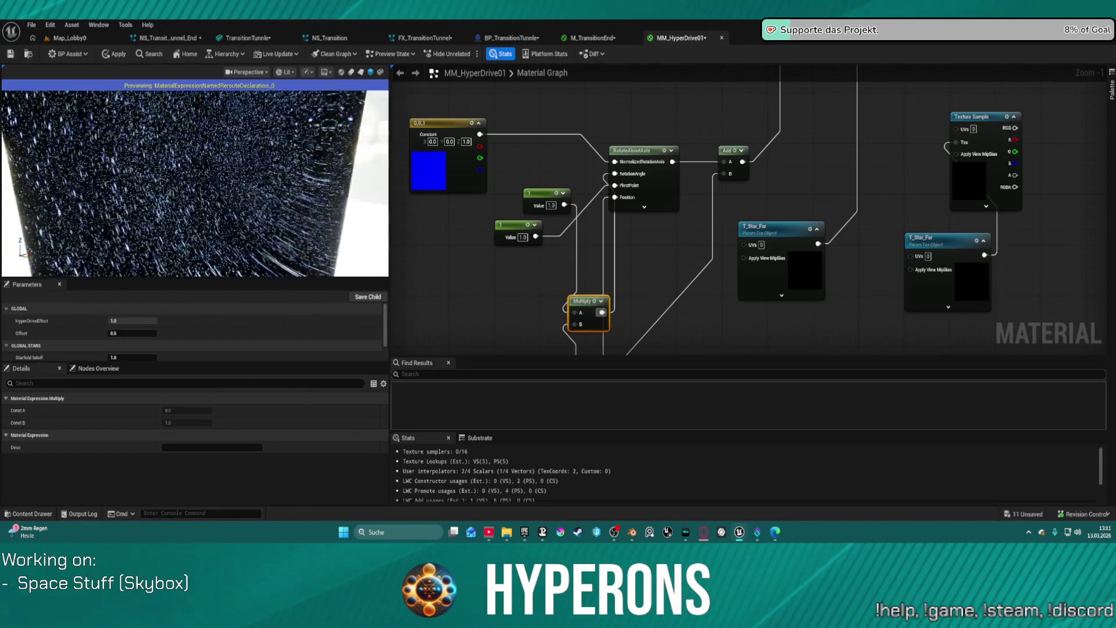
Change the constant beside RotateAboutAxis to 0, then bring the Time nodes into view
left_click(550, 205)
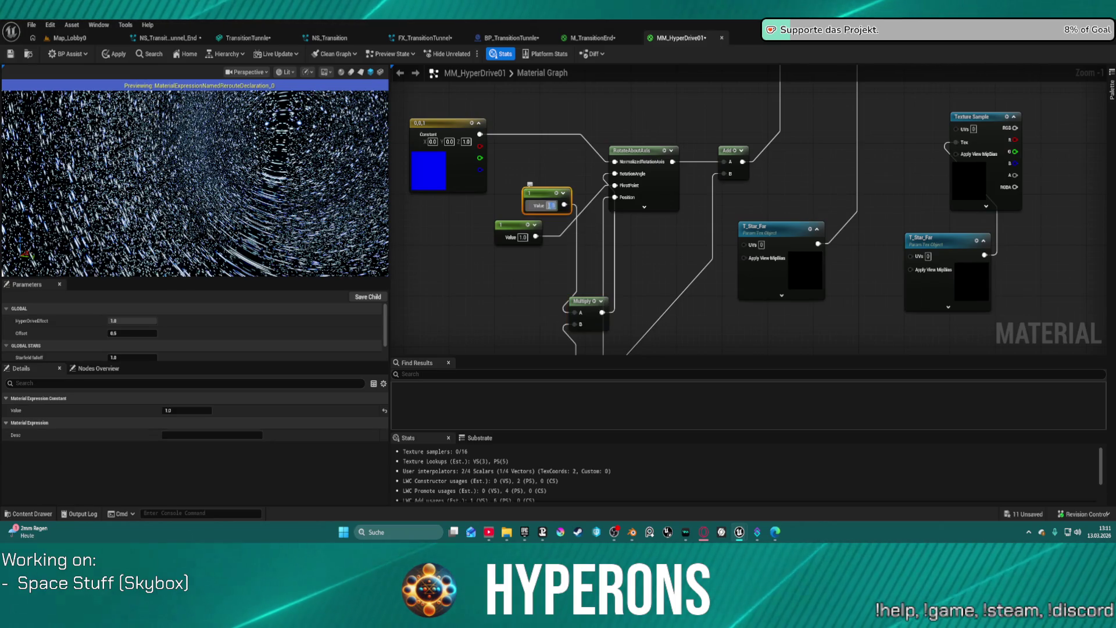
type("0")
key("Return")
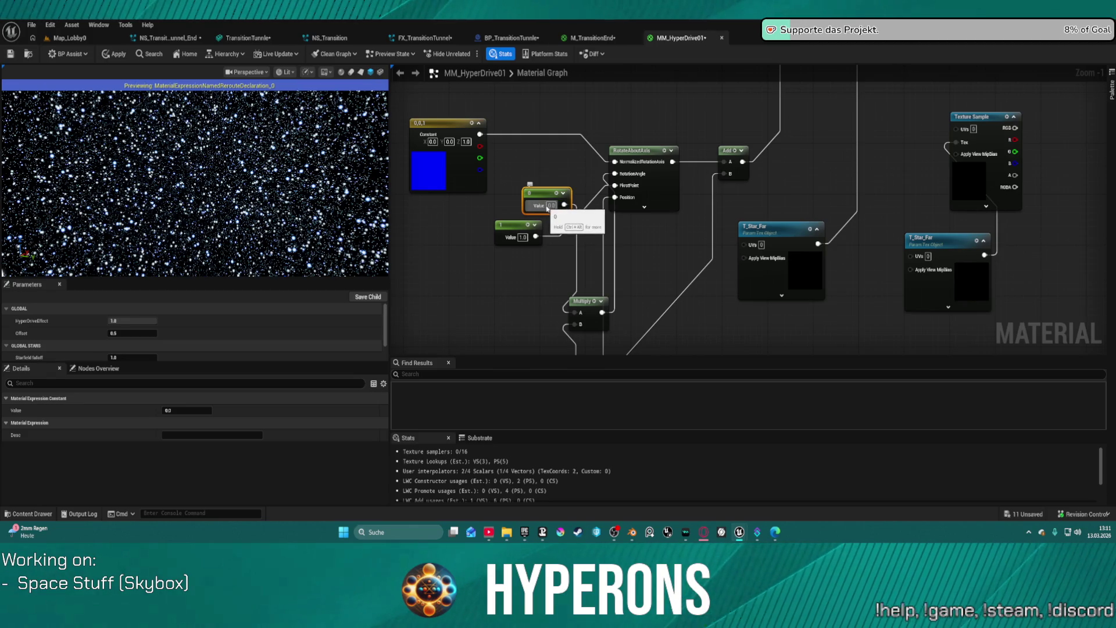
scroll(561, 219, "up", 2)
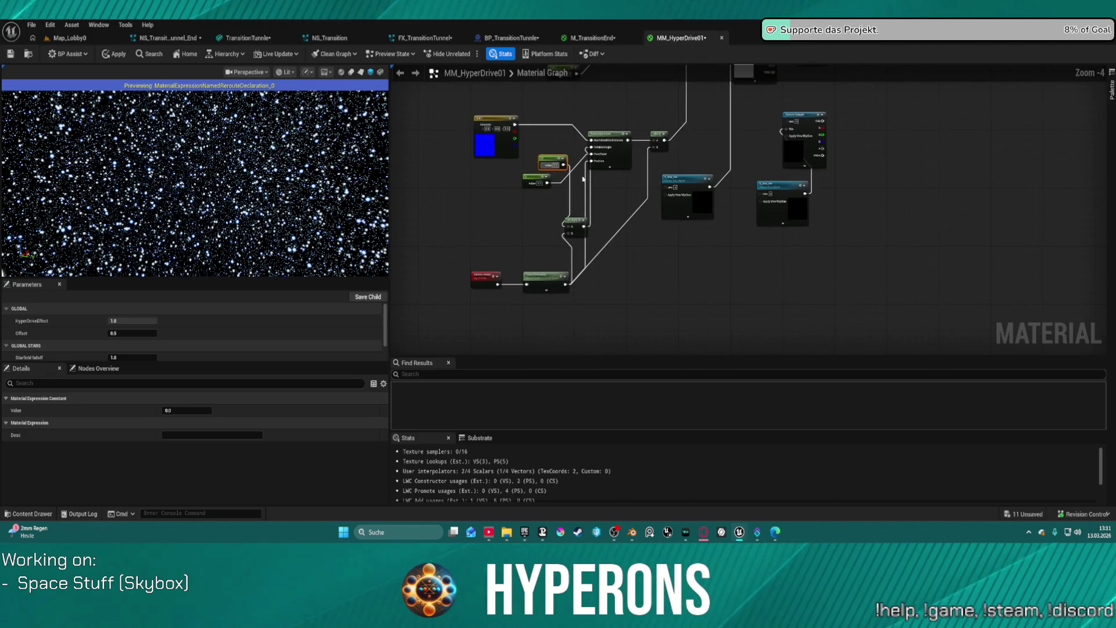
left_click_drag(562, 219, 535, 397)
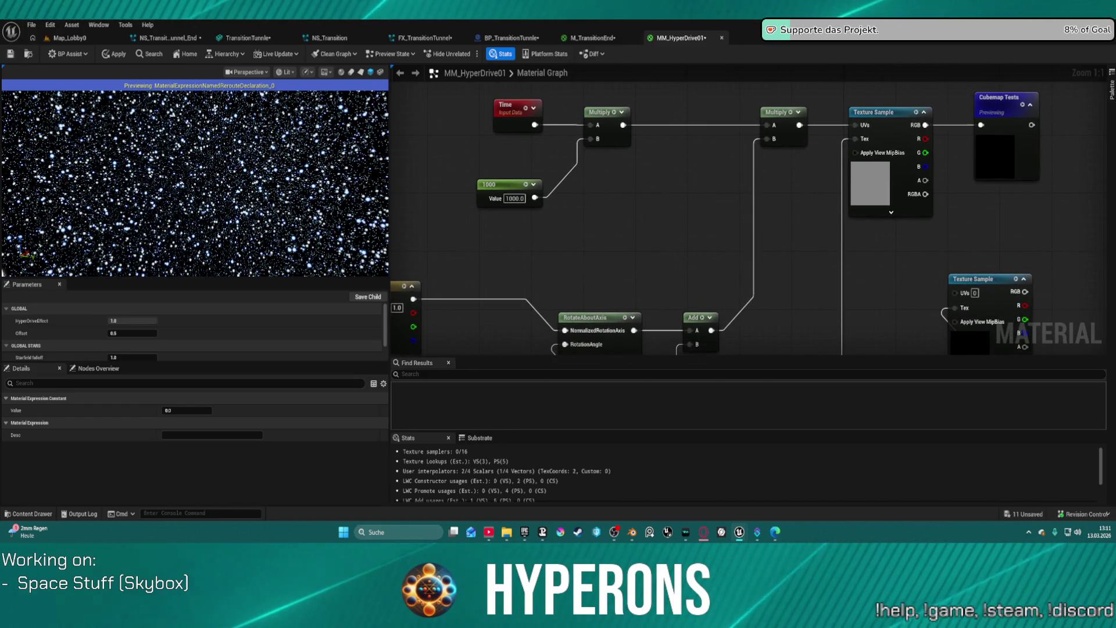
left_click_drag(558, 233, 556, 223)
Reposition the upper Multiply node near the top of the graph
mouse_move(534, 355)
left_mouse_down()
mouse_move(521, 308)
mouse_move(459, 247)
mouse_move(472, 259)
mouse_move(540, 174)
mouse_move(612, 119)
mouse_move(608, 212)
mouse_move(561, 301)
left_mouse_up()
scroll(540, 175, "down", 3)
mouse_move(552, 308)
left_mouse_down()
mouse_move(630, 125)
mouse_move(648, 117)
mouse_move(646, 186)
mouse_move(557, 335)
left_mouse_up()
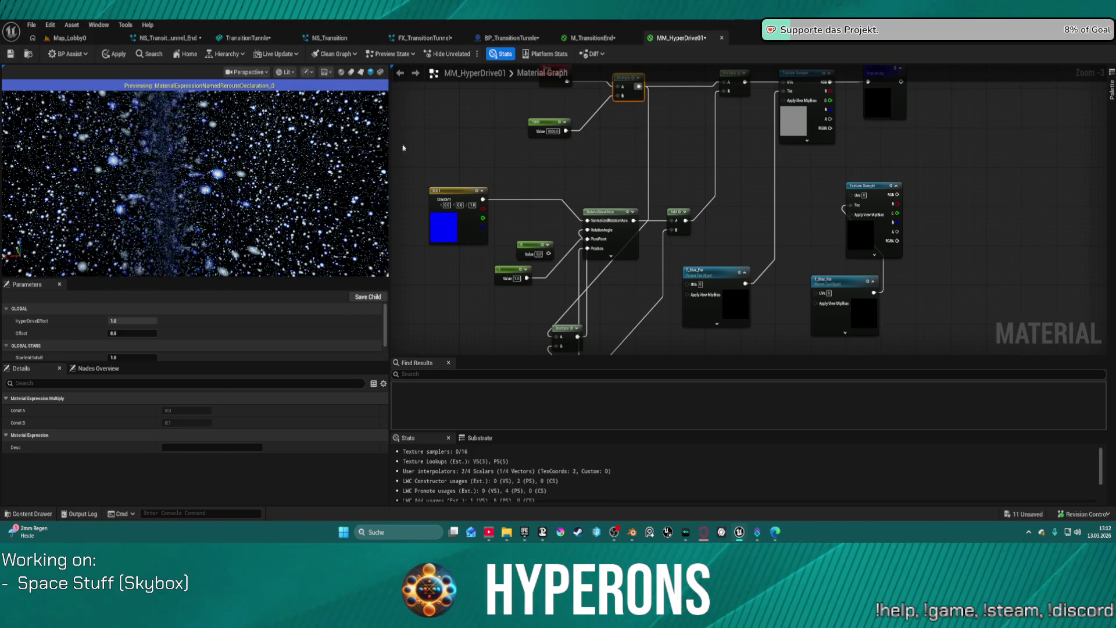
Lower the 1000 constant multiplying Time to 0.1, then 0.001, and nudge the Multiply node left
left_click(544, 125)
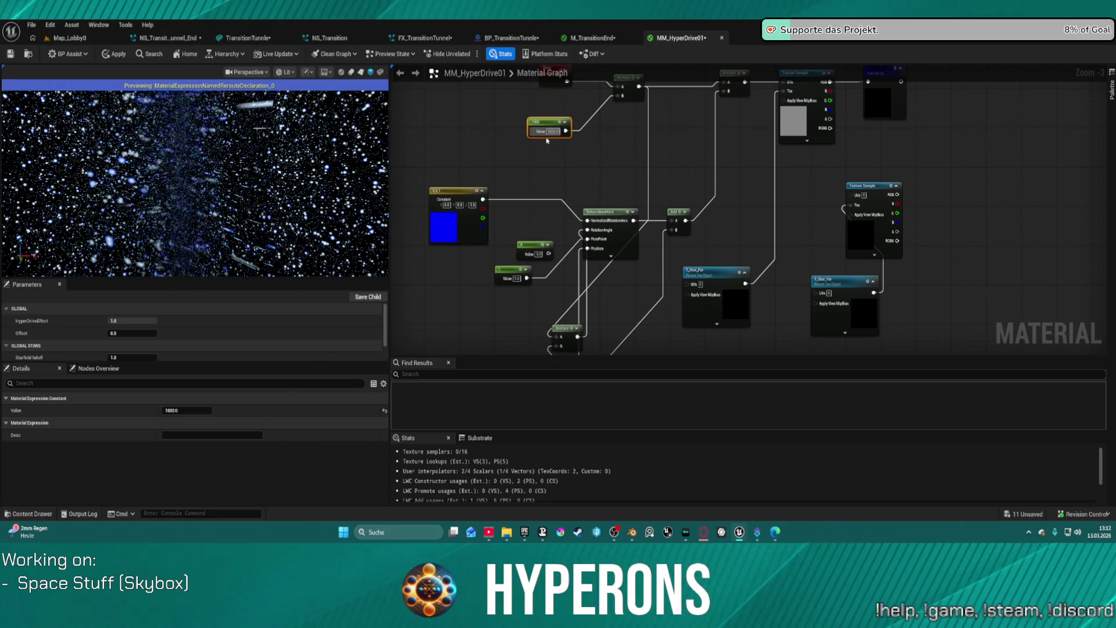
type("1")
key("Return")
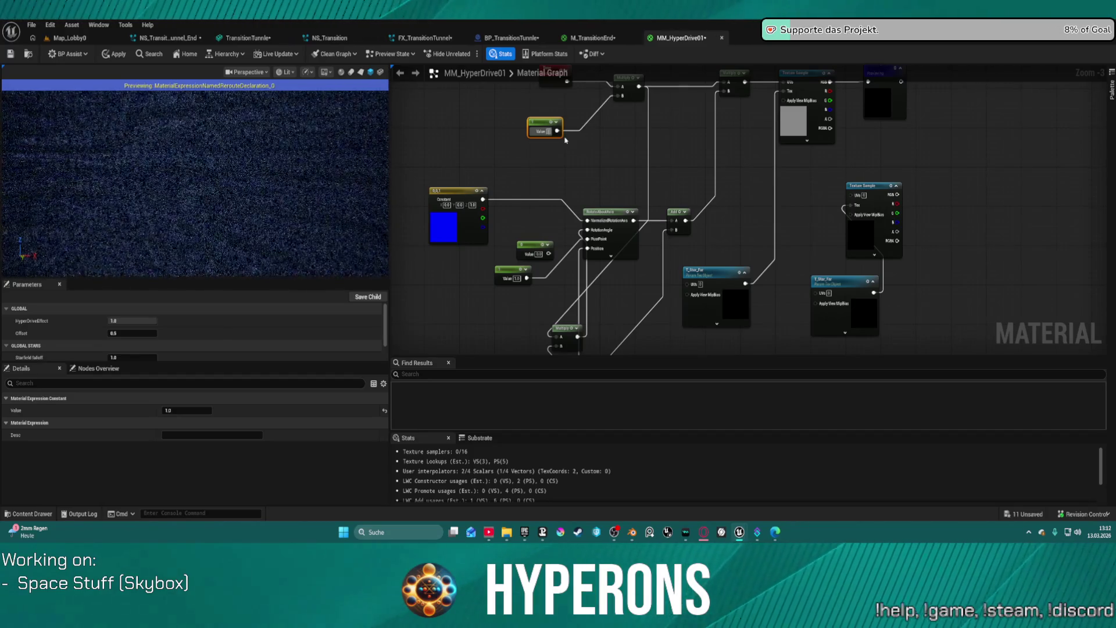
key("ctrl+z")
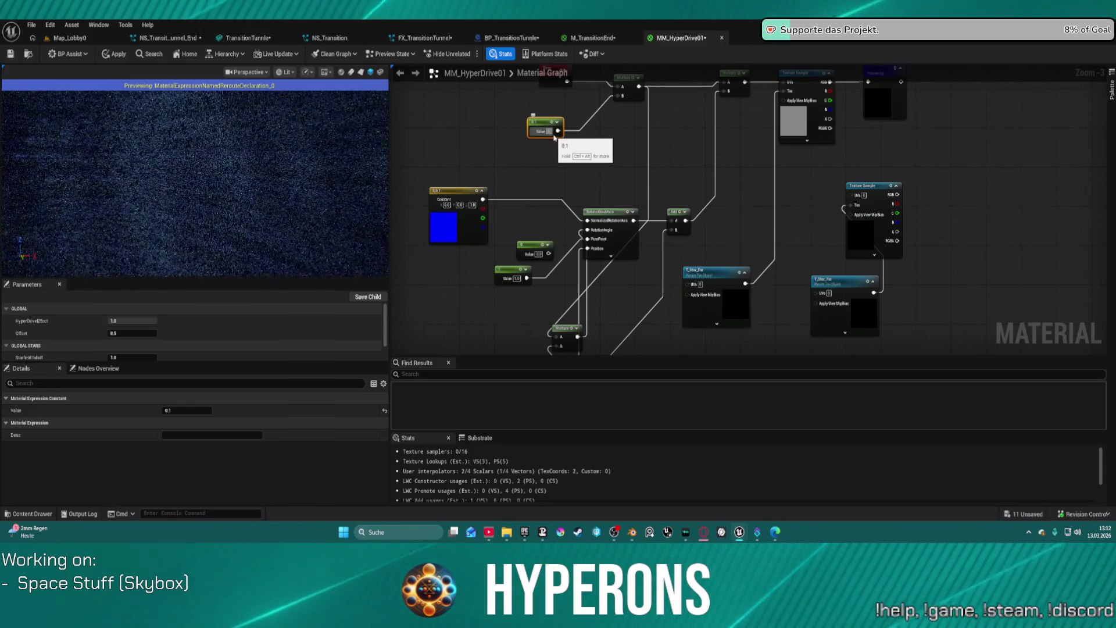
key("ctrl+z")
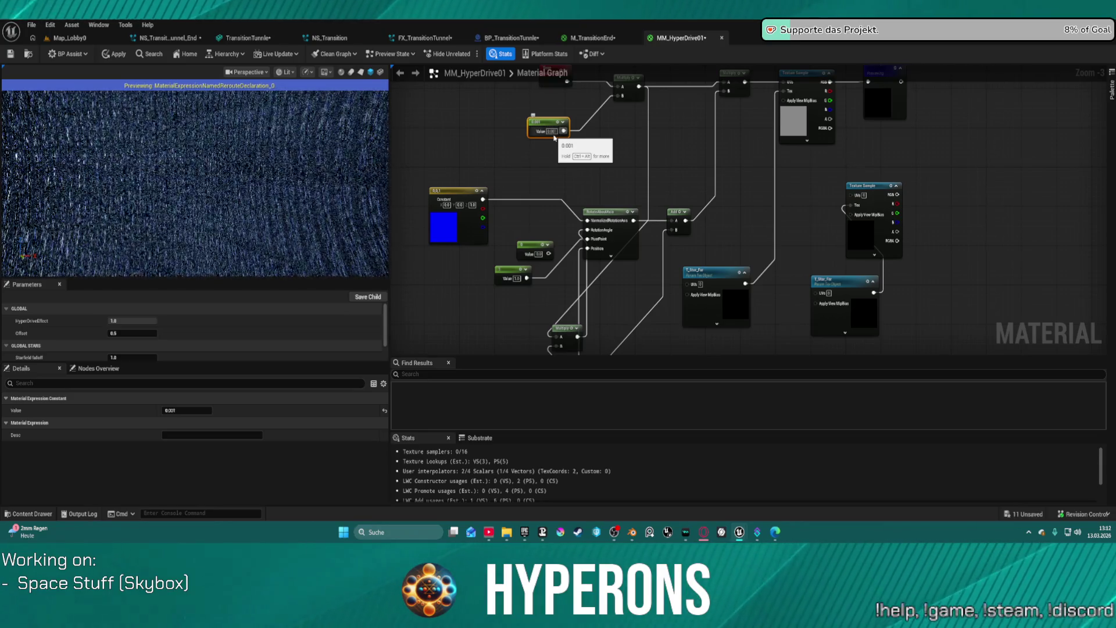
scroll(531, 128, "down", 1)
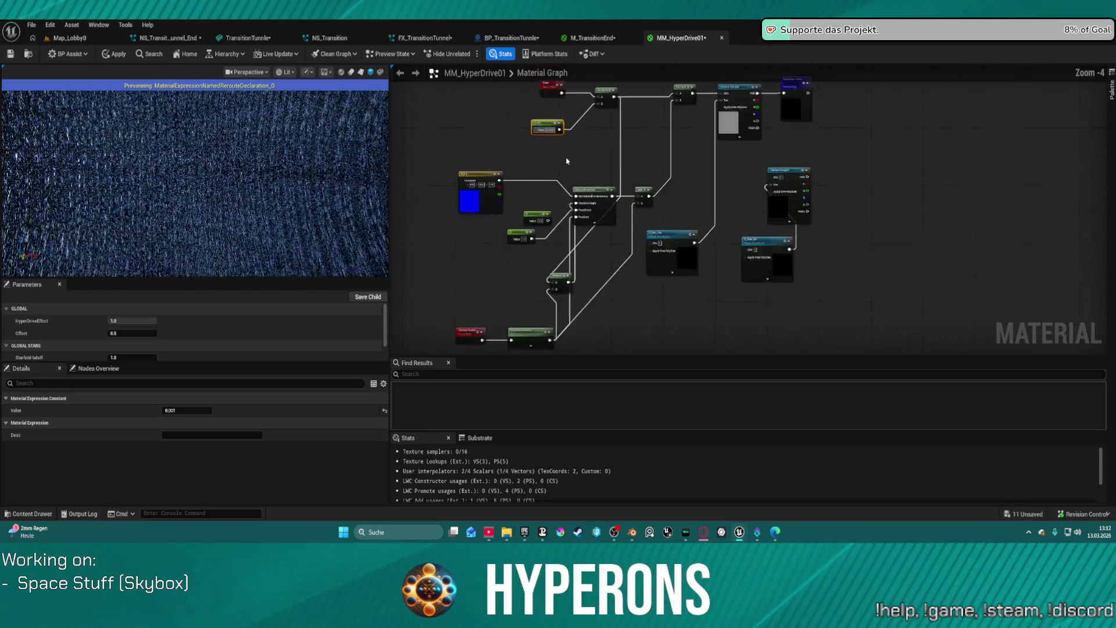
scroll(570, 160, "up", 1)
mouse_move(559, 323)
left_mouse_down()
mouse_move(605, 305)
mouse_move(590, 285)
mouse_move(505, 314)
mouse_move(539, 313)
left_mouse_up()
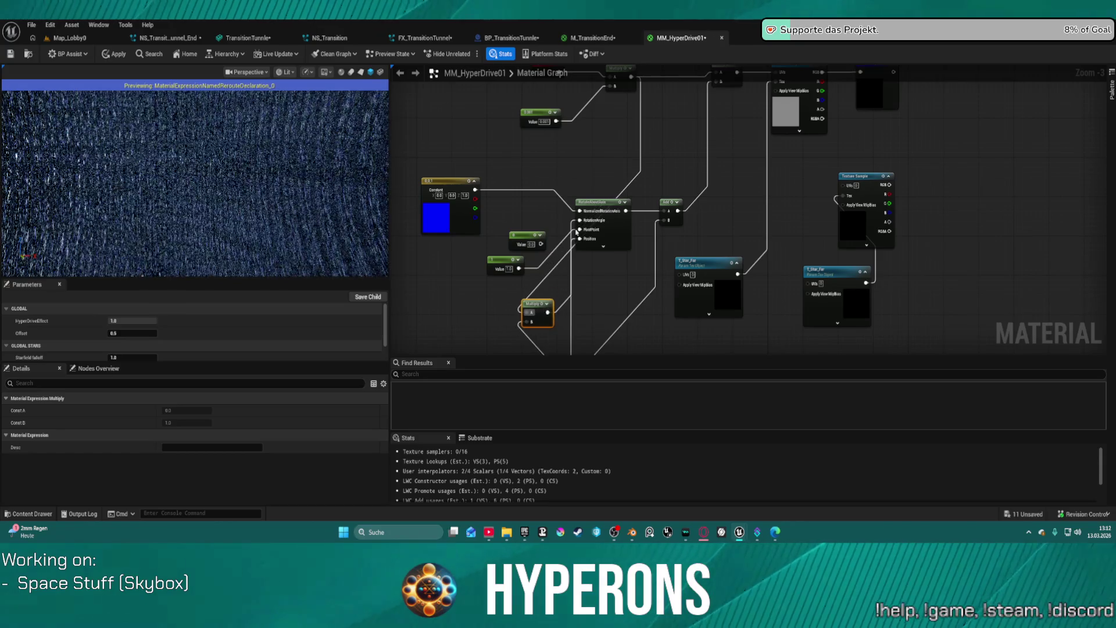
Change the Time multiplier constant to 100000, then settle on 10000
left_click(548, 122)
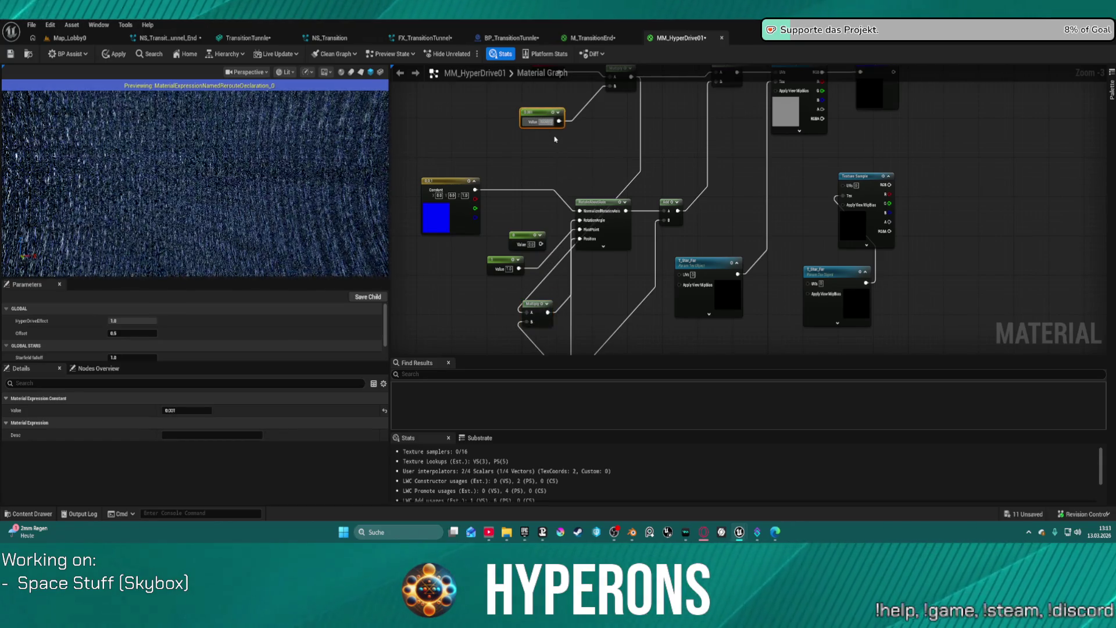
type("100000")
key("Return")
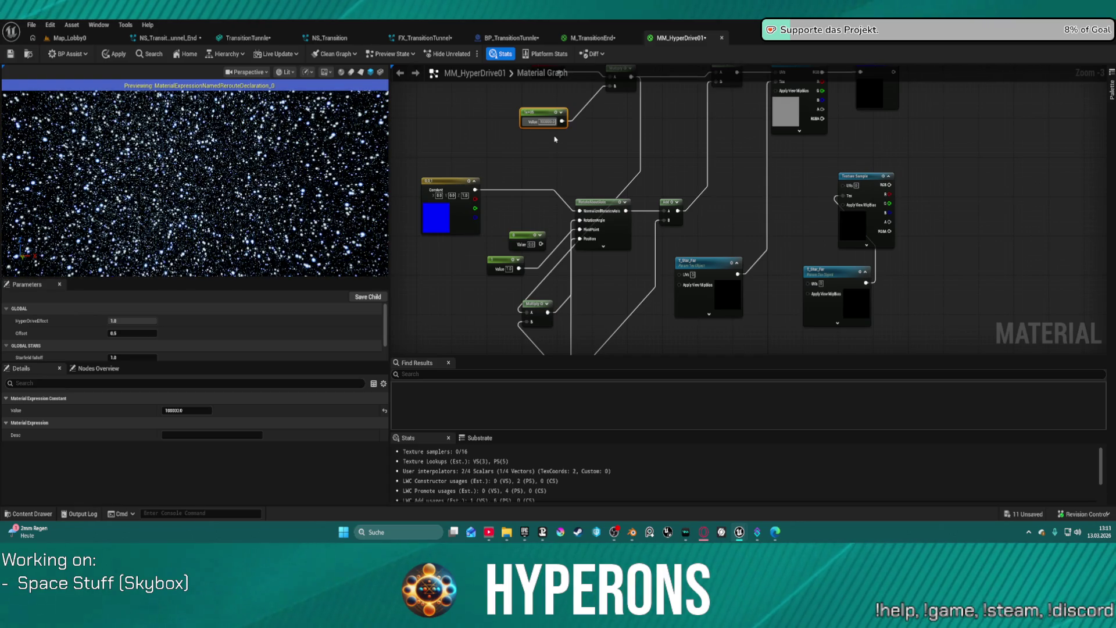
left_click(545, 122)
type("10000")
key("Return")
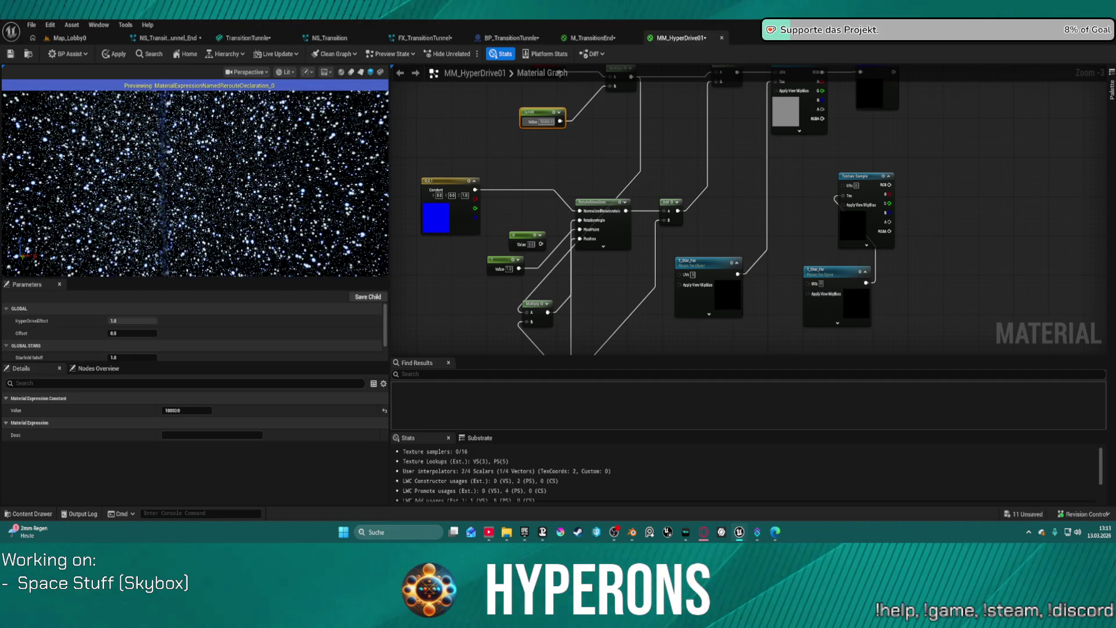
Wire a constant into the rotation angle and move it beside the relocated Time node
mouse_move(522, 87)
left_mouse_down()
mouse_move(506, 106)
mouse_move(528, 55)
left_mouse_up()
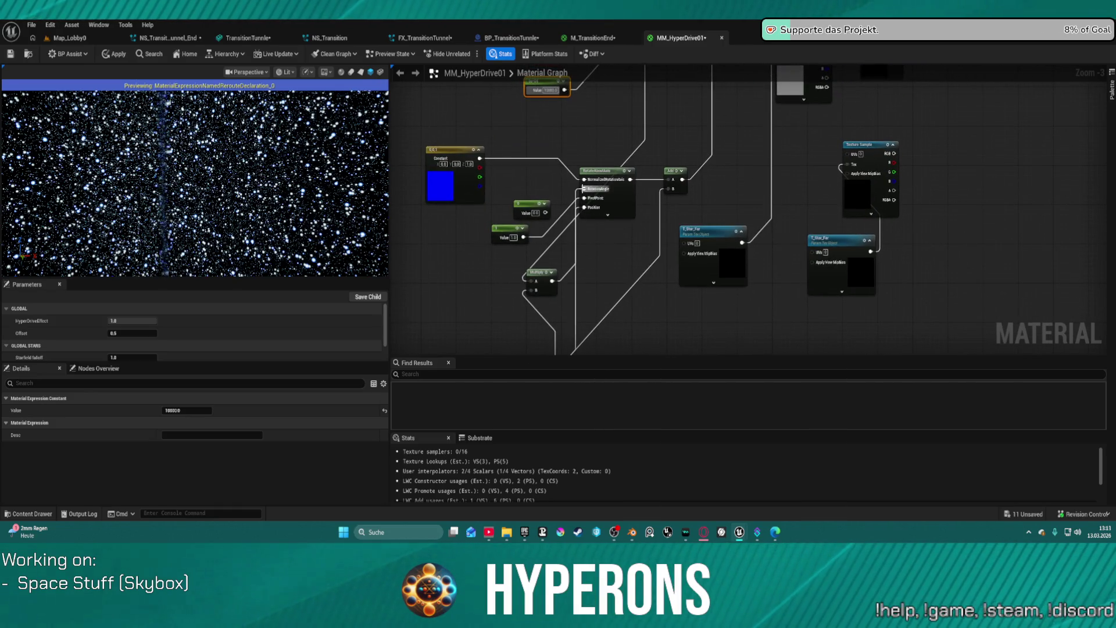
left_click_drag(584, 188, 544, 213)
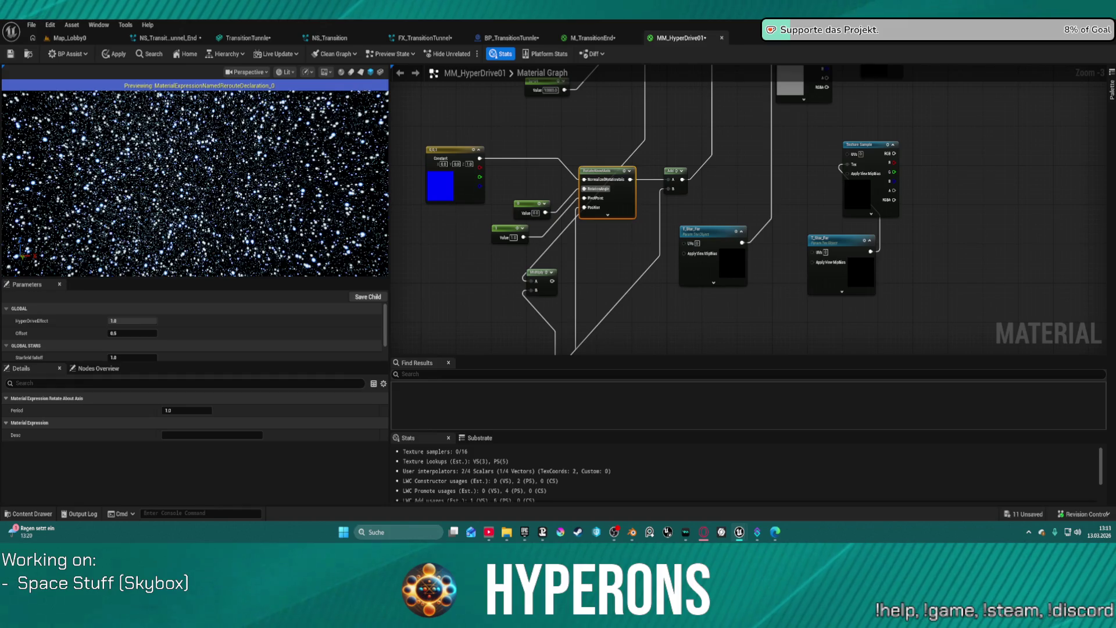
left_click_drag(627, 136, 628, 241)
mouse_move(553, 141)
left_mouse_down()
mouse_move(431, 194)
mouse_move(426, 176)
left_mouse_up()
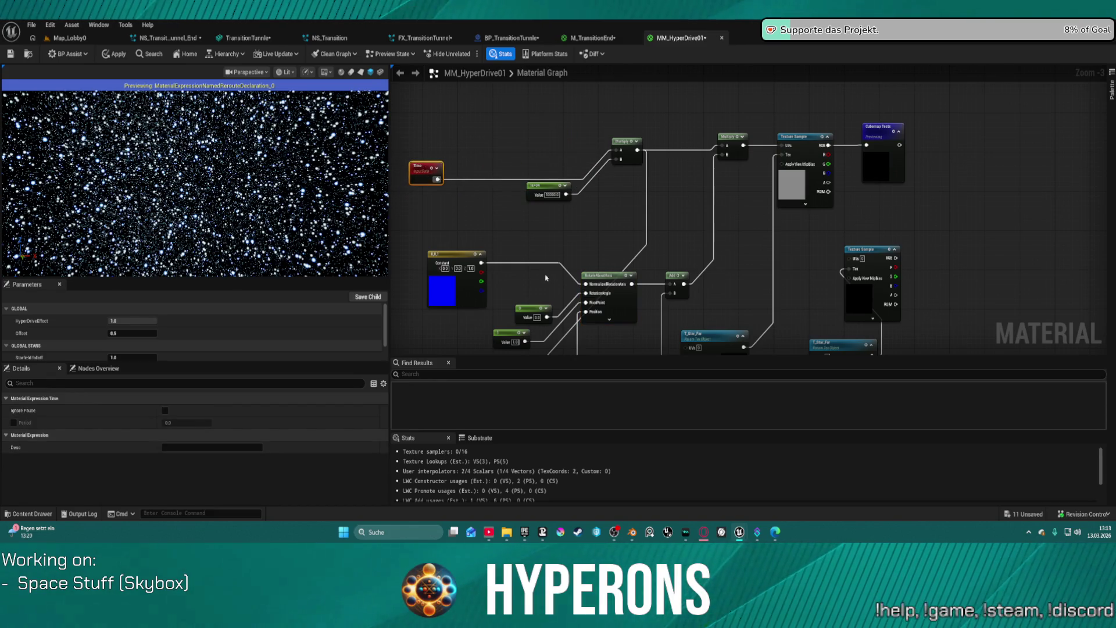
mouse_move(527, 312)
left_mouse_down()
mouse_move(497, 221)
mouse_move(462, 232)
mouse_move(451, 219)
mouse_move(538, 219)
left_mouse_up()
left_click(629, 186)
Move the 0 constant down-left and regroup the Multiply and Add nodes side by side
left_click_drag(629, 185, 657, 147)
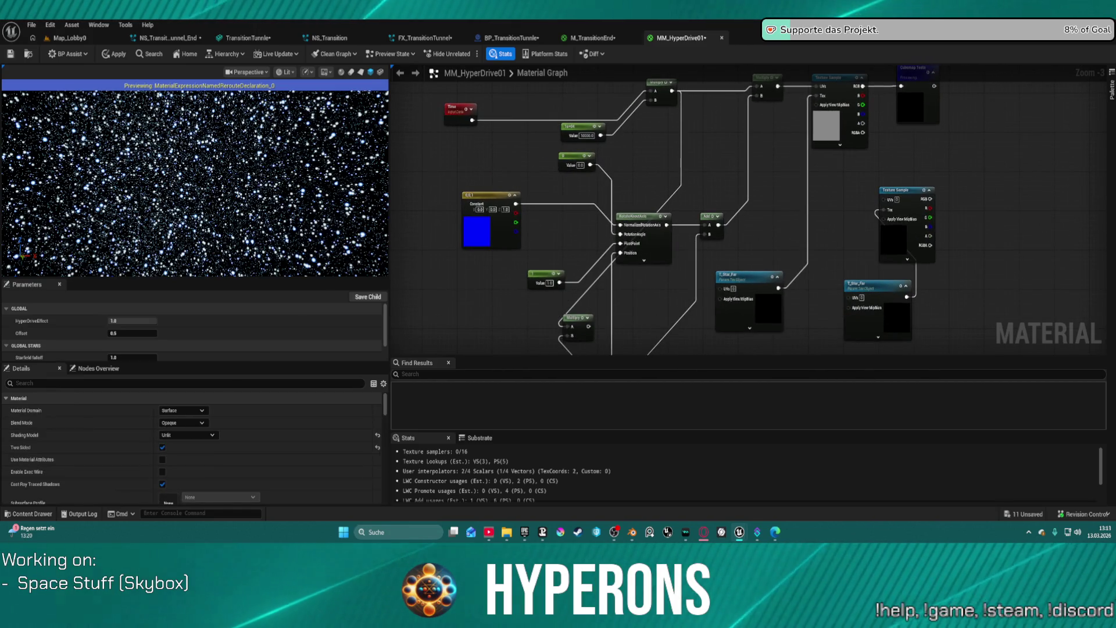
scroll(675, 235, "up", 3)
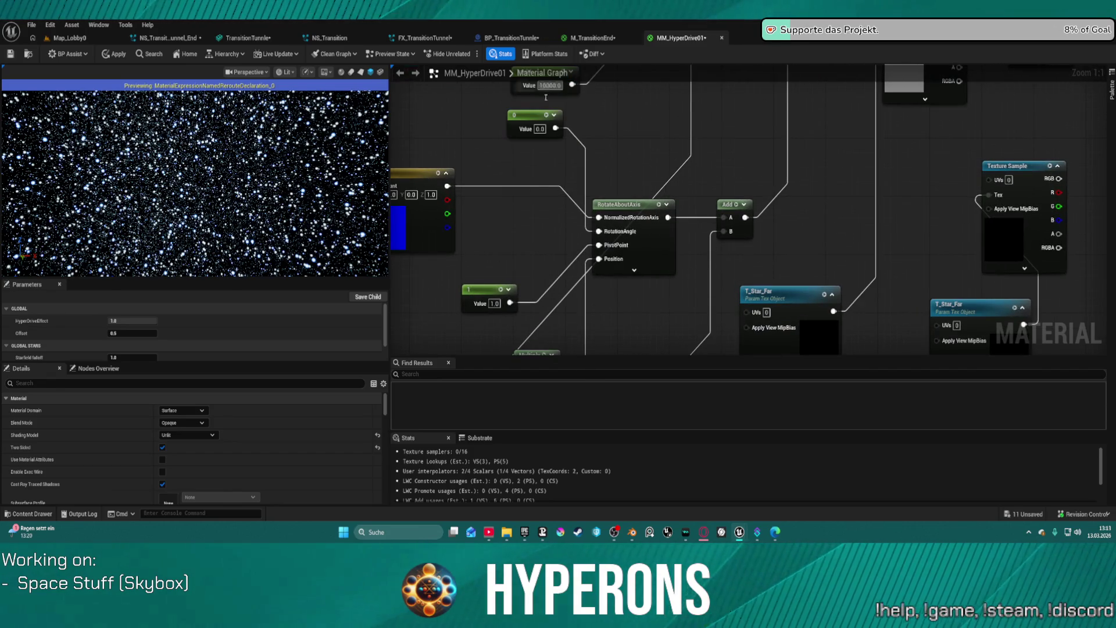
left_click_drag(599, 110, 597, 152)
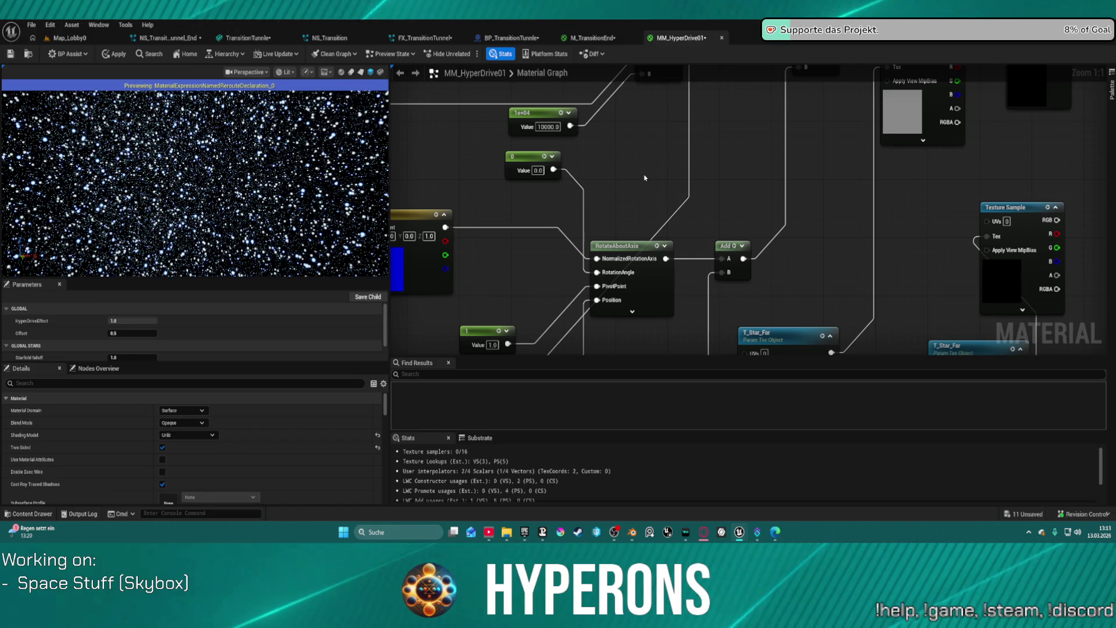
mouse_move(738, 250)
left_mouse_down()
mouse_move(651, 259)
mouse_move(607, 308)
mouse_move(619, 290)
mouse_move(765, 271)
left_mouse_up()
mouse_move(490, 201)
left_mouse_down()
mouse_move(470, 311)
mouse_move(521, 296)
mouse_move(571, 314)
mouse_move(734, 140)
left_mouse_up()
mouse_move(650, 165)
left_mouse_down()
mouse_move(624, 156)
mouse_move(534, 303)
left_mouse_up()
mouse_move(669, 318)
left_mouse_down()
mouse_move(686, 265)
mouse_move(758, 250)
mouse_move(834, 146)
mouse_move(830, 127)
left_mouse_up()
Delete the top Multiply and wire RotateAboutAxis output into the lower Multiply's B input
left_click(751, 114)
key("Delete")
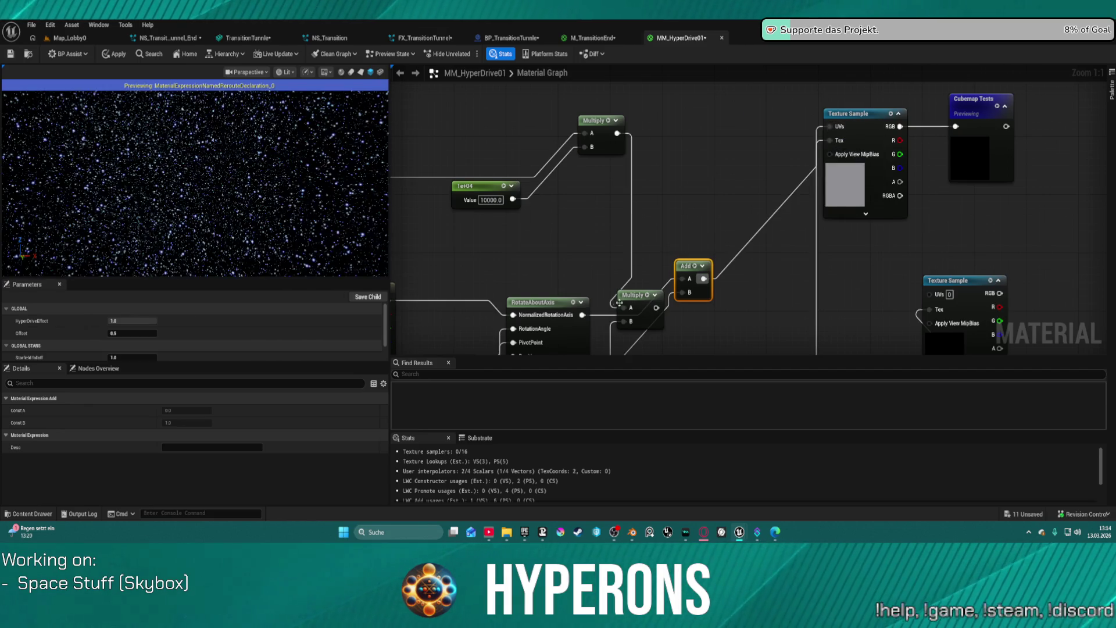
mouse_move(582, 314)
left_mouse_down()
mouse_move(645, 322)
mouse_move(626, 321)
left_mouse_up()
left_click(645, 295)
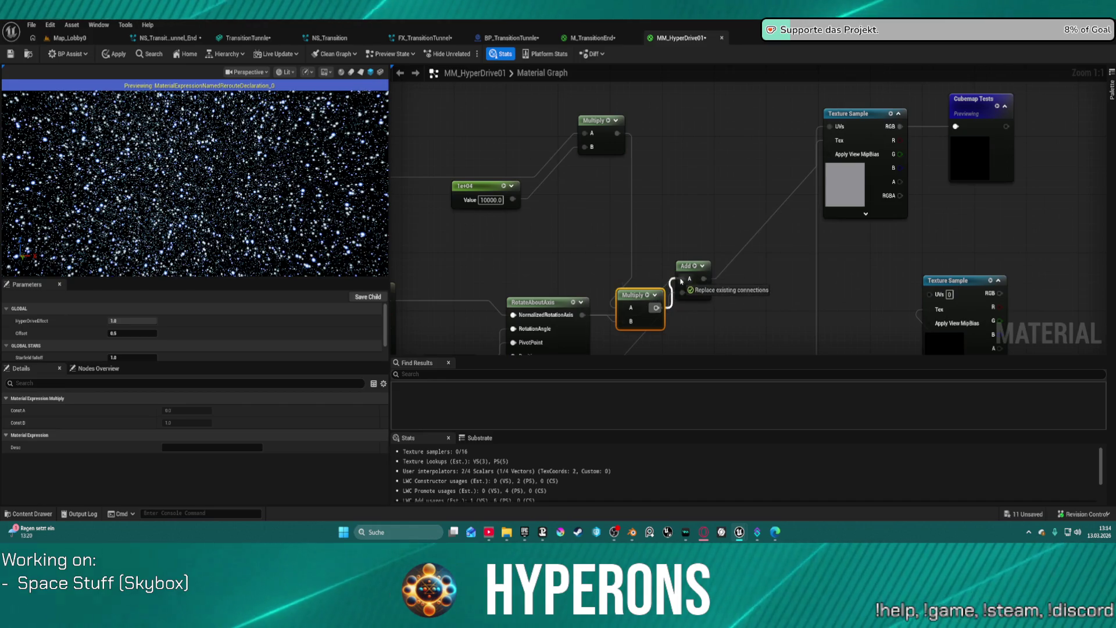
left_click_drag(642, 287, 643, 242)
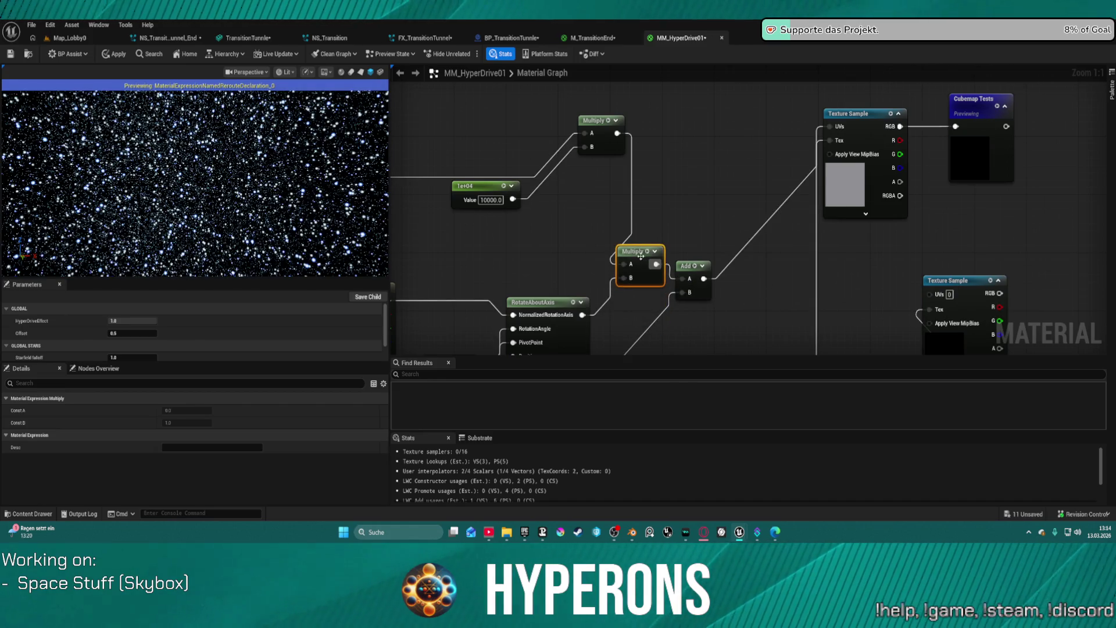
Set the 1e+04 constant to 1 and feed Time times it into the lower Multiply's A
left_click(491, 200)
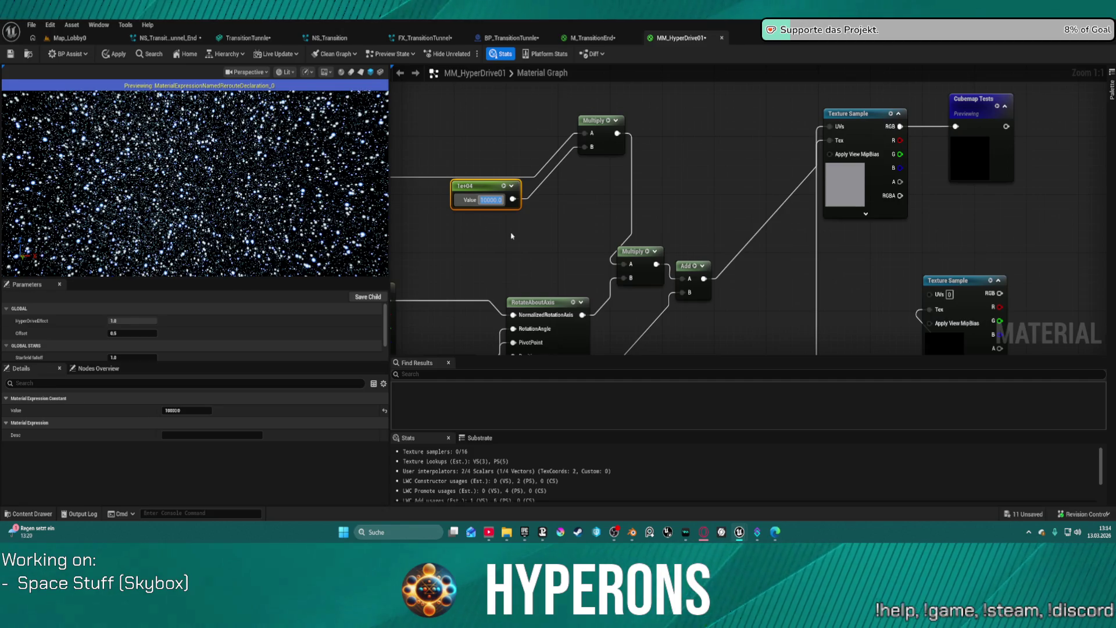
type("1")
key("Return")
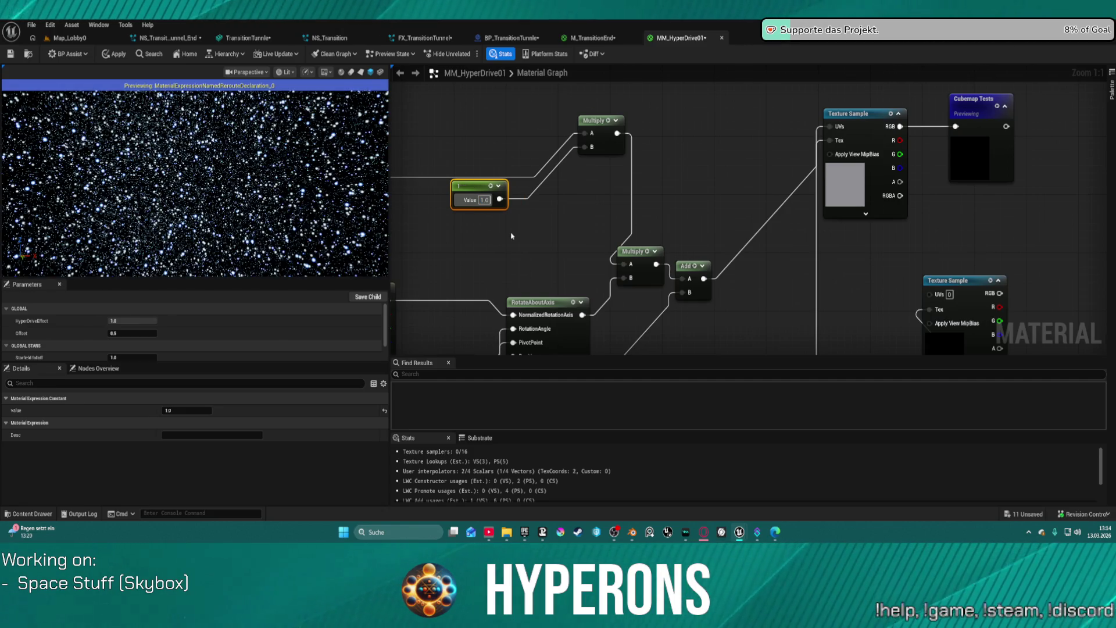
left_click(424, 140)
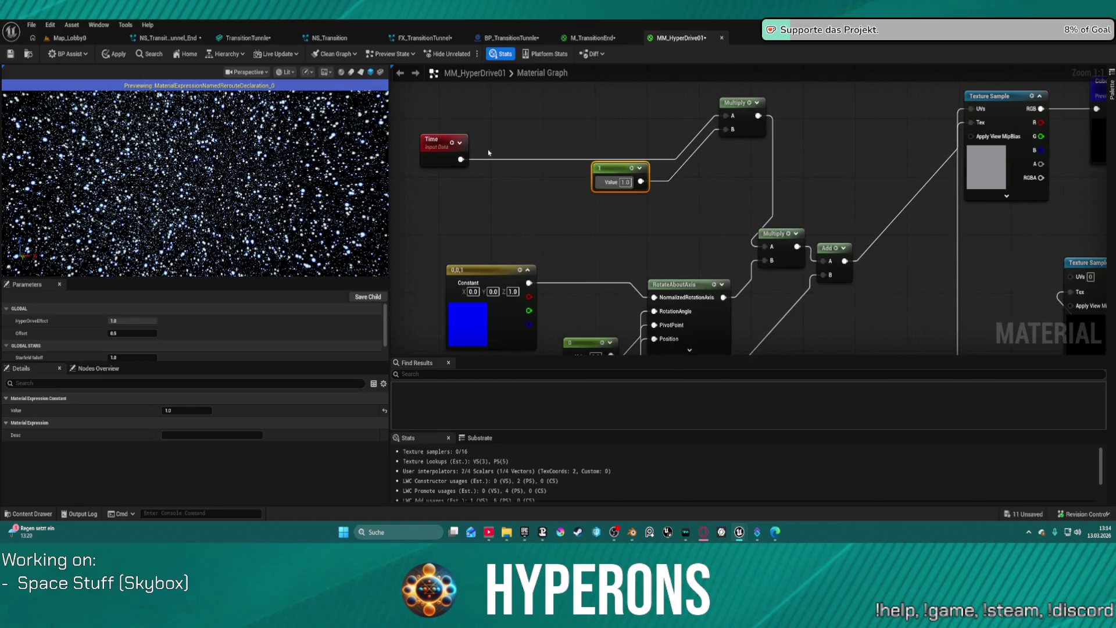
left_click_drag(460, 159, 764, 247)
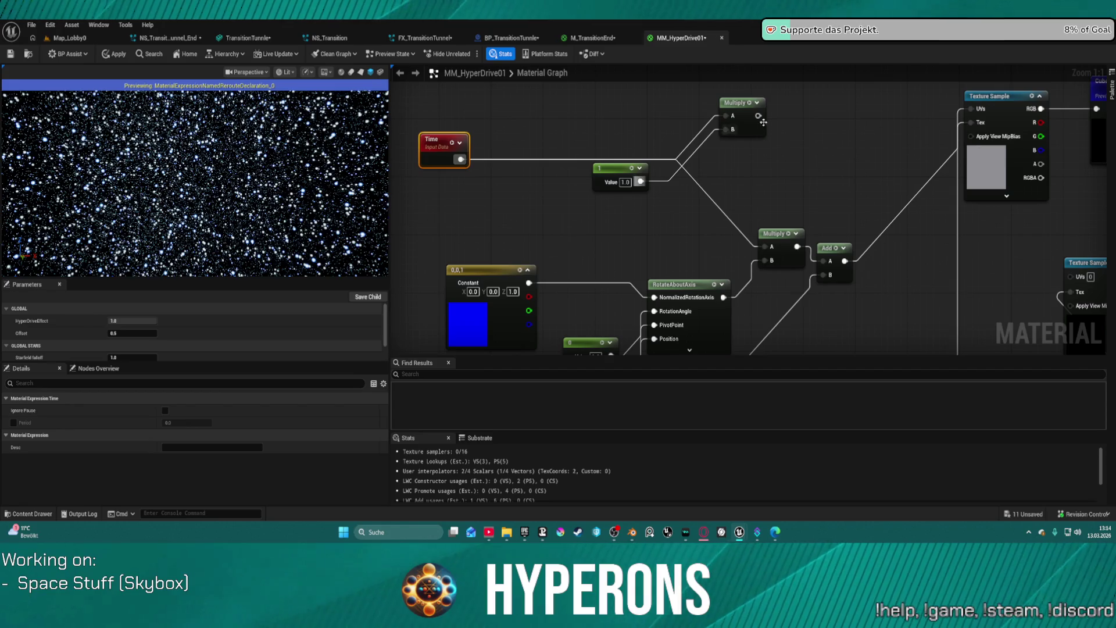
mouse_move(758, 115)
left_mouse_down()
mouse_move(766, 246)
mouse_move(796, 128)
left_mouse_up()
Place the 0 constant beside RotateAboutAxis with the 1 constant directly beneath it
mouse_move(668, 354)
left_mouse_down()
mouse_move(668, 203)
mouse_move(650, 293)
left_mouse_up()
left_click(591, 146)
left_click_drag(590, 144, 584, 108)
mouse_move(581, 198)
left_mouse_down()
mouse_move(594, 139)
mouse_move(586, 349)
left_mouse_up()
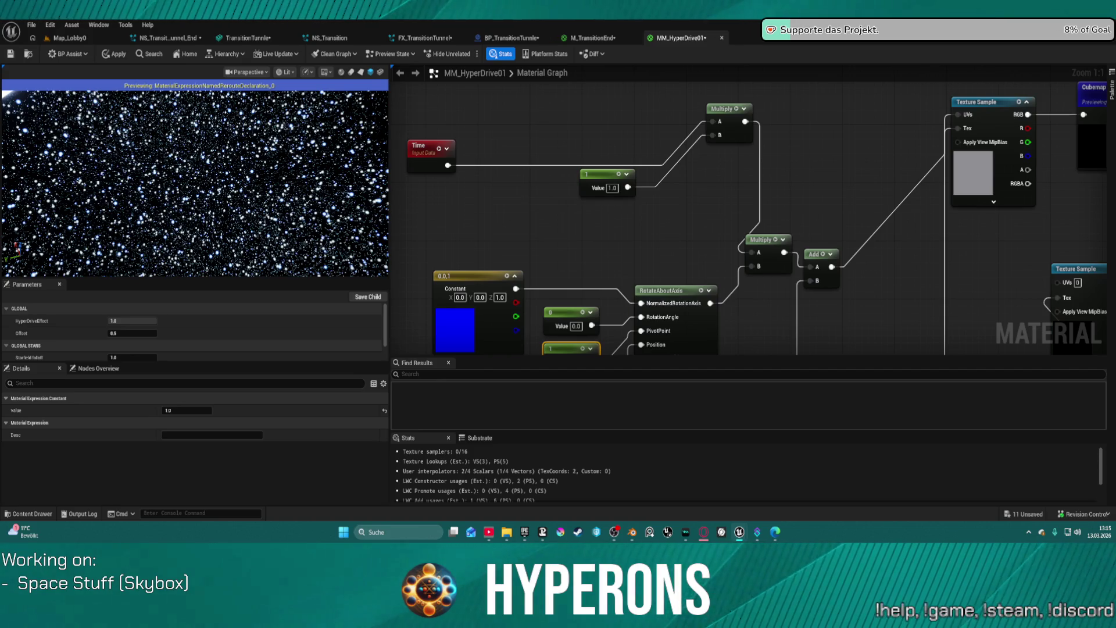
left_click(723, 108)
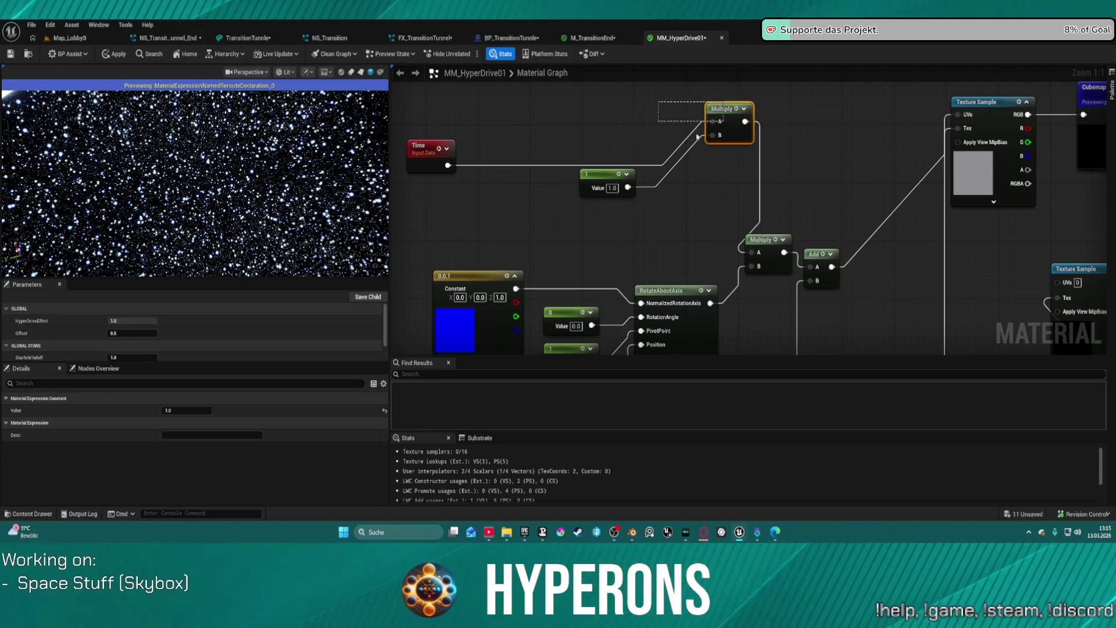
Move the 1 constant aside and convert it to a scalar parameter named RotationSpeed
mouse_move(598, 174)
left_mouse_down()
mouse_move(562, 189)
mouse_move(515, 182)
left_mouse_up()
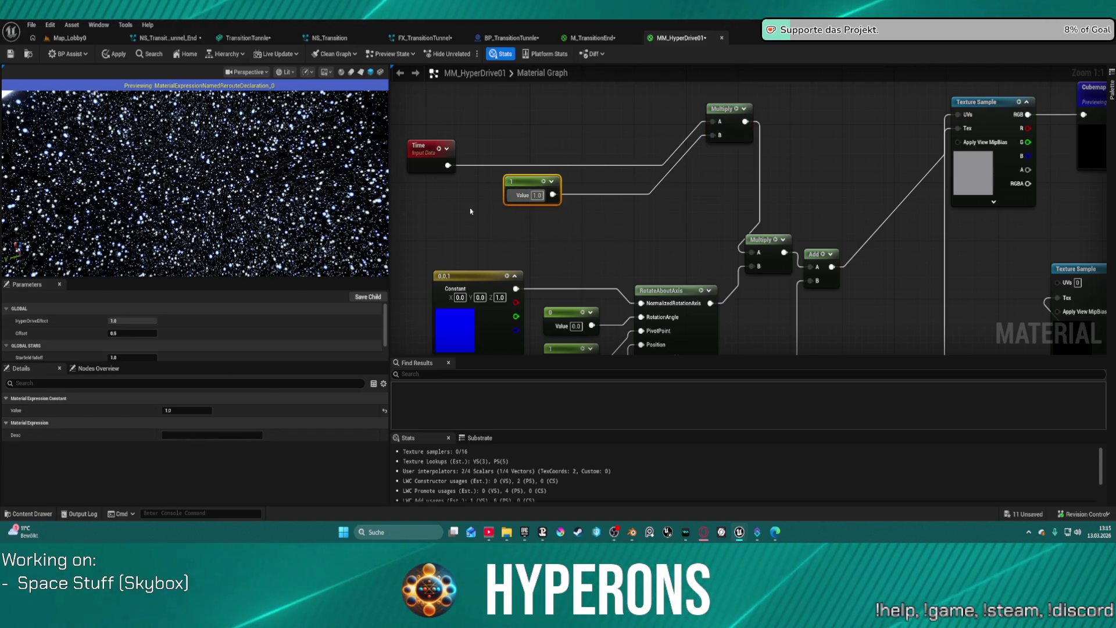
right_click(532, 183)
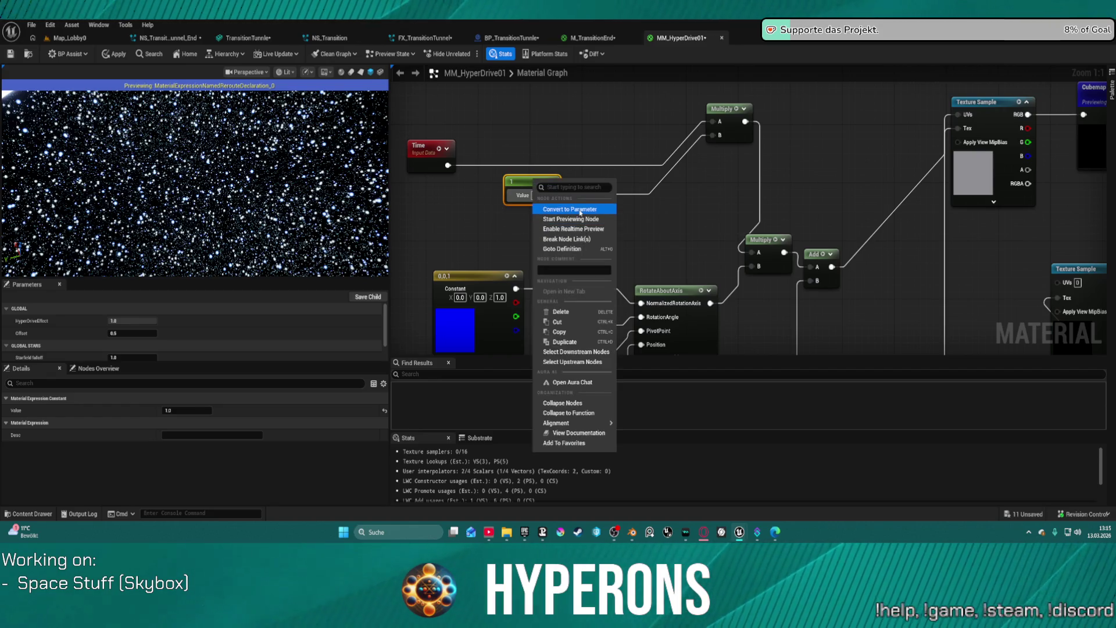
left_click(569, 209)
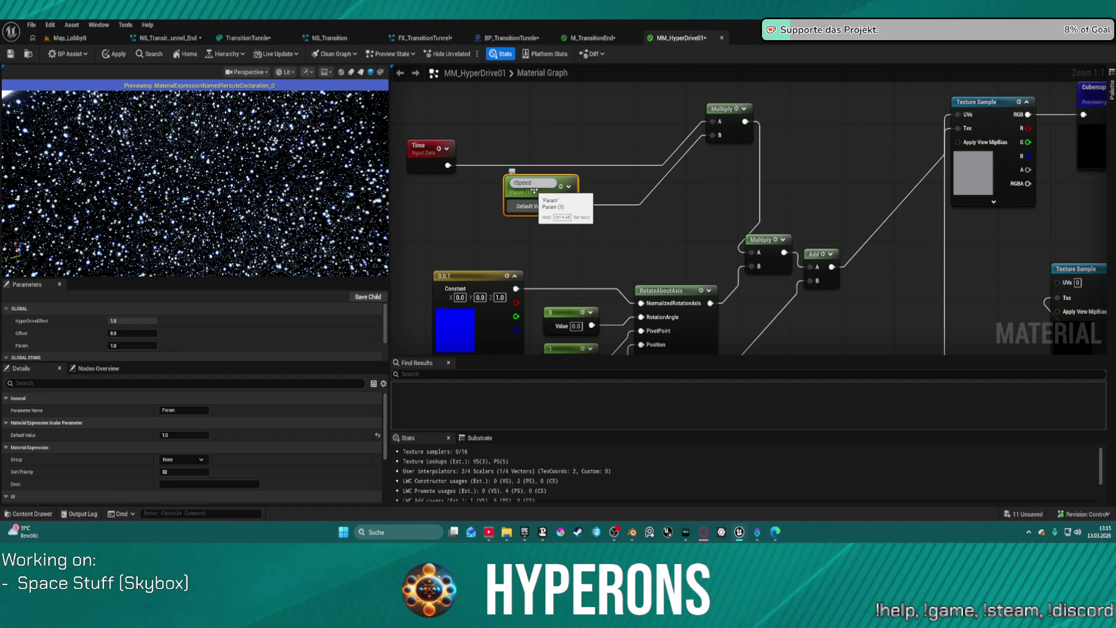
type("otation")
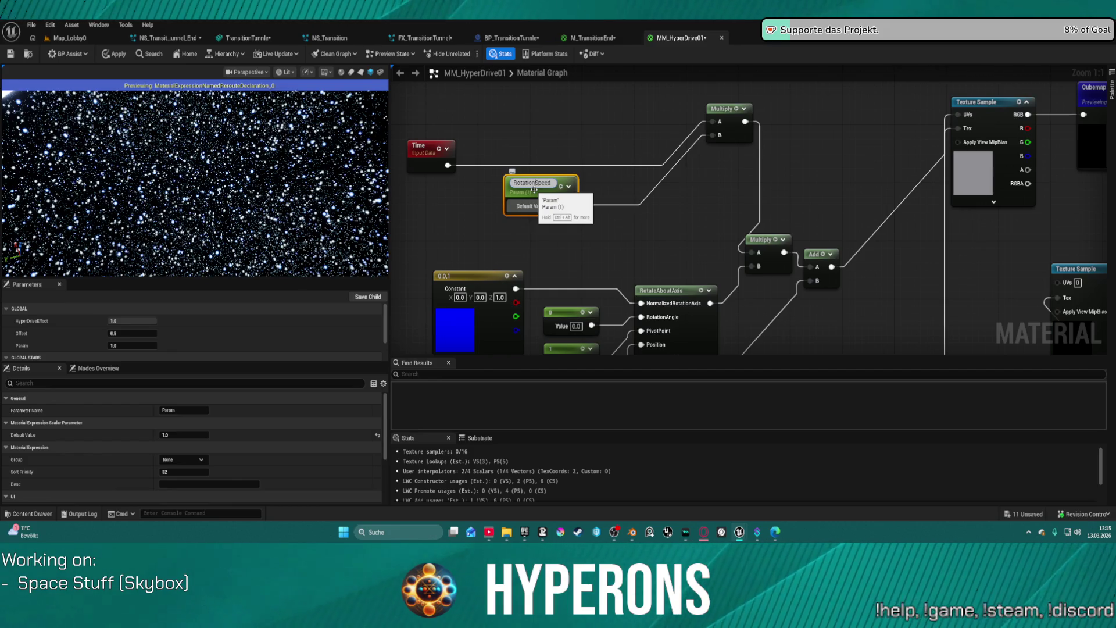
key("Return")
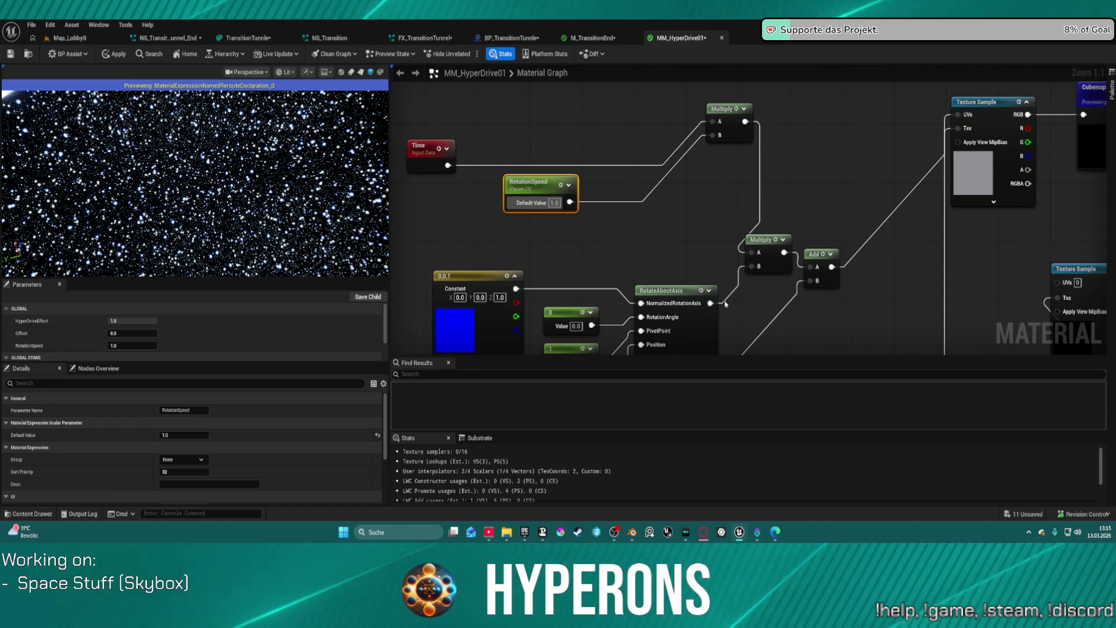
Connect RotateAboutAxis directly into Add, wire the 0 constant into Multiply, and shift Multiply left
mouse_move(711, 303)
left_mouse_down()
mouse_move(729, 308)
mouse_move(811, 266)
left_mouse_up()
mouse_move(590, 326)
left_mouse_down()
mouse_move(668, 277)
mouse_move(778, 258)
left_mouse_up()
left_click(777, 257)
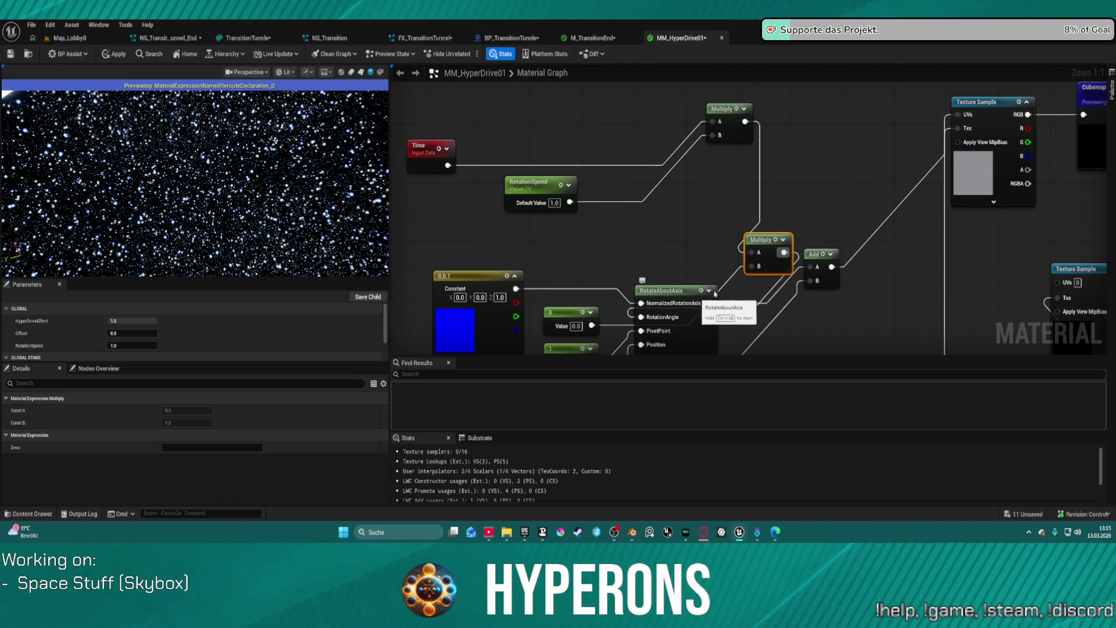
left_click_drag(757, 250, 595, 243)
left_click(574, 293)
Set the 0 constant to 1.0 and move the RotationSpeed and Time nodes further left
left_click(576, 326)
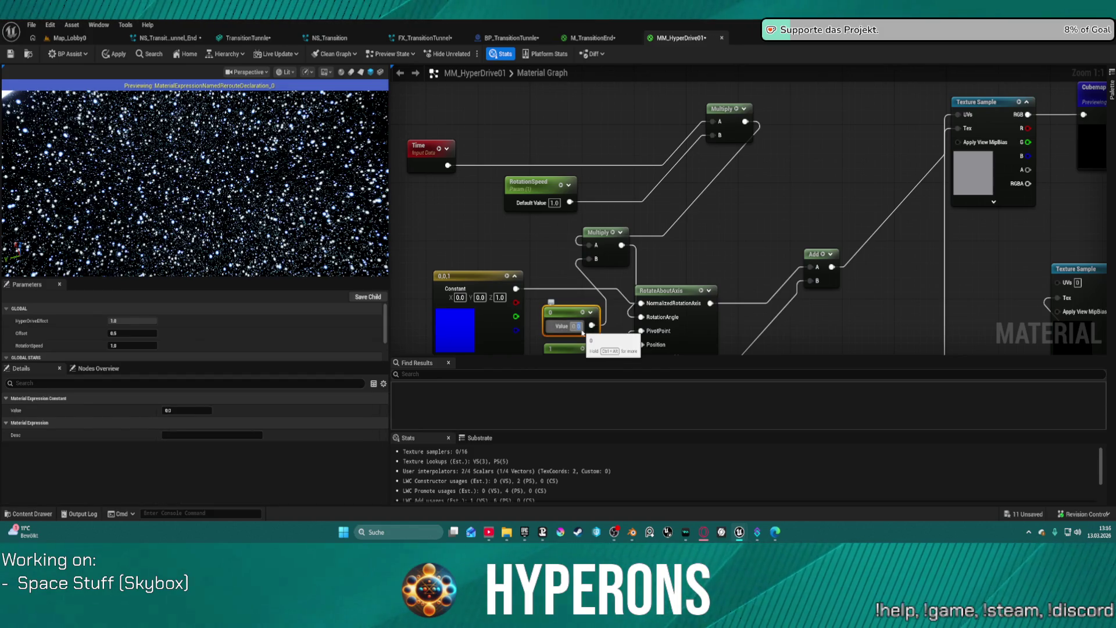
type("1")
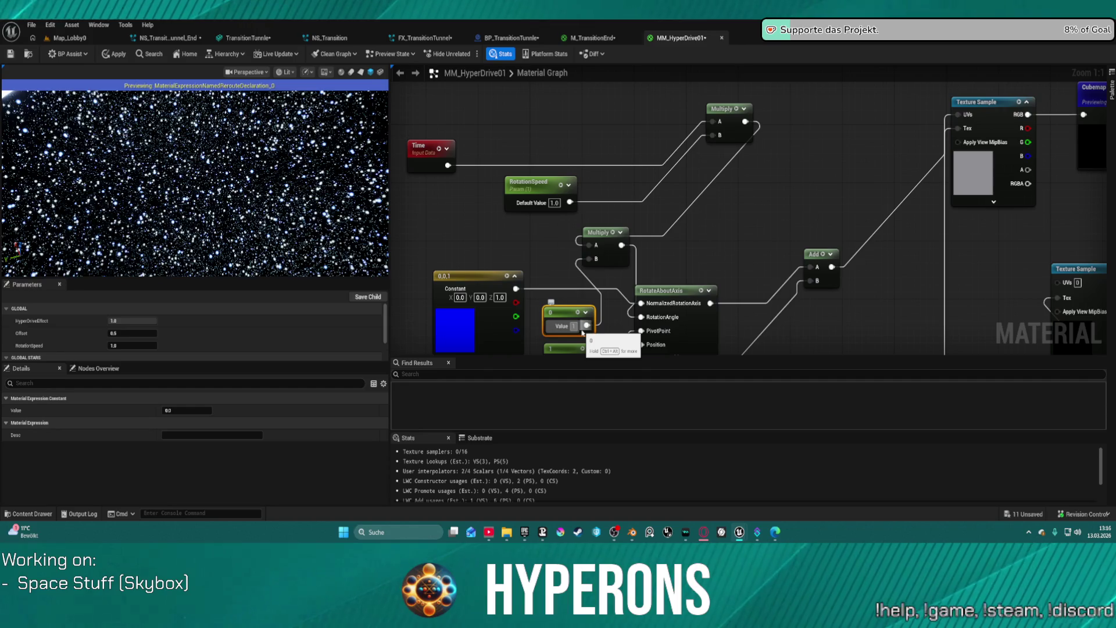
key("Return")
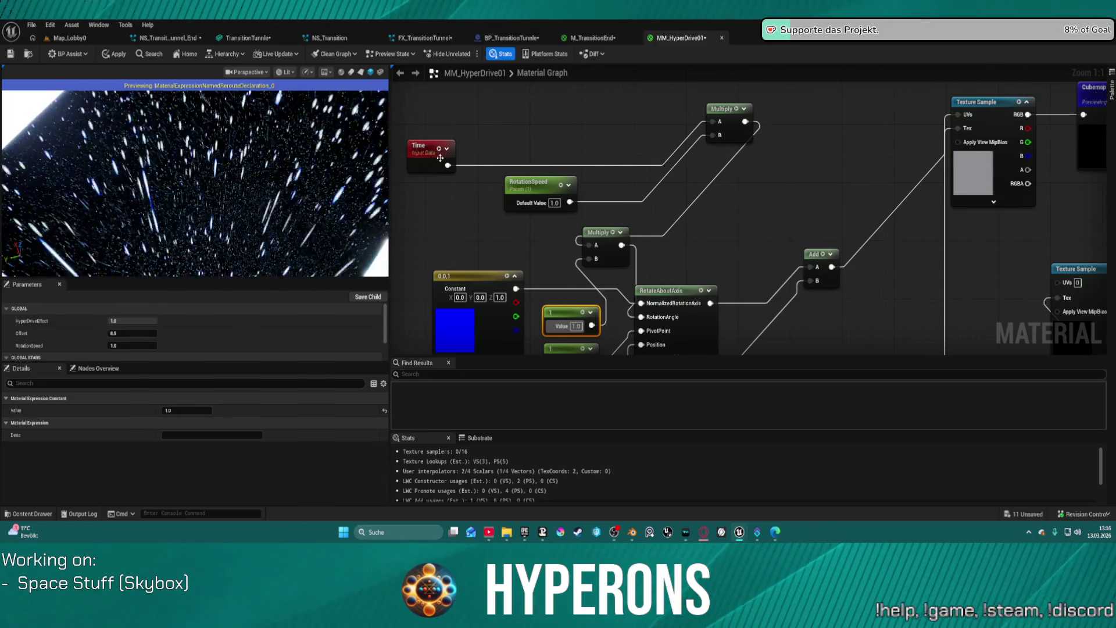
scroll(438, 157, "down", 2)
scroll(518, 160, "up", 2)
mouse_move(655, 219)
left_mouse_down()
mouse_move(704, 188)
mouse_move(704, 296)
left_mouse_up()
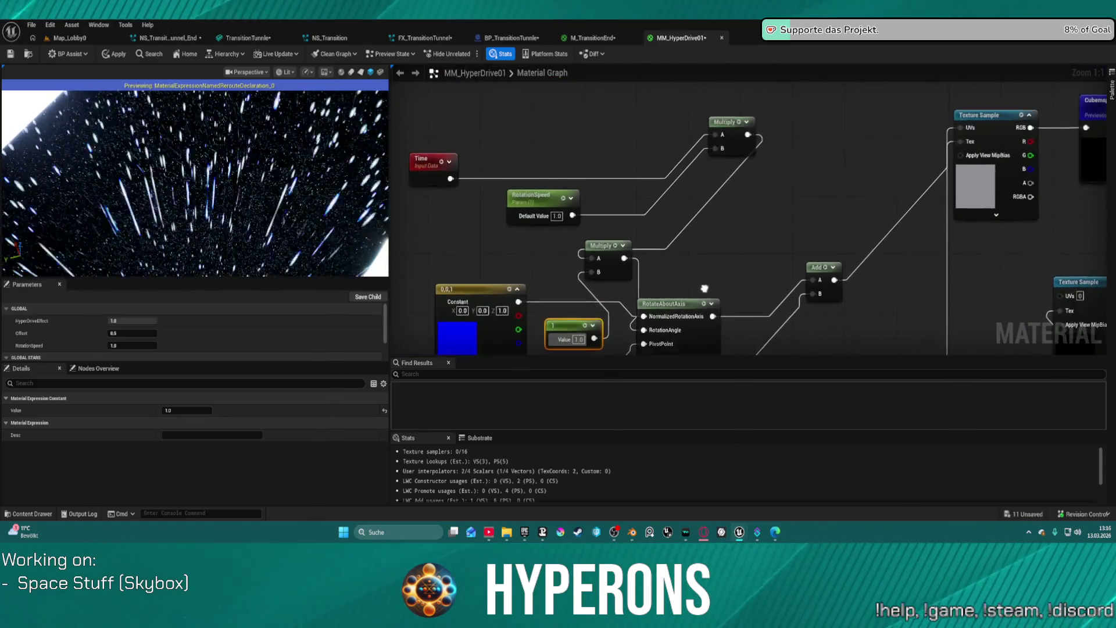
left_click(569, 192)
left_click_drag(533, 213, 402, 227)
left_click_drag(430, 172, 389, 171)
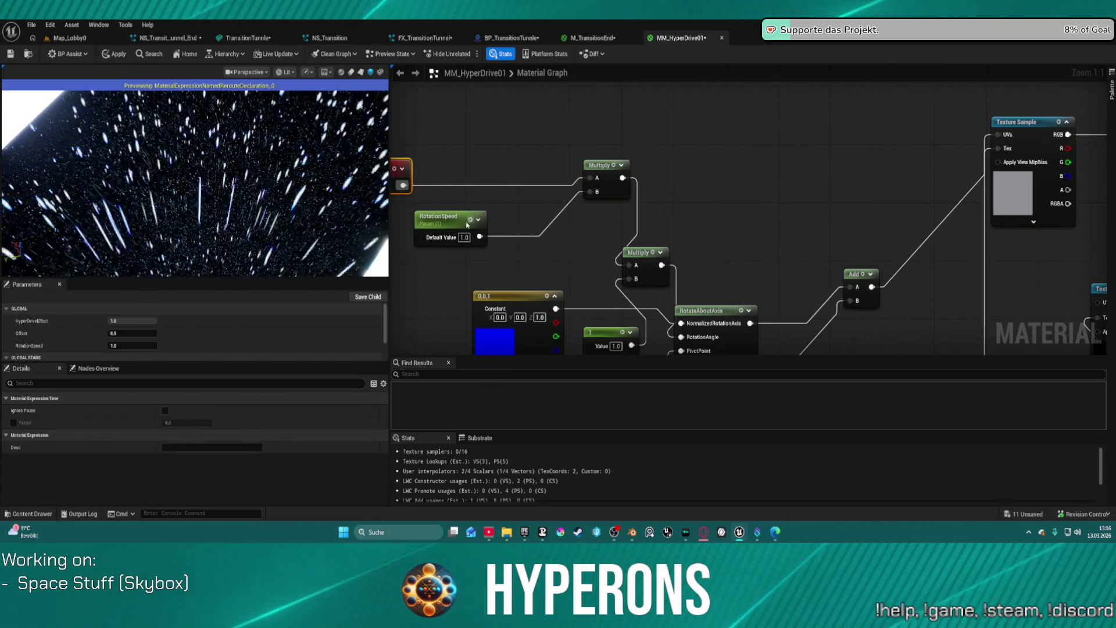
Tidy the rotation chain, moving the constant 1 and second Multiply upward
key("f")
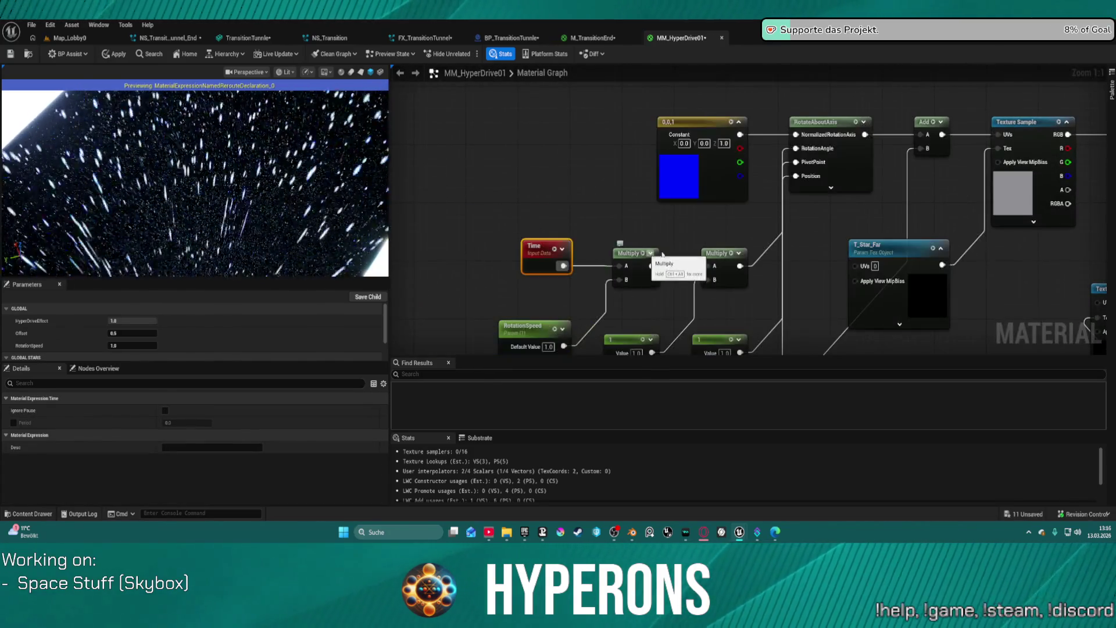
left_click_drag(657, 254, 615, 226)
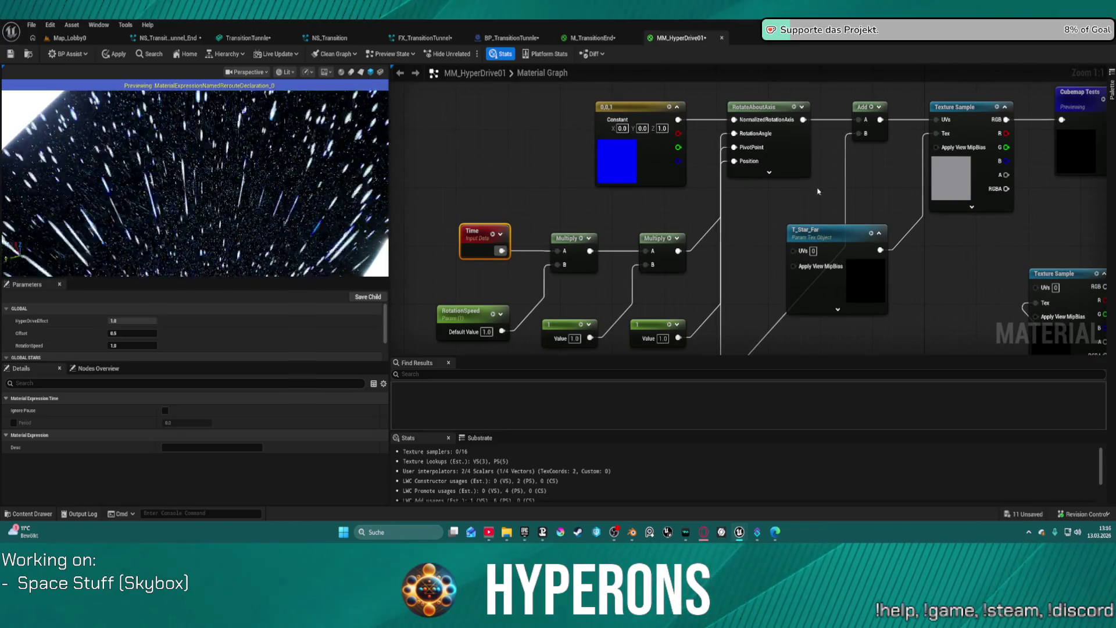
left_click_drag(780, 169, 790, 179)
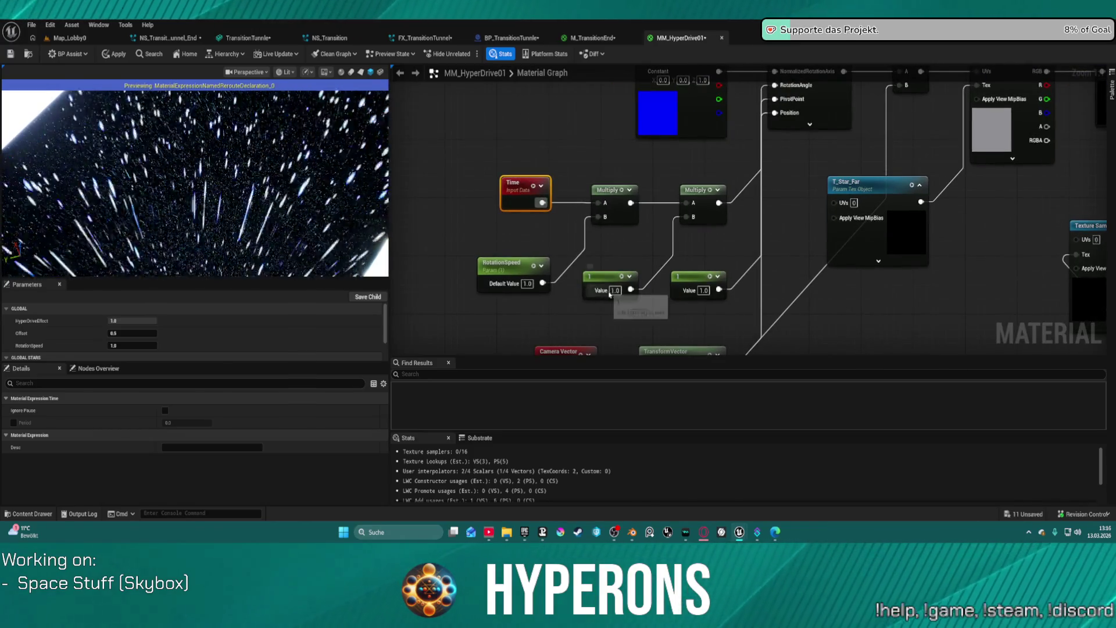
mouse_move(600, 286)
left_mouse_down()
mouse_move(671, 228)
mouse_move(645, 250)
left_mouse_up()
left_click(700, 190)
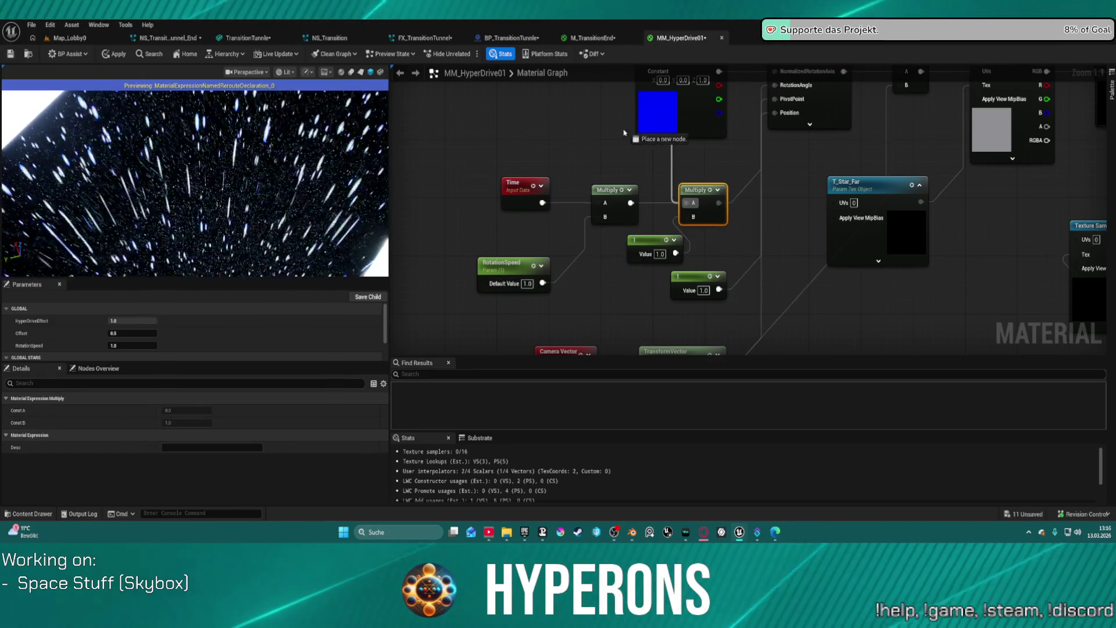
mouse_move(687, 192)
left_mouse_down()
mouse_move(695, 158)
mouse_move(667, 169)
left_mouse_up()
Wire the first Multiply into RotateAboutAxis and delete the second Multiply and constant 1
mouse_move(630, 203)
left_mouse_down()
mouse_move(733, 177)
mouse_move(772, 93)
mouse_move(706, 172)
left_mouse_up()
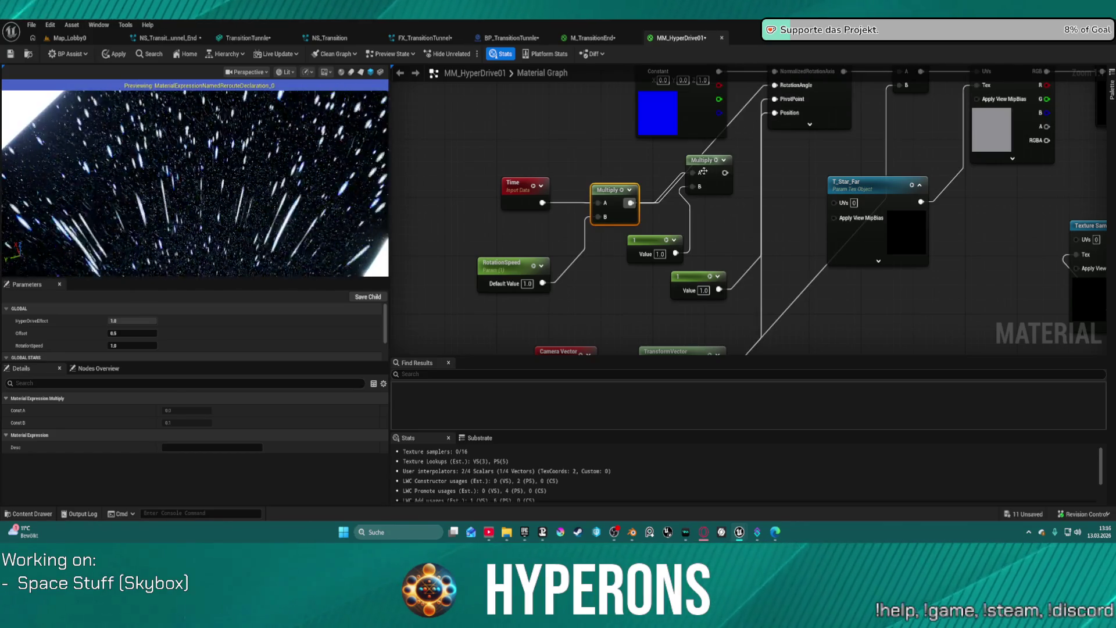
left_click_drag(707, 260, 685, 192)
key("Delete")
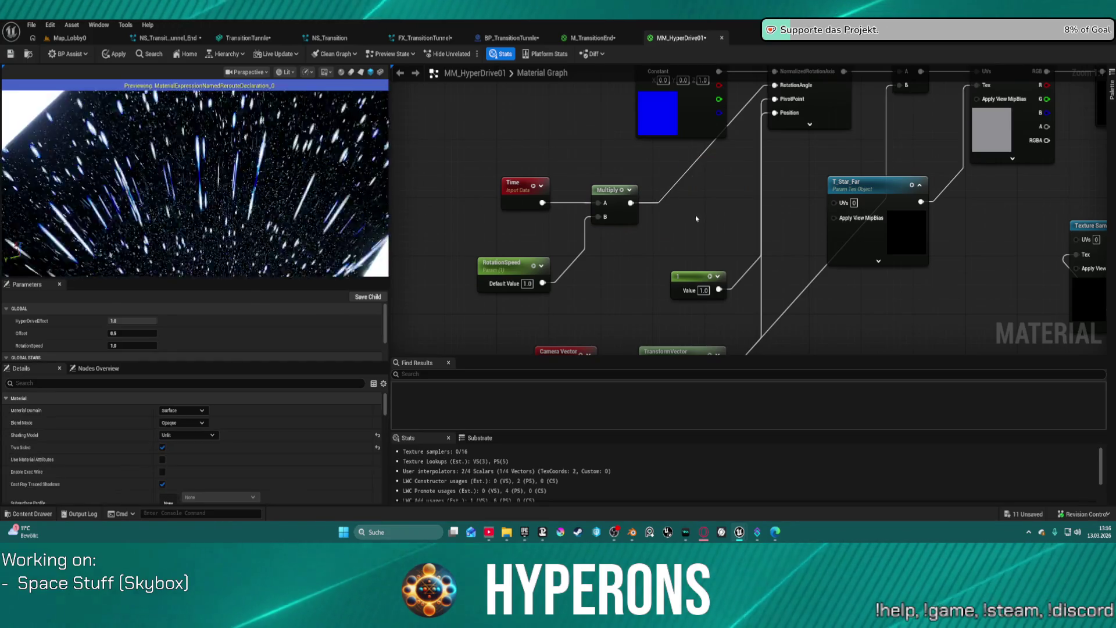
left_click(550, 283)
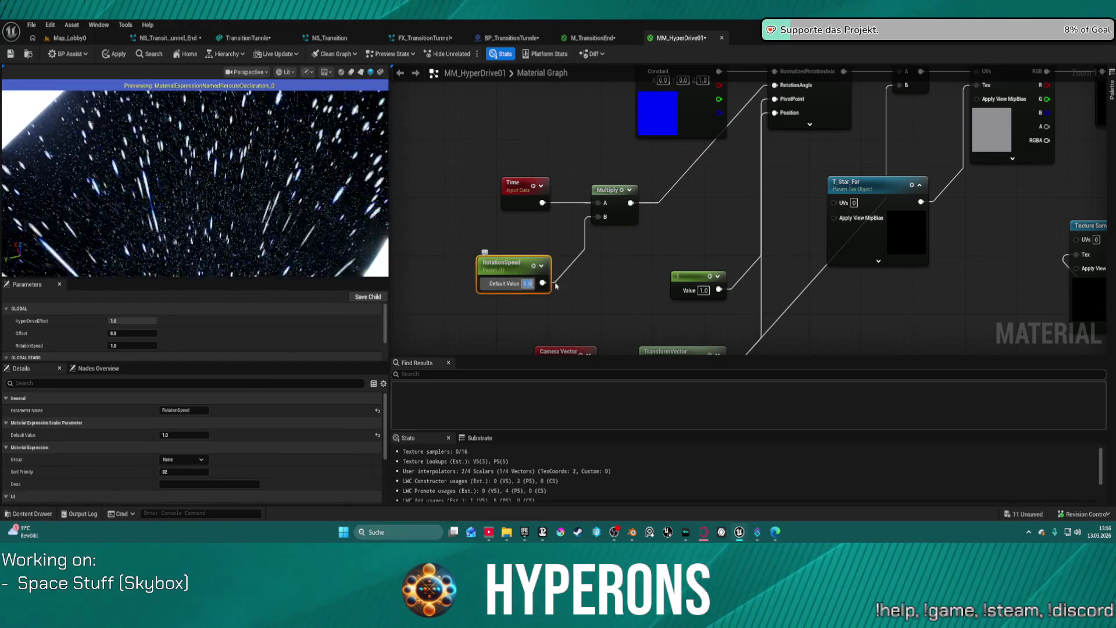
left_click(530, 239)
scroll(504, 245, "down", 3)
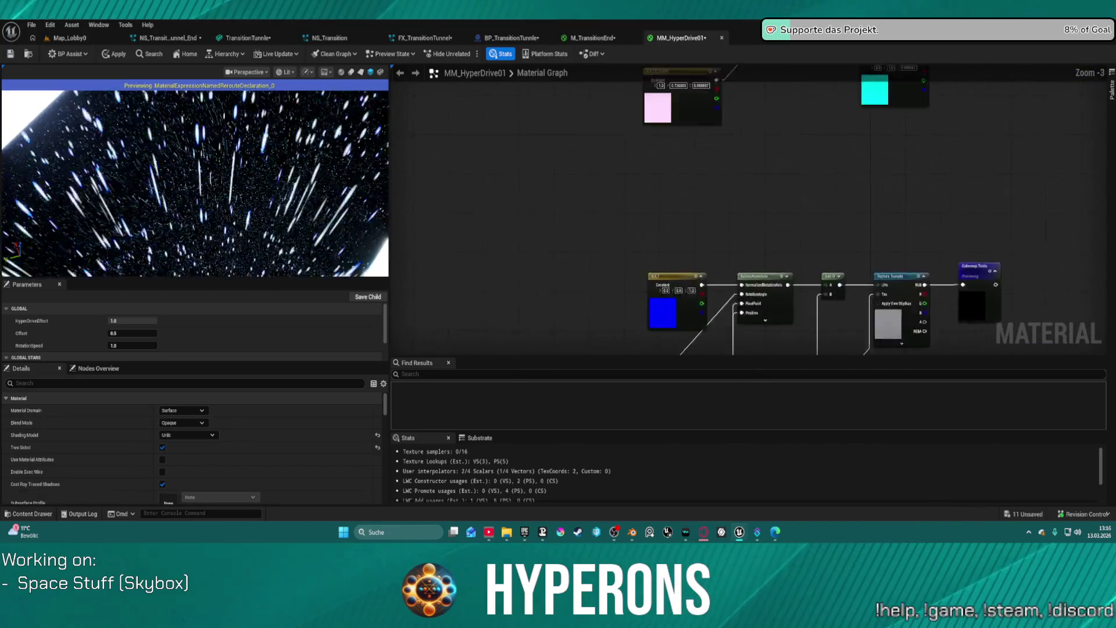
Paste a copy of the Offset parameter into Multiply's B and delete RotationSpeed
left_click(517, 164)
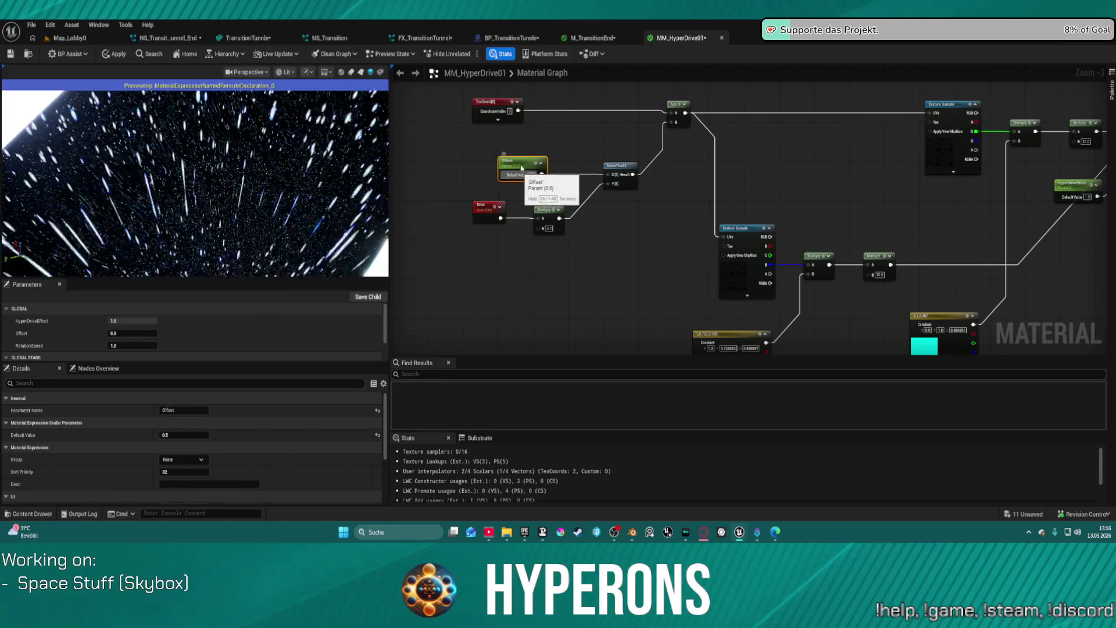
mouse_move(538, 329)
left_mouse_down()
mouse_move(512, 82)
mouse_move(543, 192)
mouse_move(540, 108)
left_mouse_up()
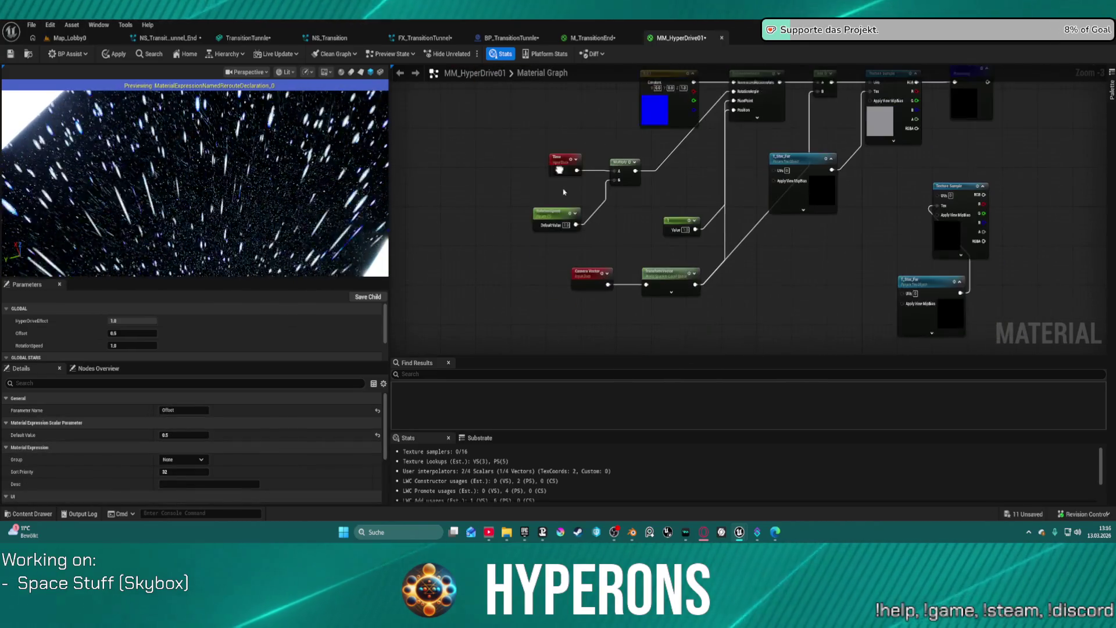
left_click(551, 243)
key("ctrl+v")
left_click_drag(576, 253, 613, 181)
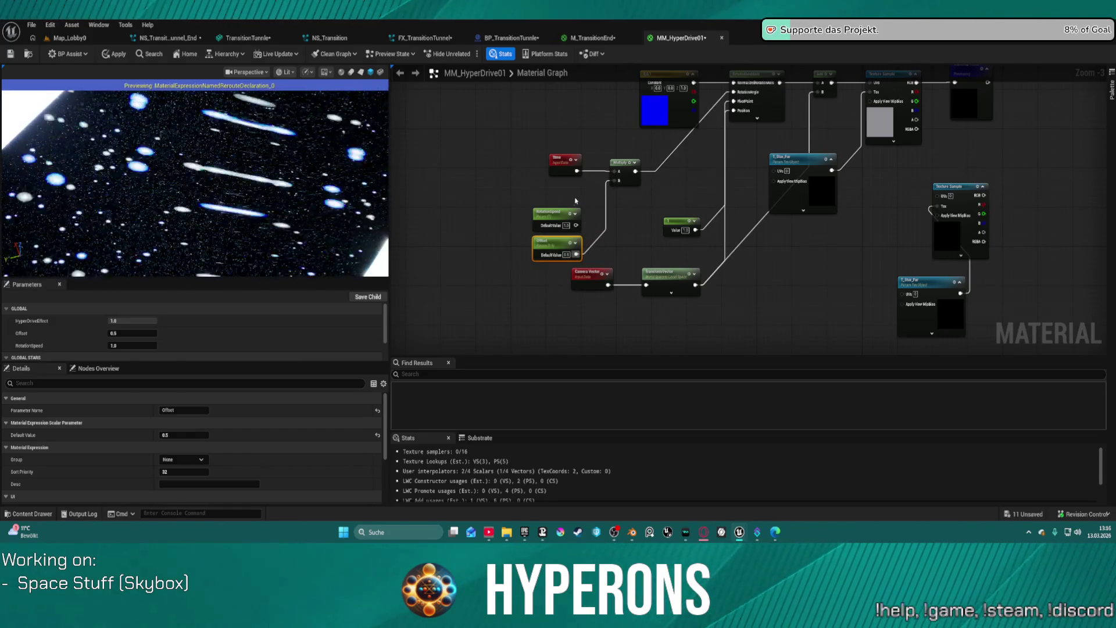
left_click(546, 217)
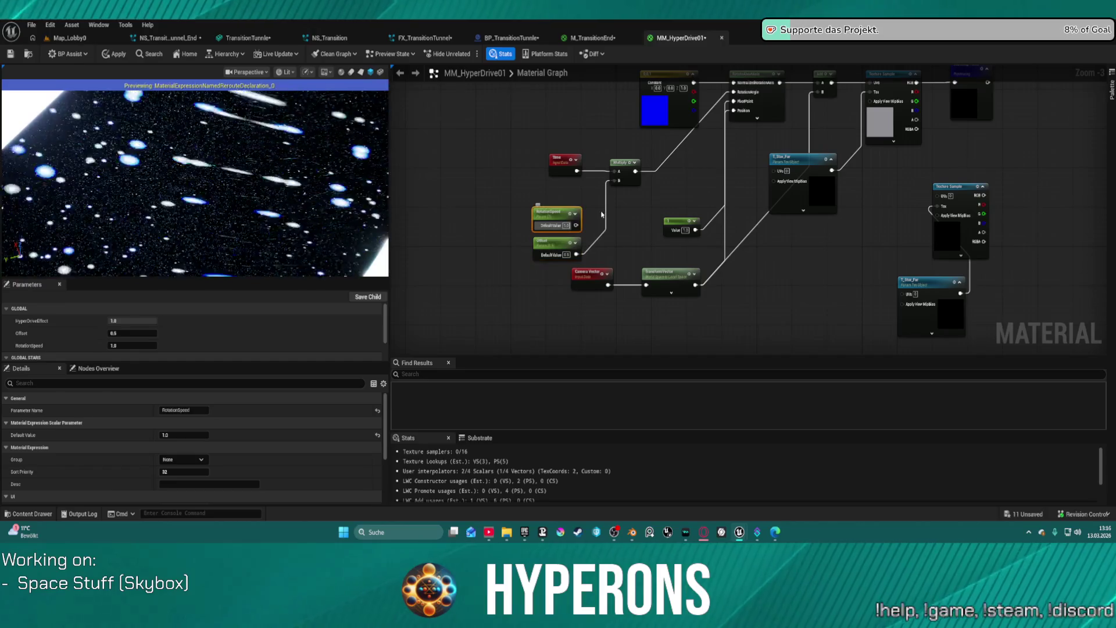
key("Delete")
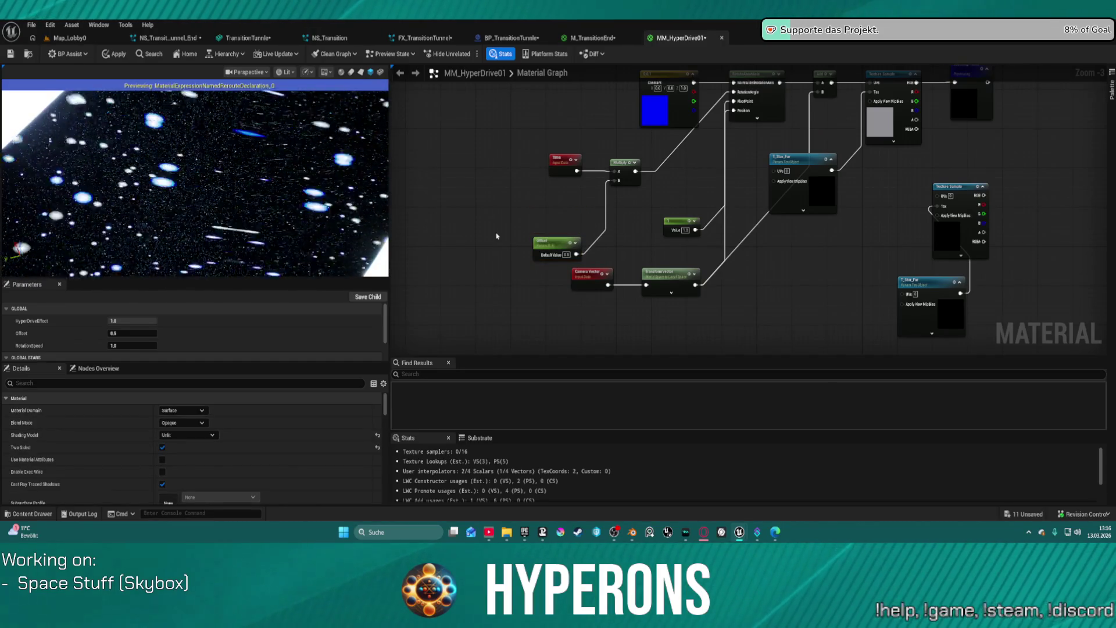
Add a new Multiply taking Offset in A, feeding the Time Multiply's B input
scroll(568, 239, "up", 1)
mouse_move(571, 257)
left_mouse_down()
mouse_move(571, 213)
mouse_move(513, 207)
left_mouse_up()
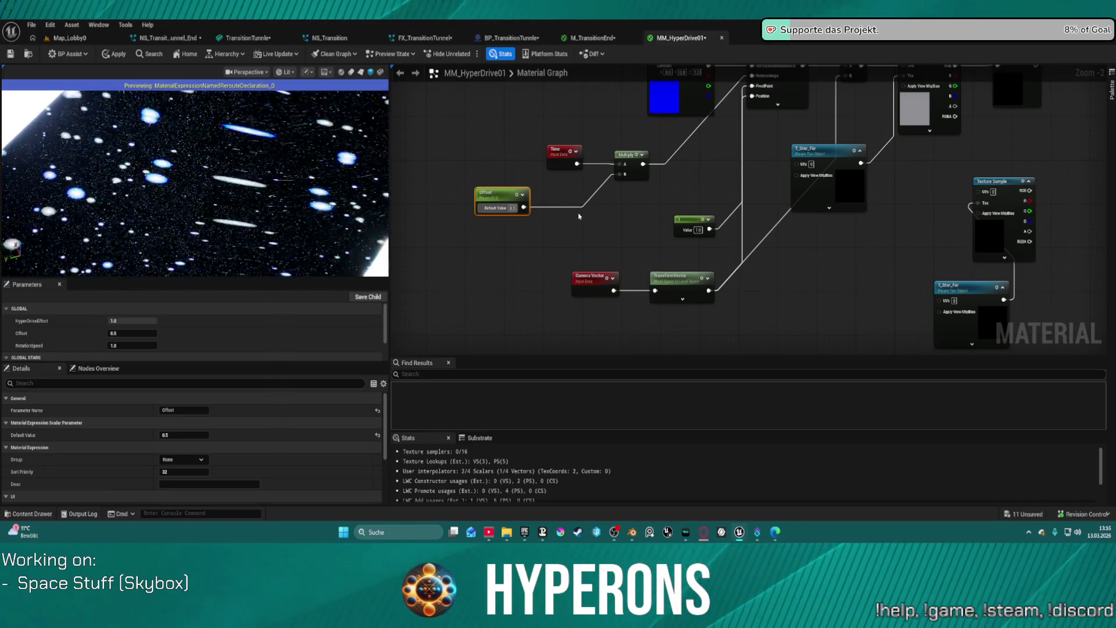
left_click(579, 217)
left_click_drag(577, 224, 523, 207)
left_click_drag(601, 223, 625, 174)
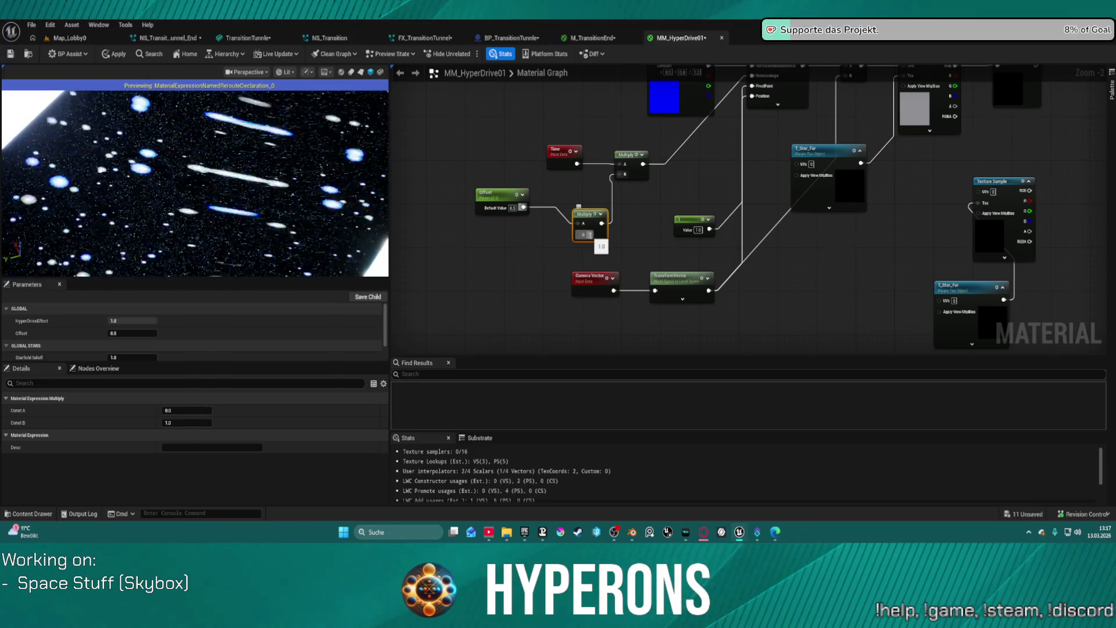
Set the new Multiply's B to 0.1 and orbit the preview to check the cube faces
type("0.1")
key("Return")
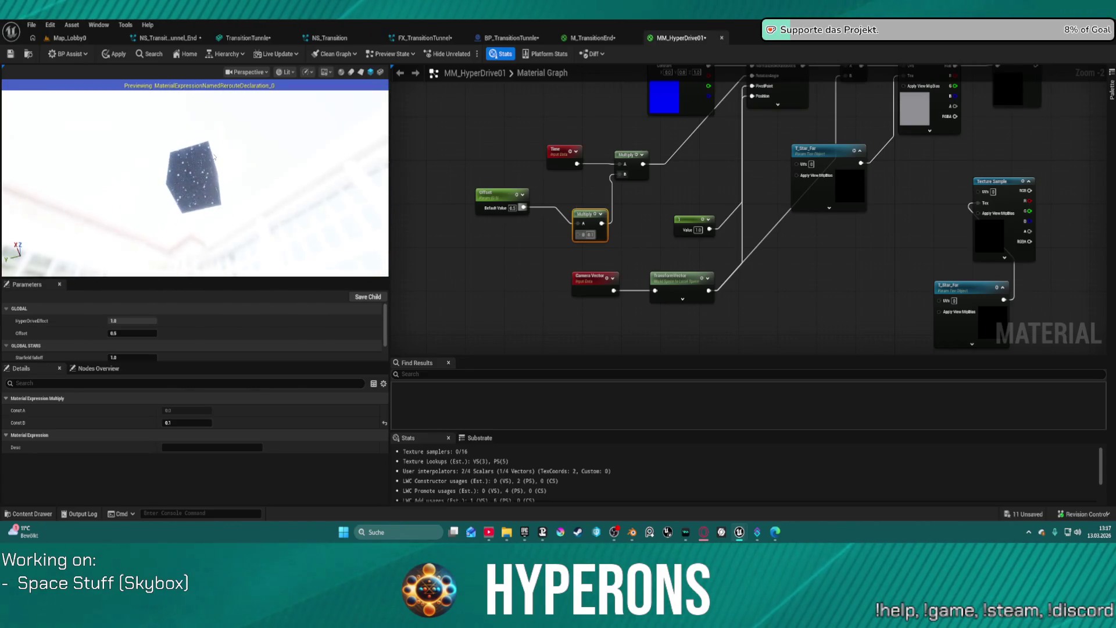
left_click_drag(216, 174, 216, 158)
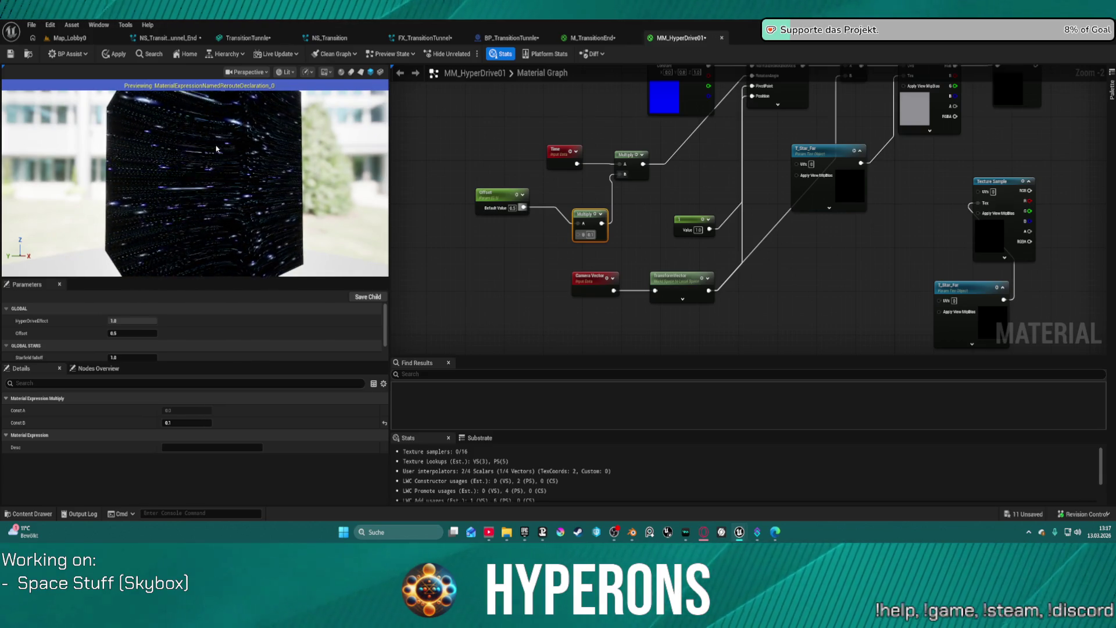
left_click_drag(217, 148, 180, 139)
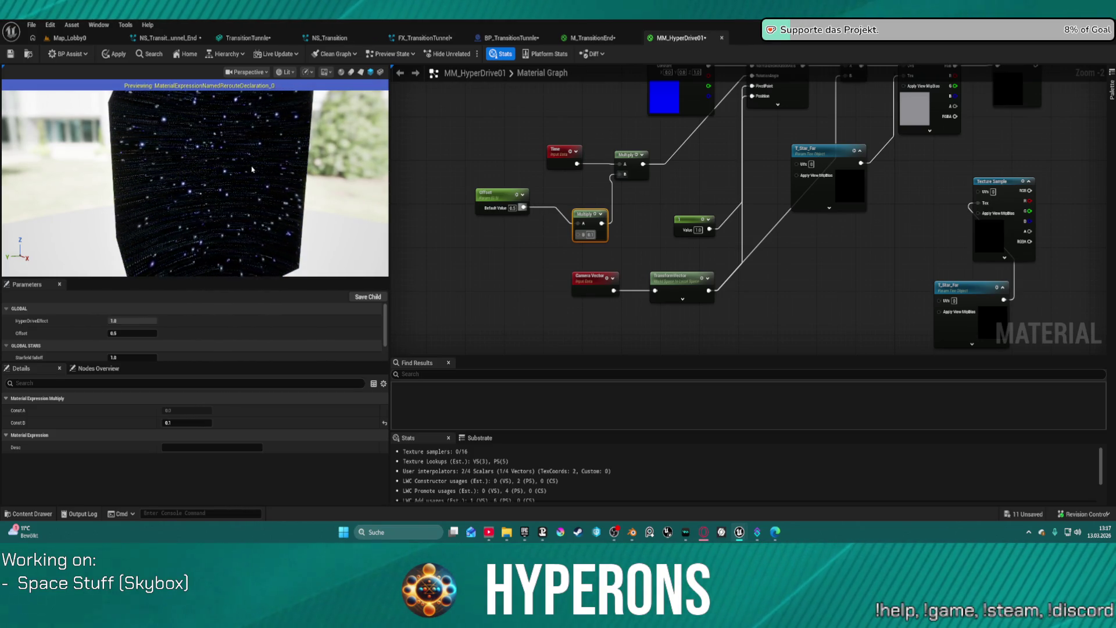
Apply the material changes and play Map_Lobby0 in the editor
left_click(107, 55)
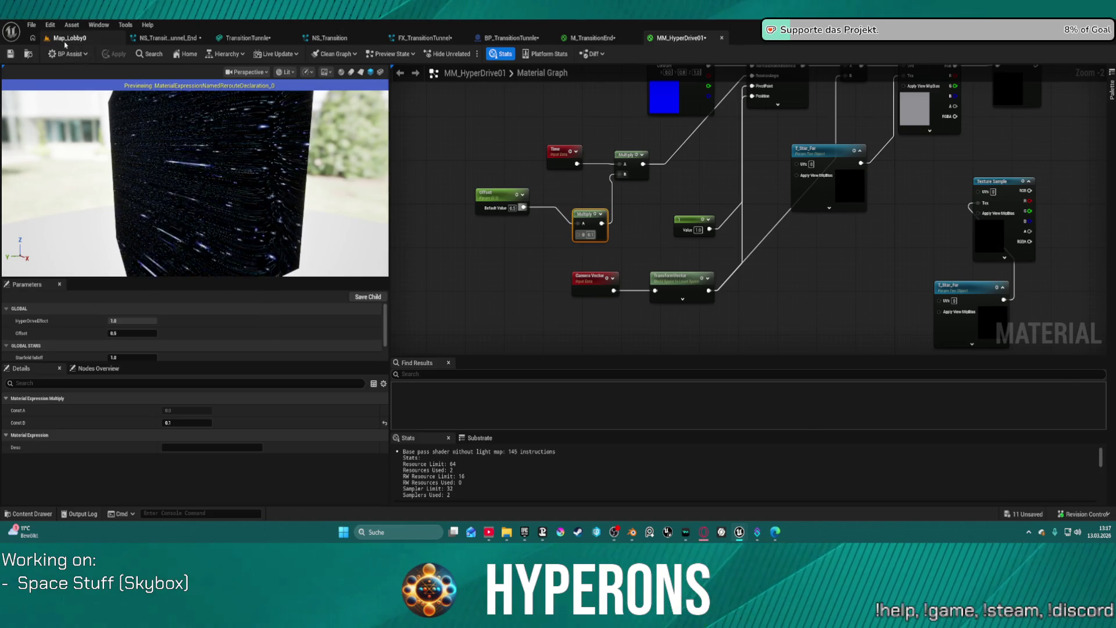
left_click(65, 40)
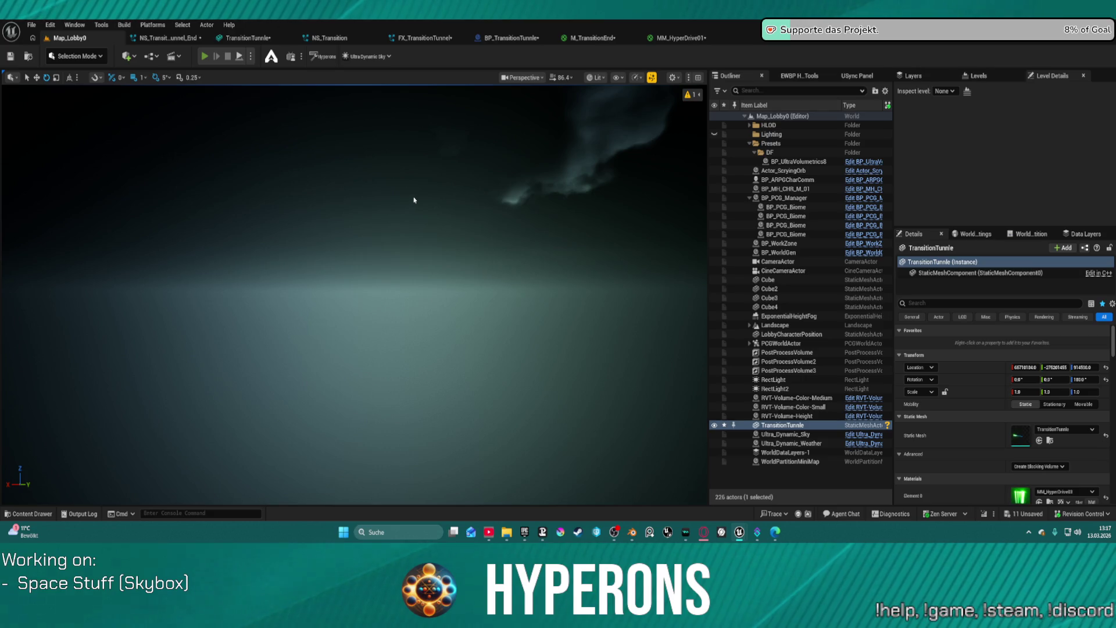
key("alt+p")
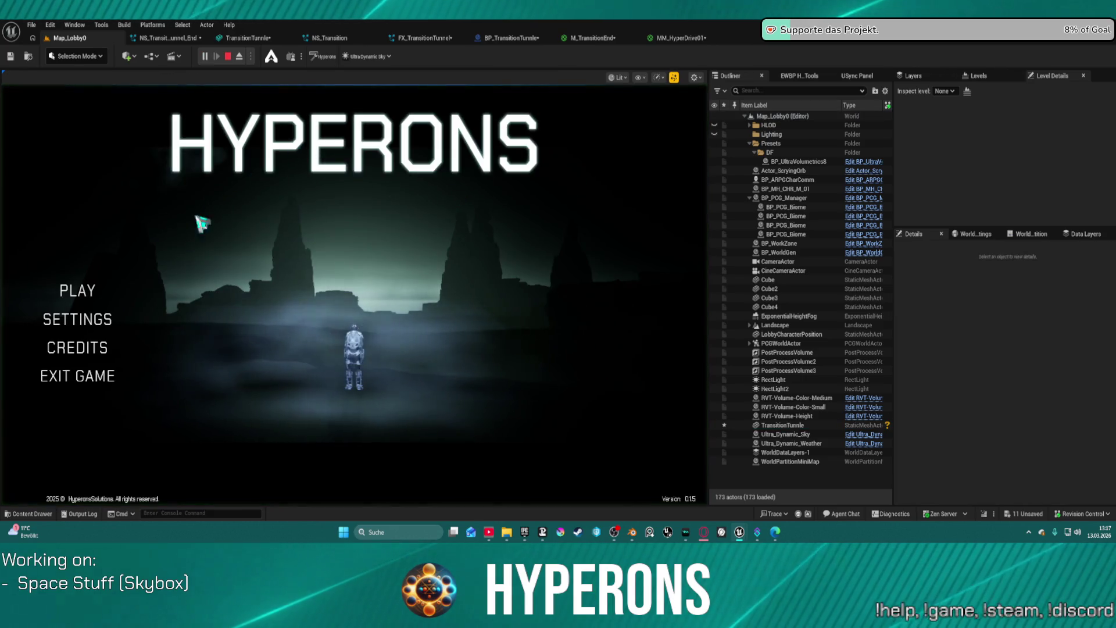
Start a game with the existing character at System Pollux, fly the hyperdrive, then stop Play-In-Editor
left_click(102, 290)
left_click(200, 260)
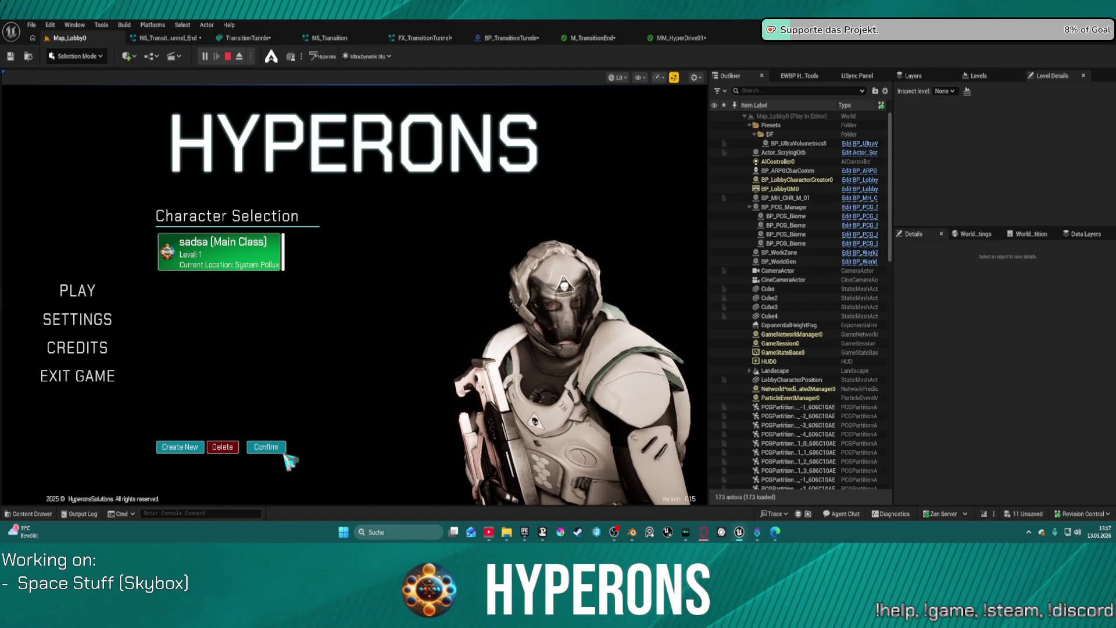
left_click(270, 451)
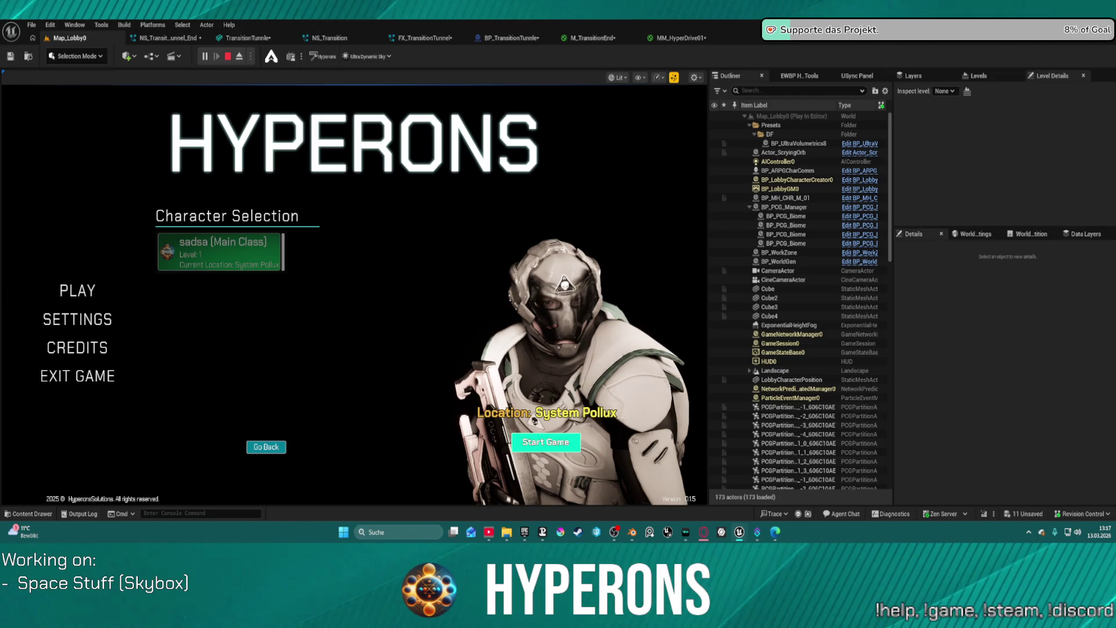
left_click(545, 443)
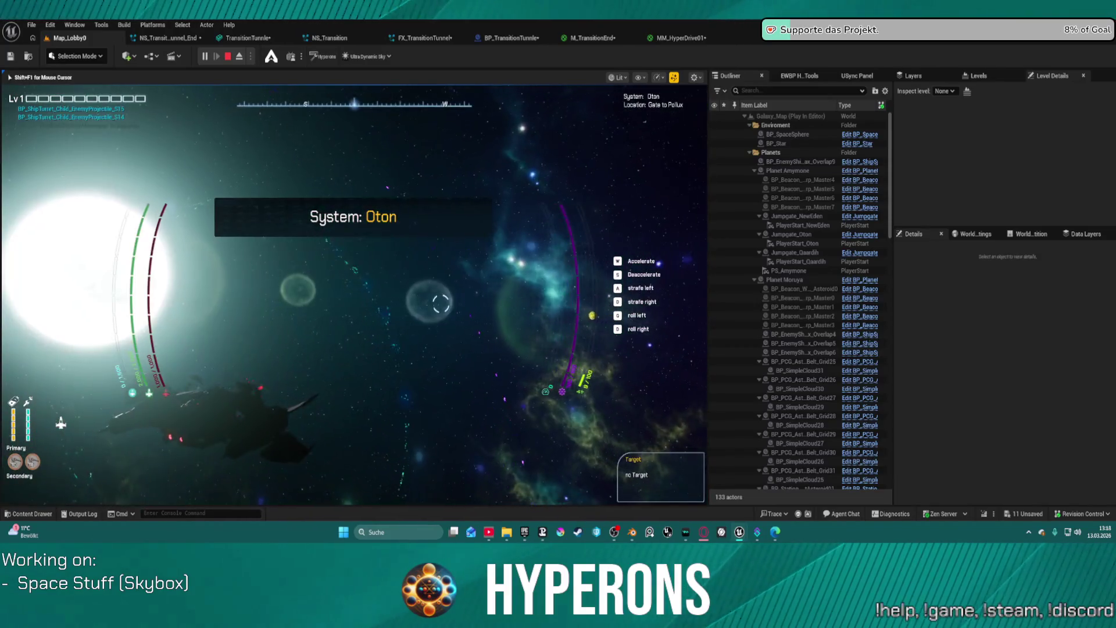
key("Escape")
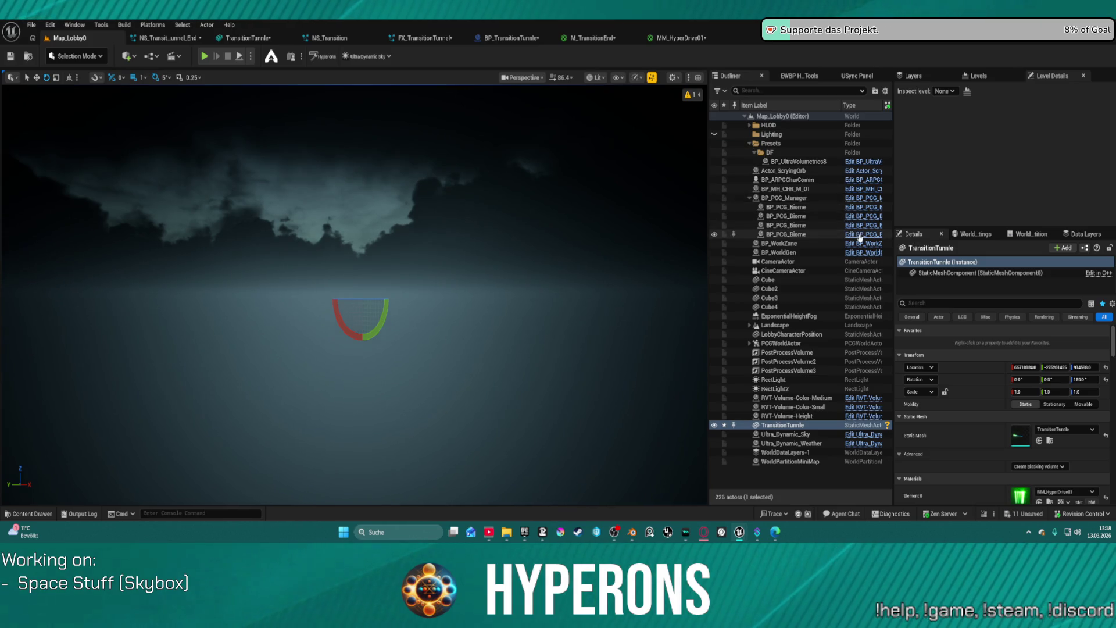
Return to MM_HyperDrive01, orbit its starfield preview, and zoom out over the whole node network
left_click(677, 37)
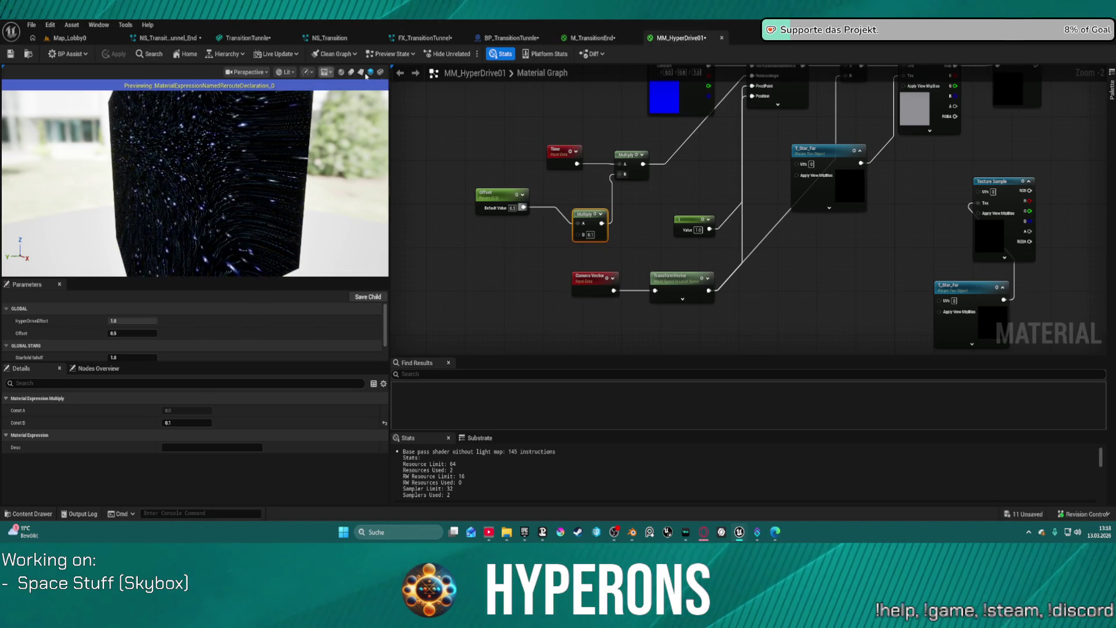
left_click_drag(213, 178, 214, 181)
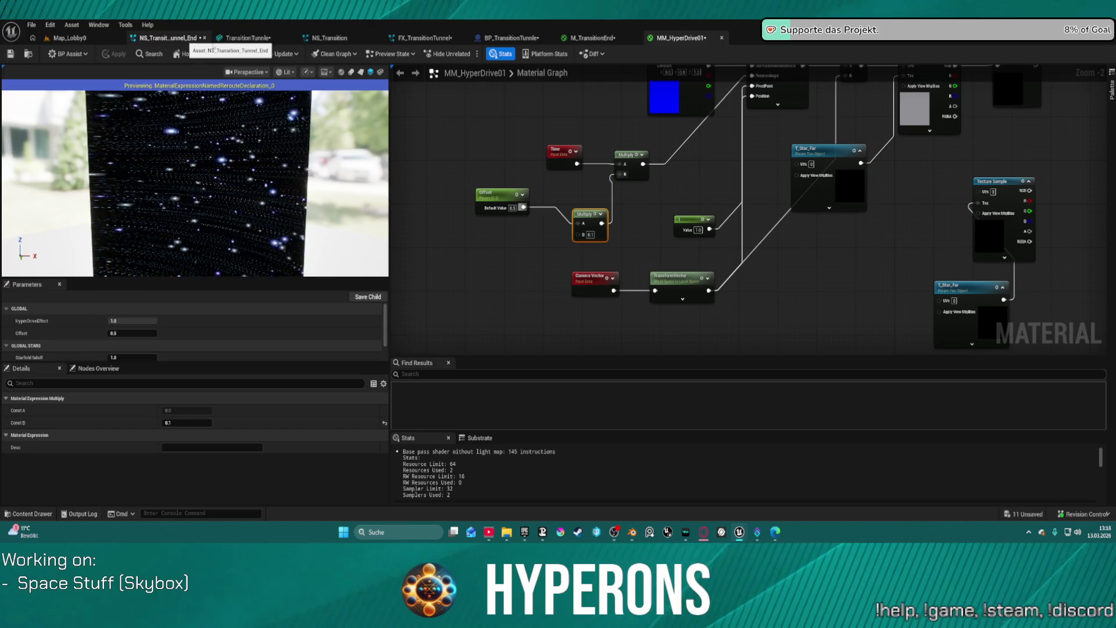
left_click(511, 38)
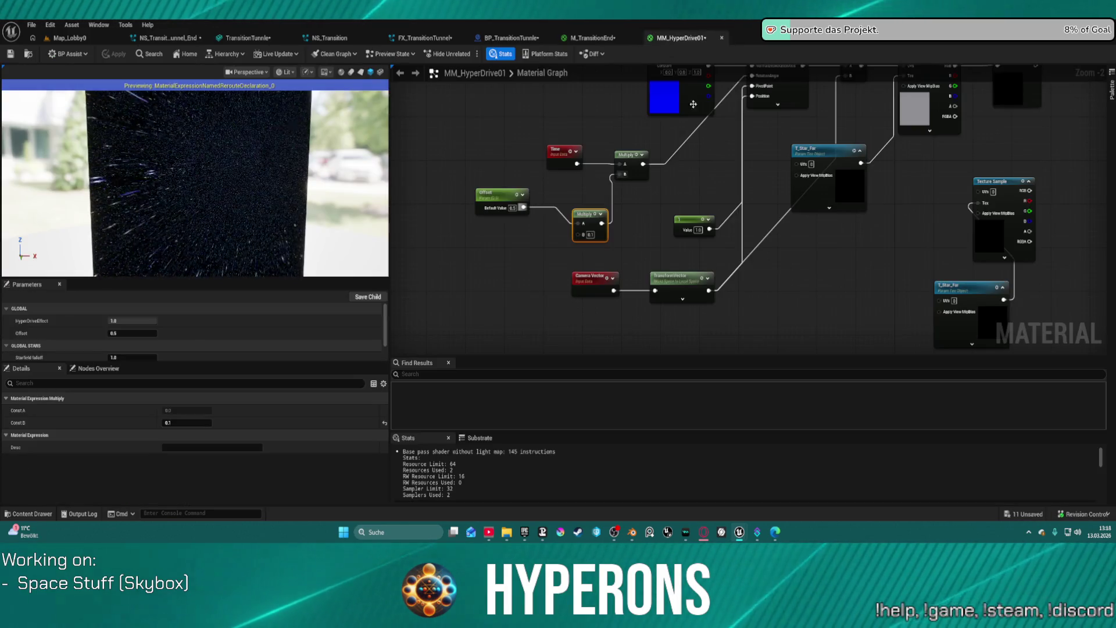
scroll(849, 253, "down", 2)
mouse_move(849, 253)
left_mouse_down()
mouse_move(735, 311)
mouse_move(742, 279)
mouse_move(737, 324)
mouse_move(751, 319)
mouse_move(697, 216)
left_mouse_up()
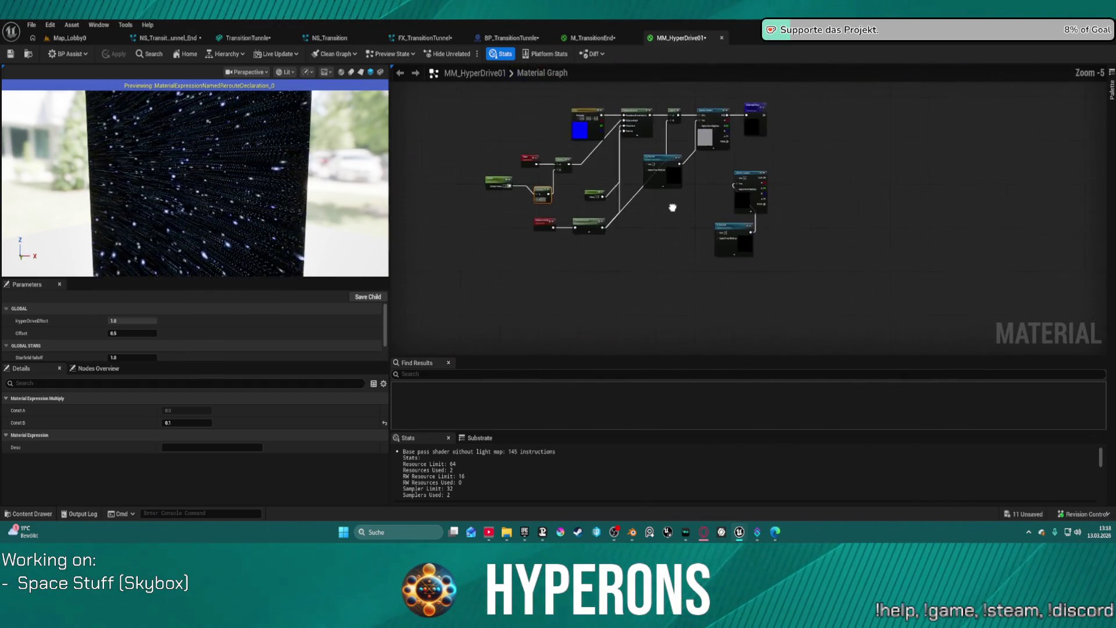
Select the lower-left node cluster plus the Texture Sample and move it down and left
scroll(697, 213, "down", 1)
scroll(742, 180, "up", 2)
left_click_drag(742, 180, 761, 213)
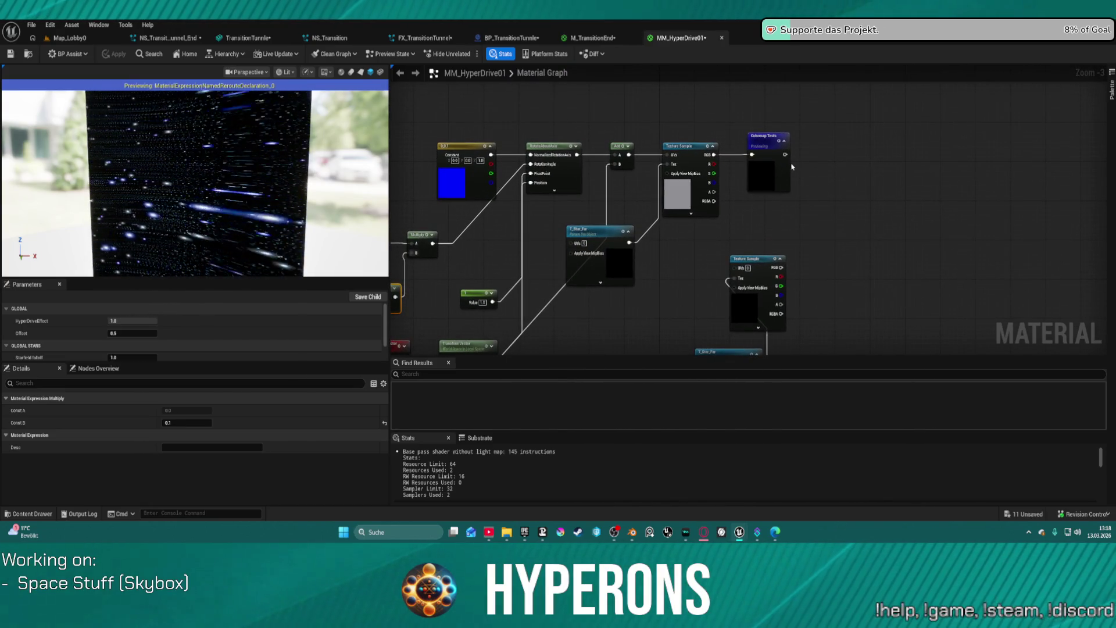
scroll(791, 161, "down", 7)
mouse_move(791, 161)
left_mouse_down()
mouse_move(691, 164)
mouse_move(633, 270)
mouse_move(605, 203)
mouse_move(672, 117)
left_mouse_up()
scroll(633, 270, "up", 3)
scroll(604, 203, "up", 2)
mouse_move(454, 157)
left_mouse_down()
mouse_move(632, 320)
mouse_move(660, 321)
left_mouse_up()
left_click(678, 187, "ctrl")
mouse_move(668, 181)
left_mouse_down()
mouse_move(616, 154)
mouse_move(621, 256)
mouse_move(639, 204)
mouse_move(591, 138)
mouse_move(578, 205)
mouse_move(637, 75)
left_mouse_up()
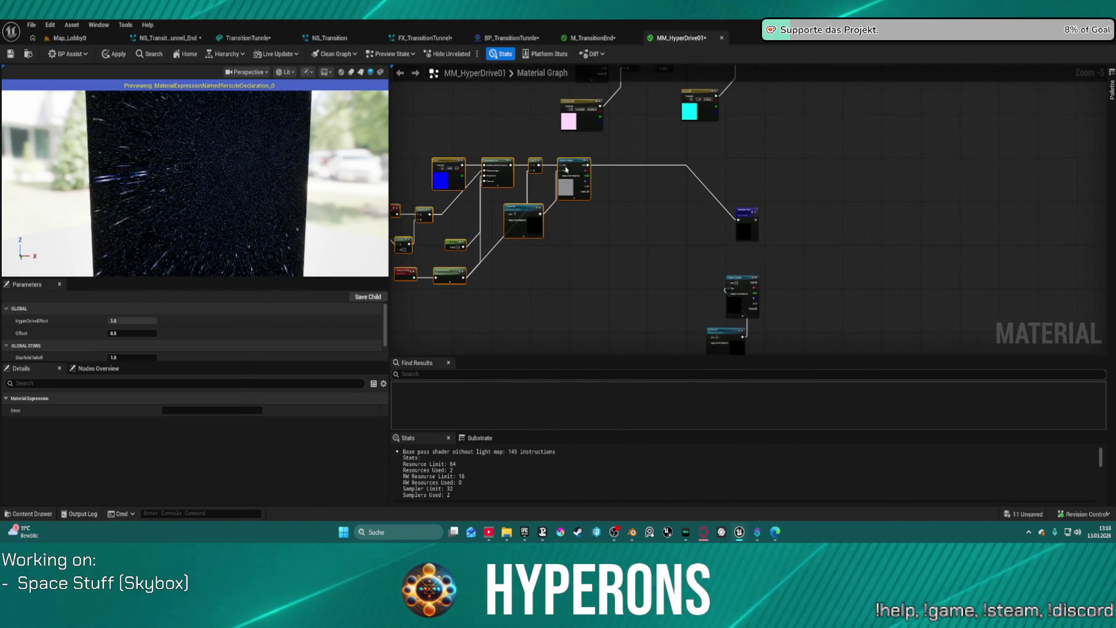
left_click_drag(572, 158, 556, 216)
Paste the Multiply–Lerp–HyperDriveEffect chain beside Cubemap Tests and wire the Texture Sample's R output into it
left_click_drag(645, 192, 623, 317)
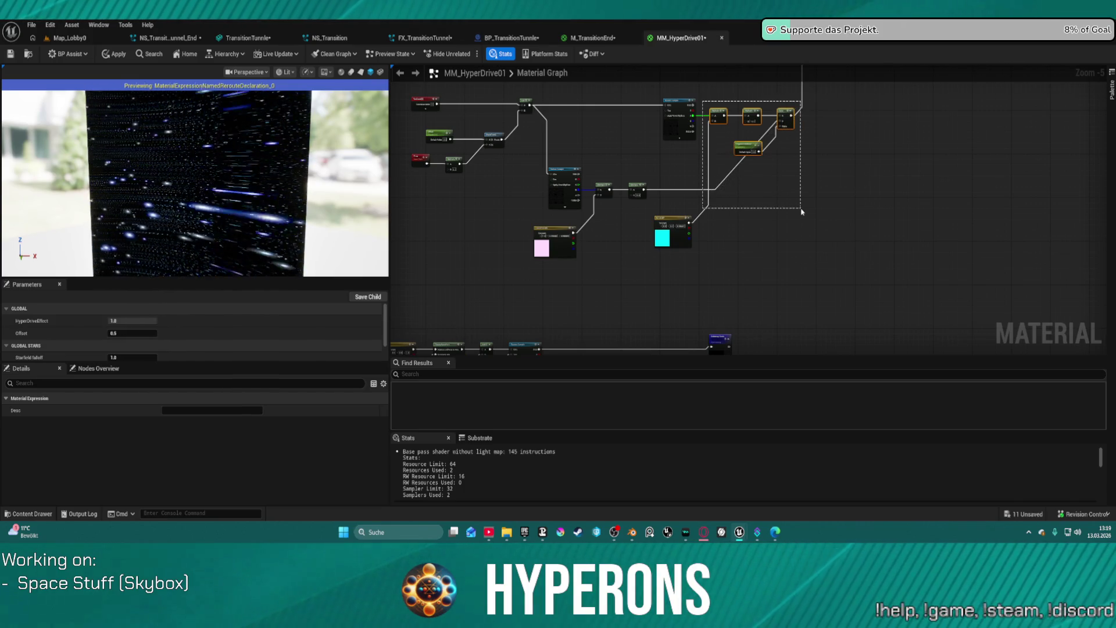
left_click_drag(799, 255, 799, 254)
left_click(672, 221, "ctrl")
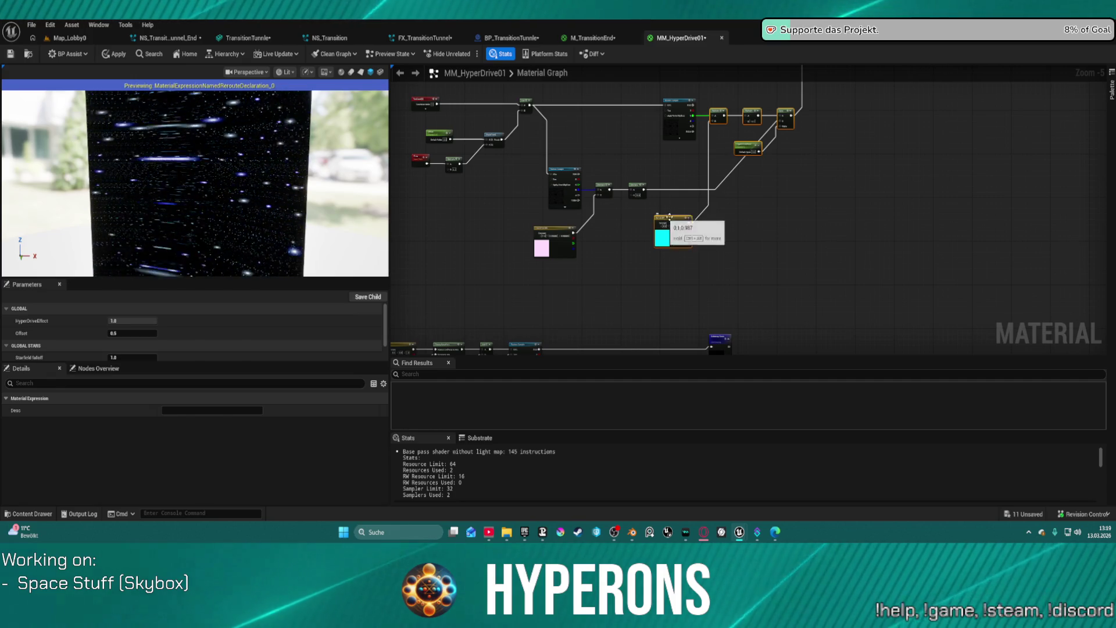
left_click_drag(756, 287, 772, 164)
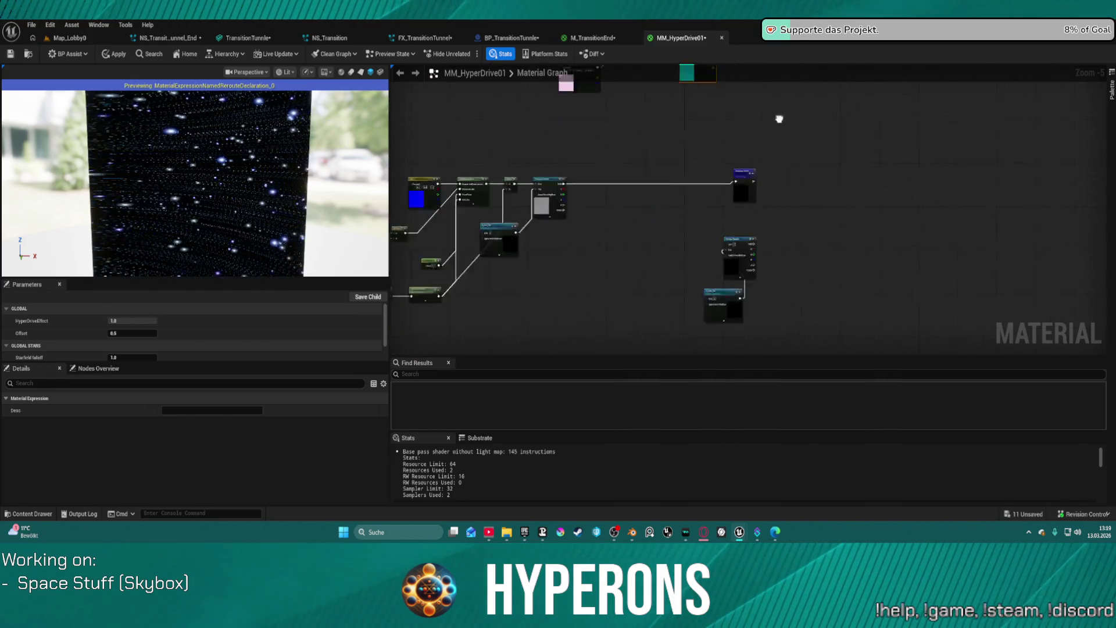
left_click(625, 210)
key("ctrl+v")
left_click_drag(626, 210, 763, 70)
scroll(561, 135, "up", 3)
left_click_drag(549, 130, 657, 176)
Wire the Lerp output and Texture Sample into the pasted chain, toggling the Cubemap Tests preview
left_click_drag(815, 174, 899, 115)
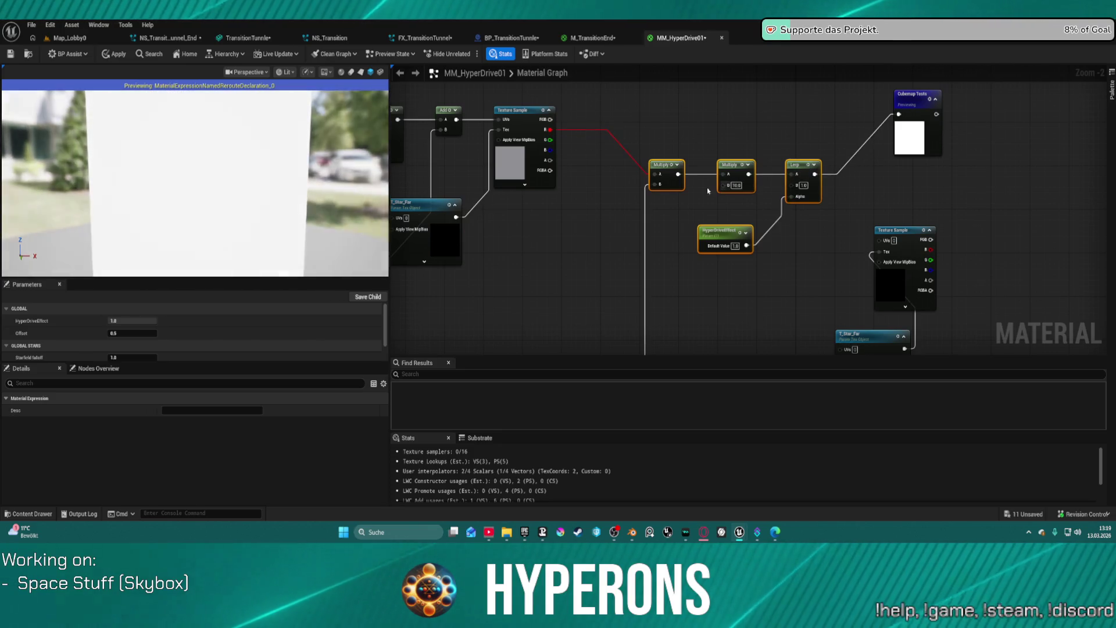
mouse_move(668, 165)
left_mouse_down()
mouse_move(667, 112)
mouse_move(681, 130)
left_mouse_up()
scroll(686, 172, "down", 2)
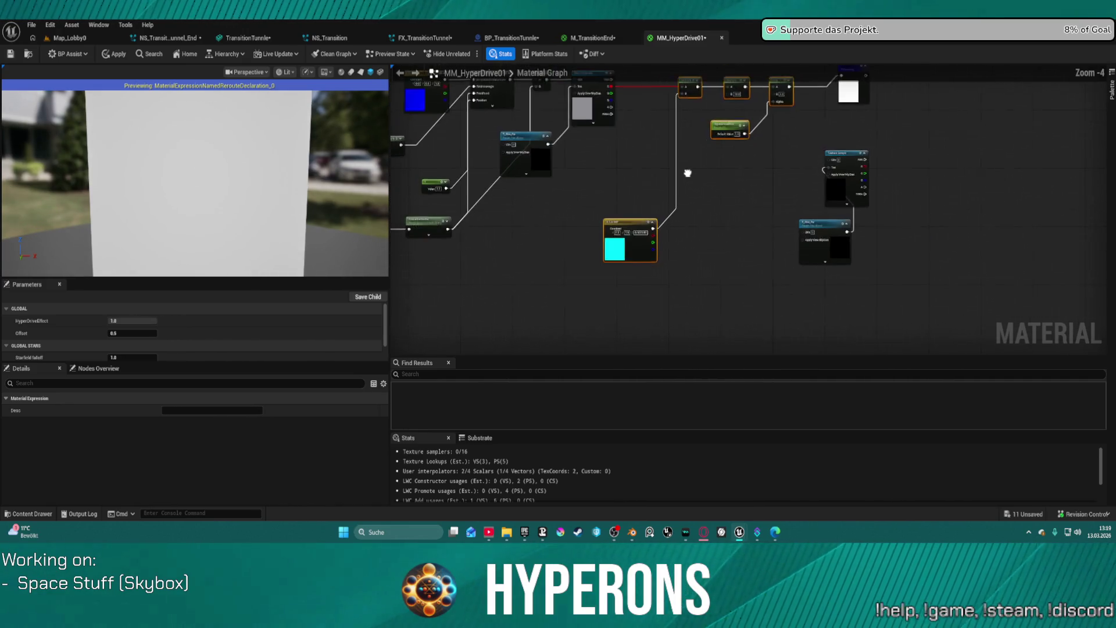
mouse_move(679, 167)
left_mouse_down()
mouse_move(688, 142)
mouse_move(583, 233)
mouse_move(587, 246)
left_mouse_up()
scroll(587, 246, "up", 3)
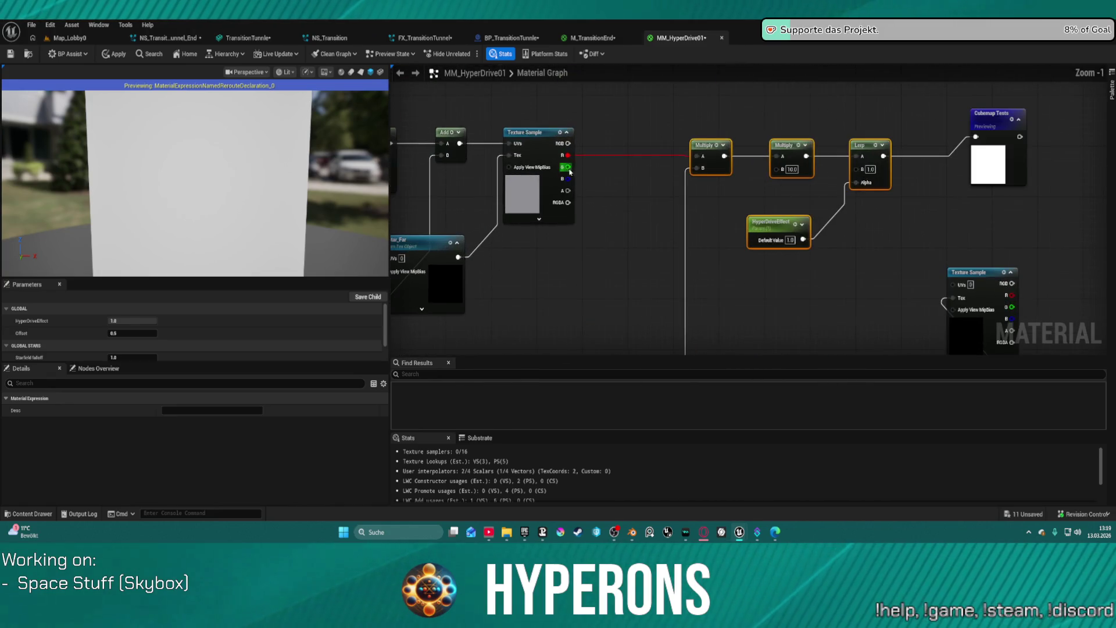
left_click_drag(705, 160, 704, 158)
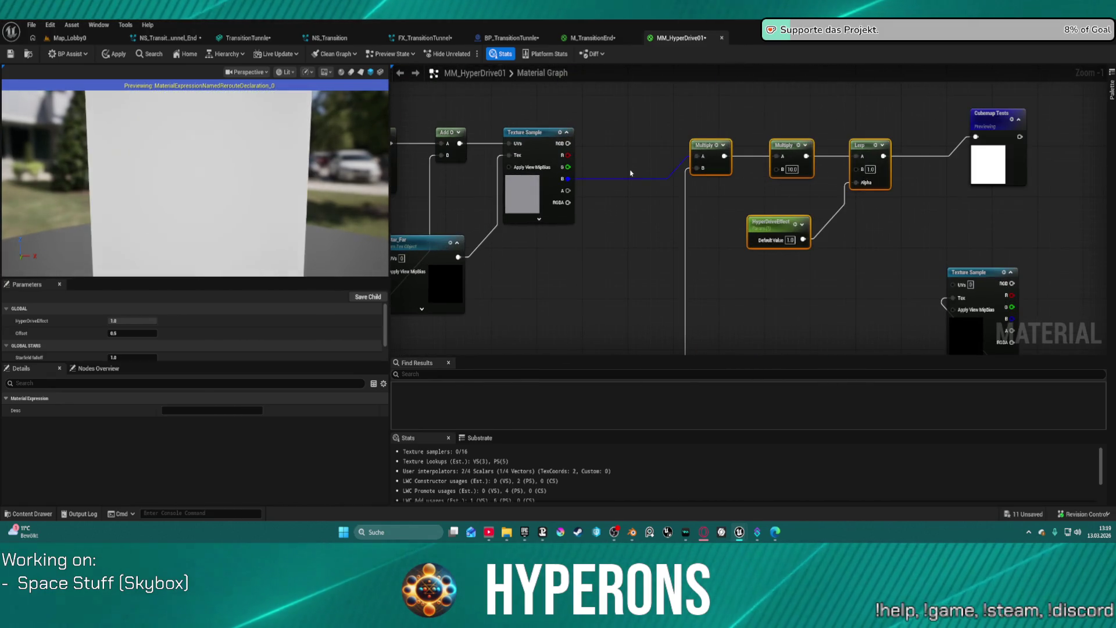
left_click(1014, 121)
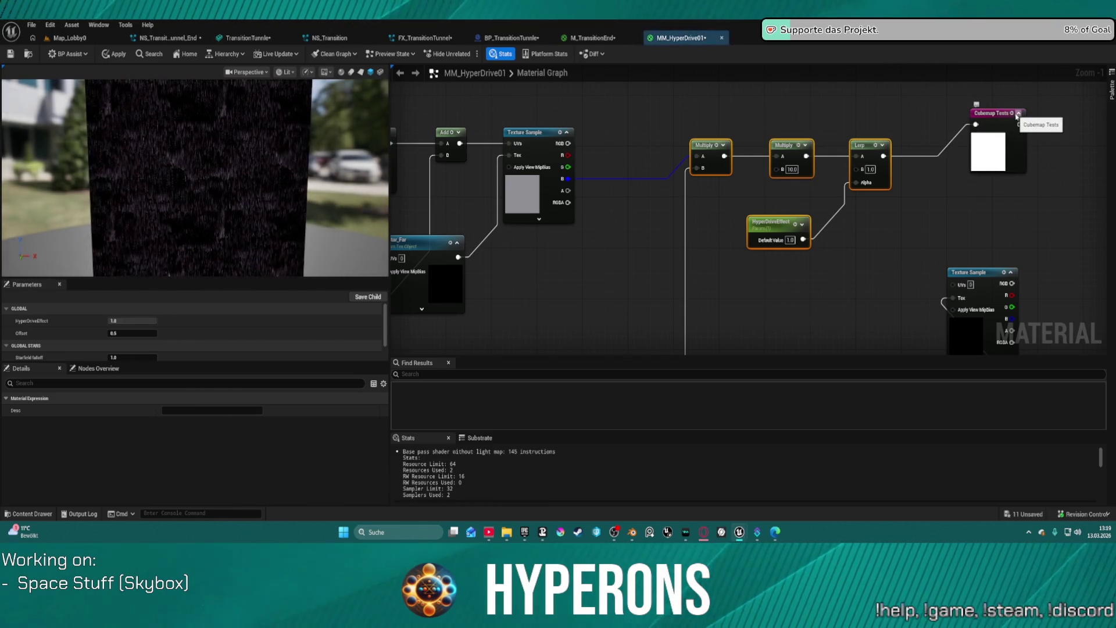
left_click(1012, 114)
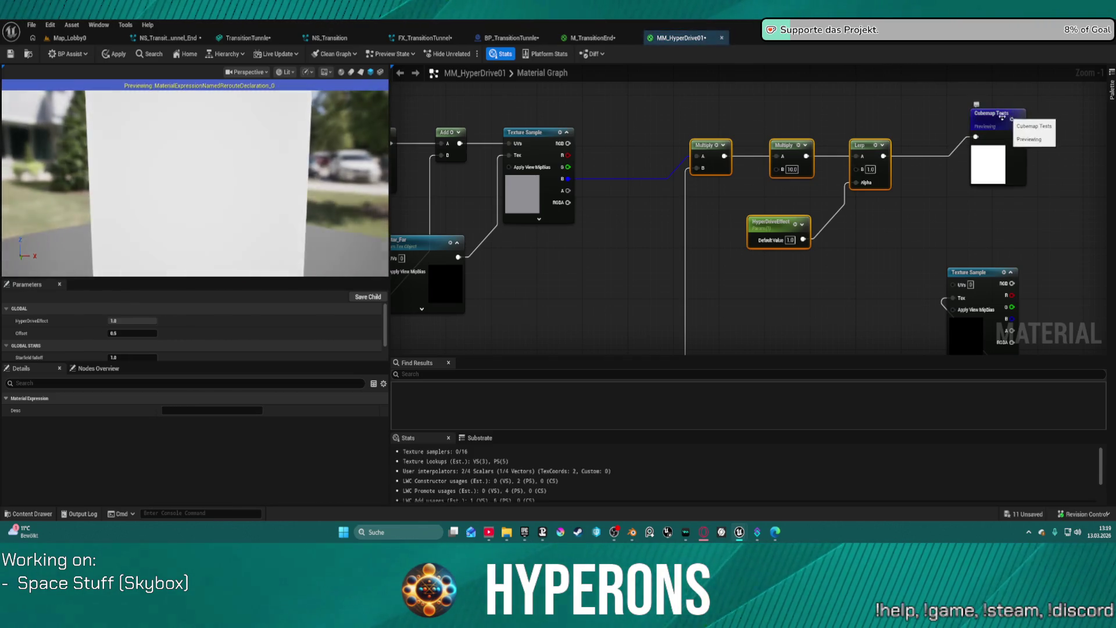
mouse_move(736, 190)
left_mouse_down()
mouse_move(759, 87)
mouse_move(715, 269)
mouse_move(717, 247)
left_mouse_up()
Connect the Texture Sample's RGB to Multiply's A input and reposition the cyan constant
left_click_drag(582, 109, 712, 123)
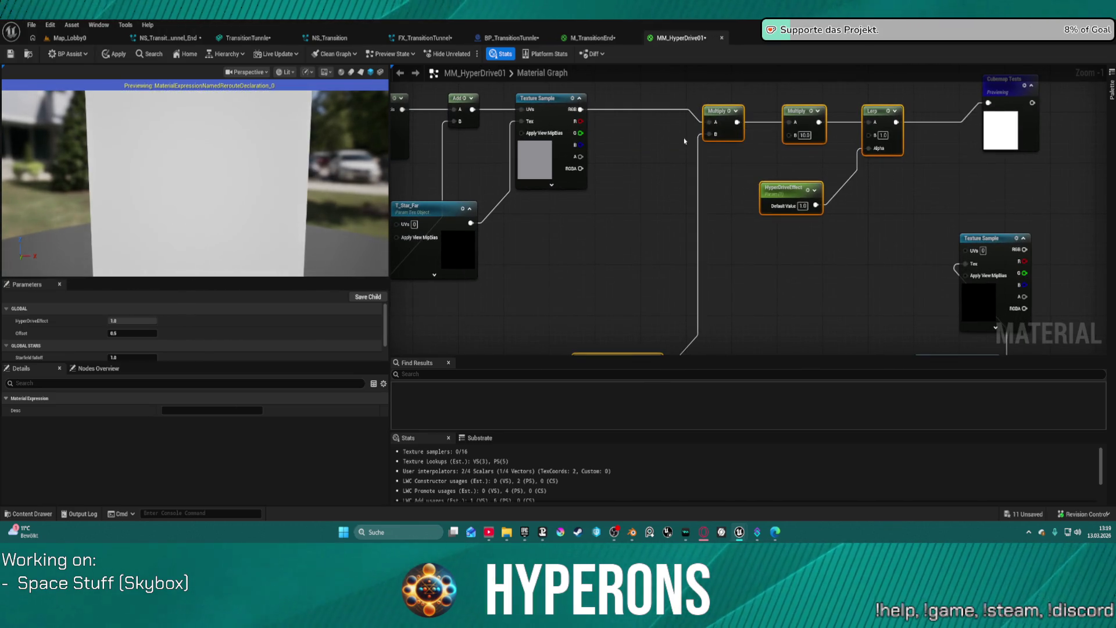
mouse_move(581, 109)
left_mouse_down()
mouse_move(941, 118)
mouse_move(988, 104)
left_mouse_up()
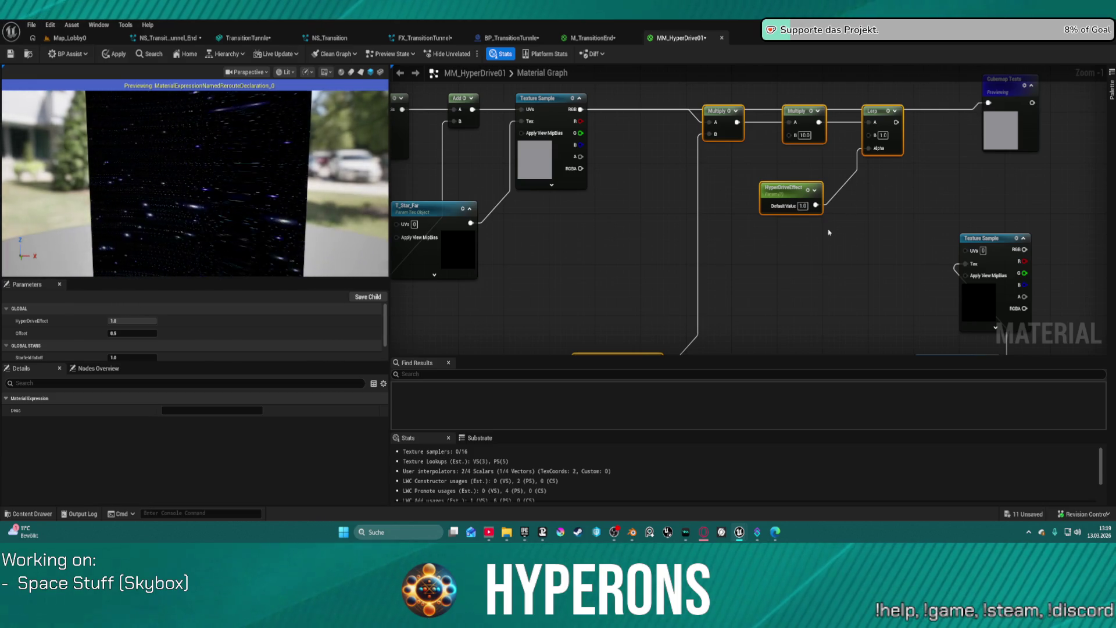
mouse_move(588, 342)
left_mouse_down()
mouse_move(623, 236)
mouse_move(727, 236)
mouse_move(652, 254)
left_mouse_up()
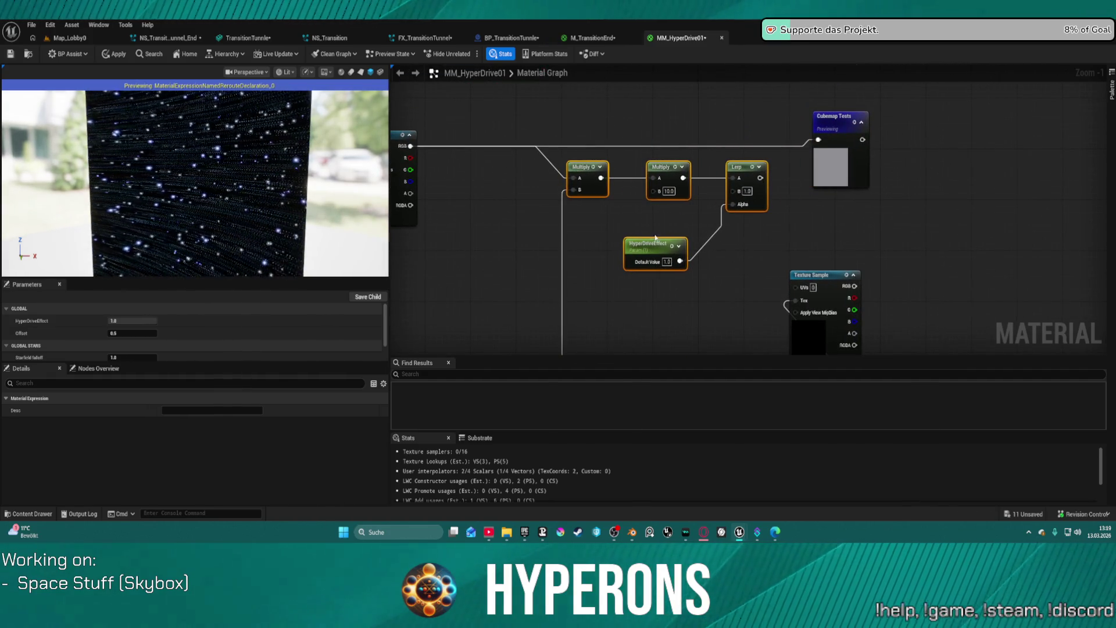
Delete the spare Texture Sample and T_Star_Far node pair
left_click_drag(640, 242, 631, 105)
left_click_drag(770, 107, 872, 287)
key("Delete")
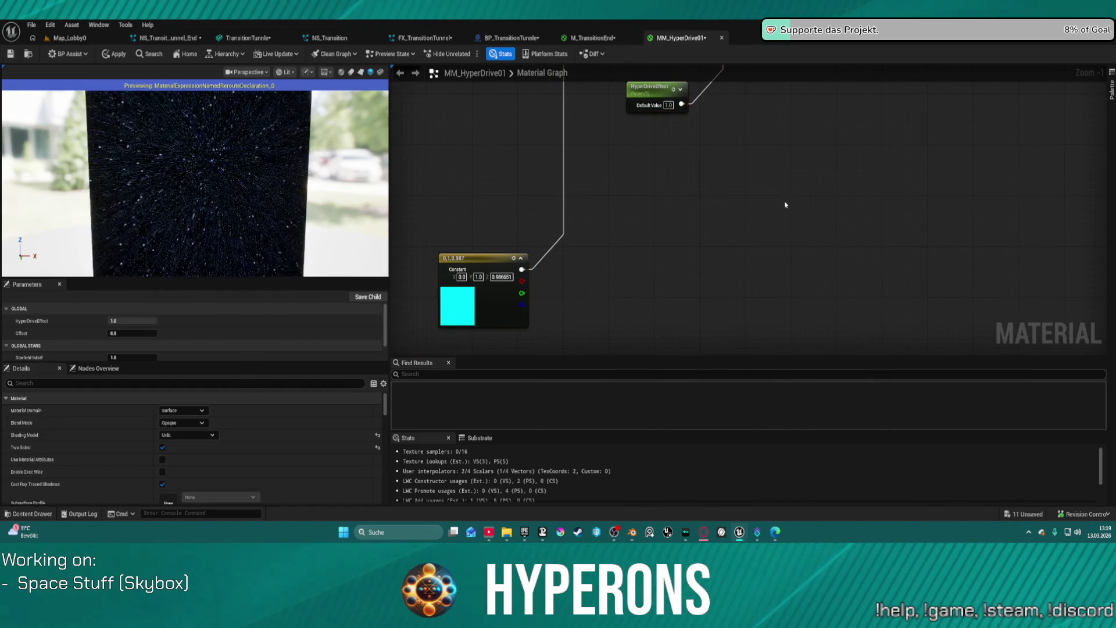
Duplicate a node group including the cyan Constant3Vector with copy and paste
scroll(827, 203, "down", 4)
scroll(828, 203, "down", 1)
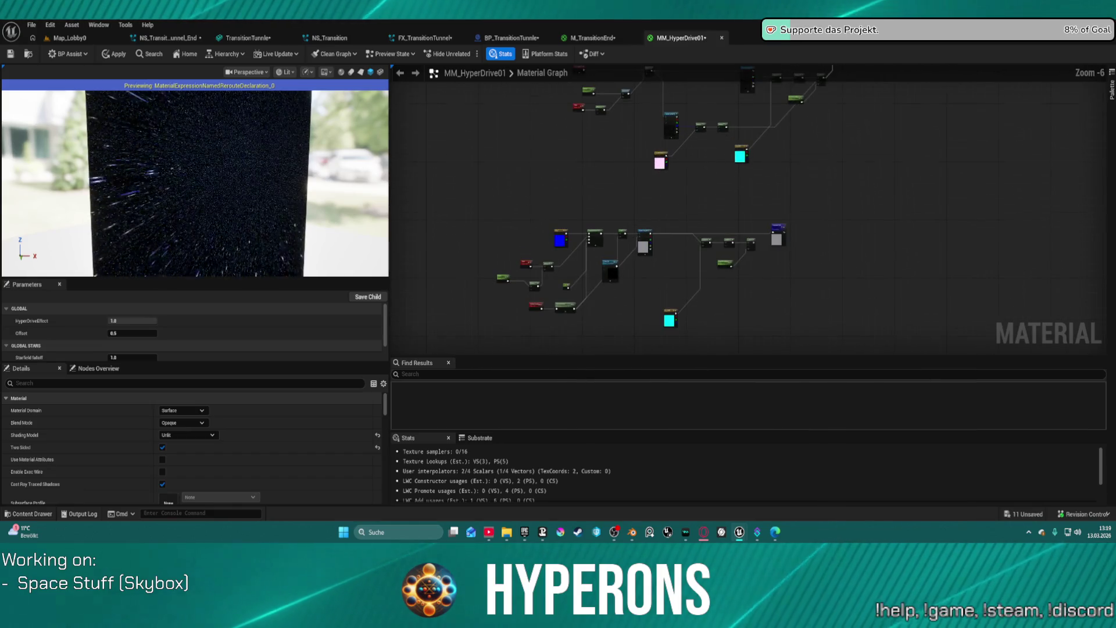
left_click_drag(610, 185, 610, 185)
key("ctrl+c")
key("ctrl+v")
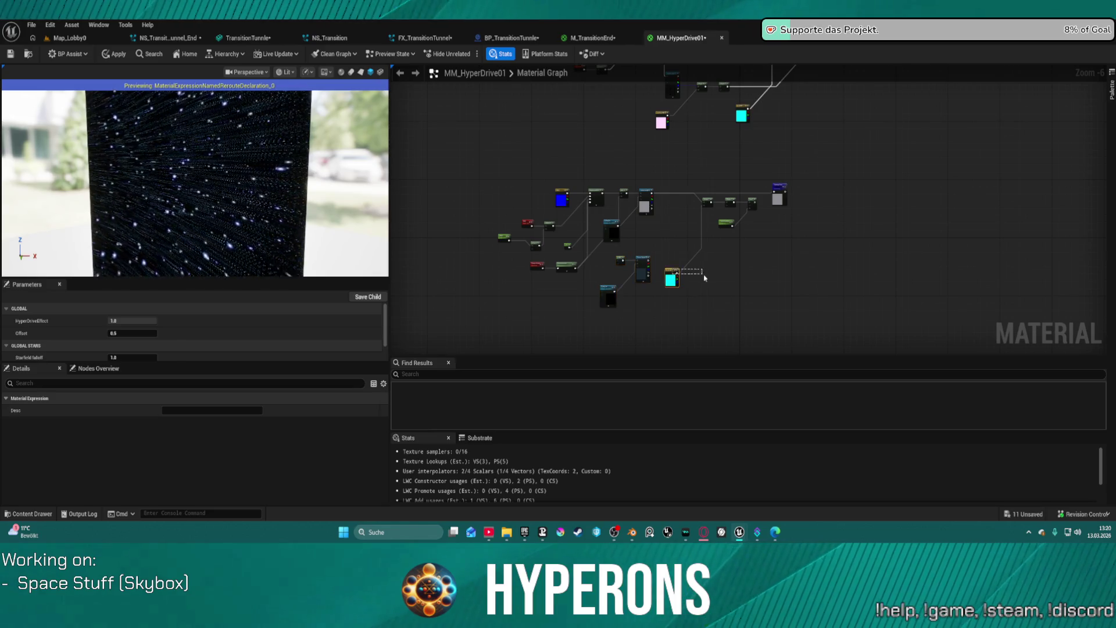
left_click(692, 271)
mouse_move(696, 211)
left_mouse_down()
mouse_move(670, 266)
mouse_move(676, 241)
mouse_move(781, 170)
left_mouse_up()
Move the two Multiply nodes right and connect the Lerp output to Cubemap Tests
scroll(689, 172, "up", 2)
left_click_drag(602, 215, 701, 302)
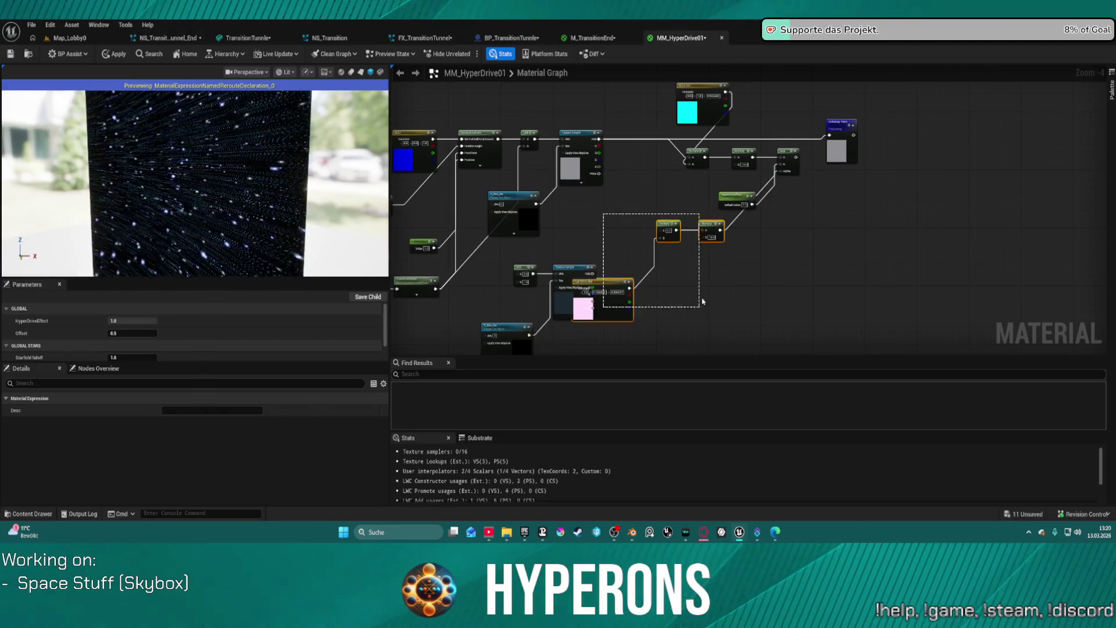
left_click_drag(619, 225, 707, 314)
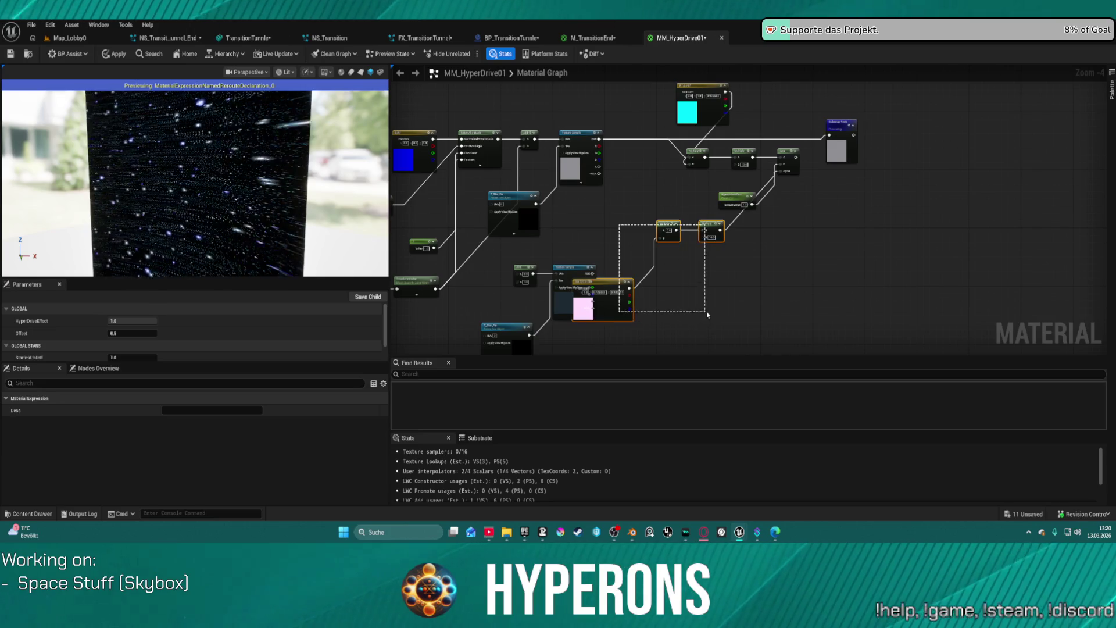
left_click_drag(707, 225, 749, 234)
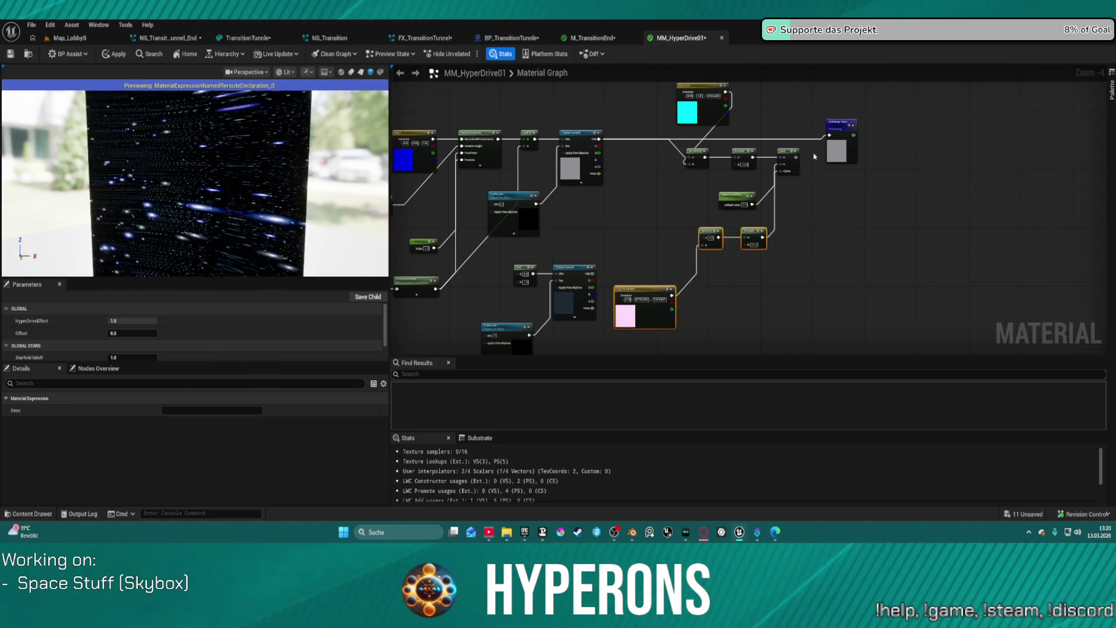
scroll(800, 163, "up", 3)
left_click_drag(765, 182, 826, 144)
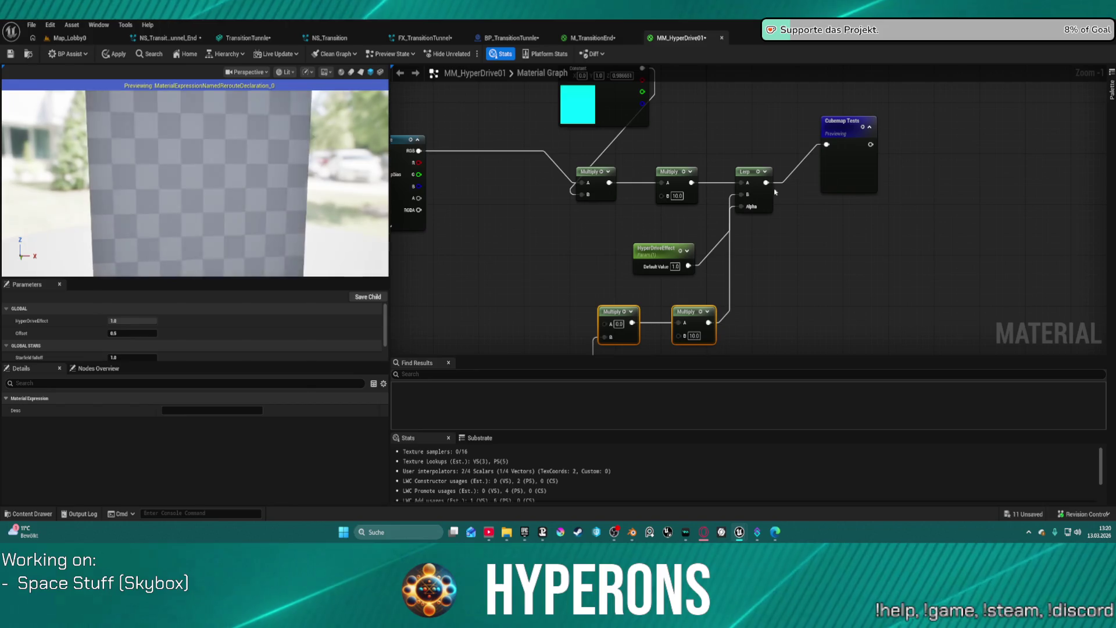
left_click_drag(638, 264, 806, 167)
mouse_move(528, 231)
left_mouse_down()
mouse_move(563, 257)
mouse_move(562, 190)
mouse_move(600, 285)
left_mouse_up()
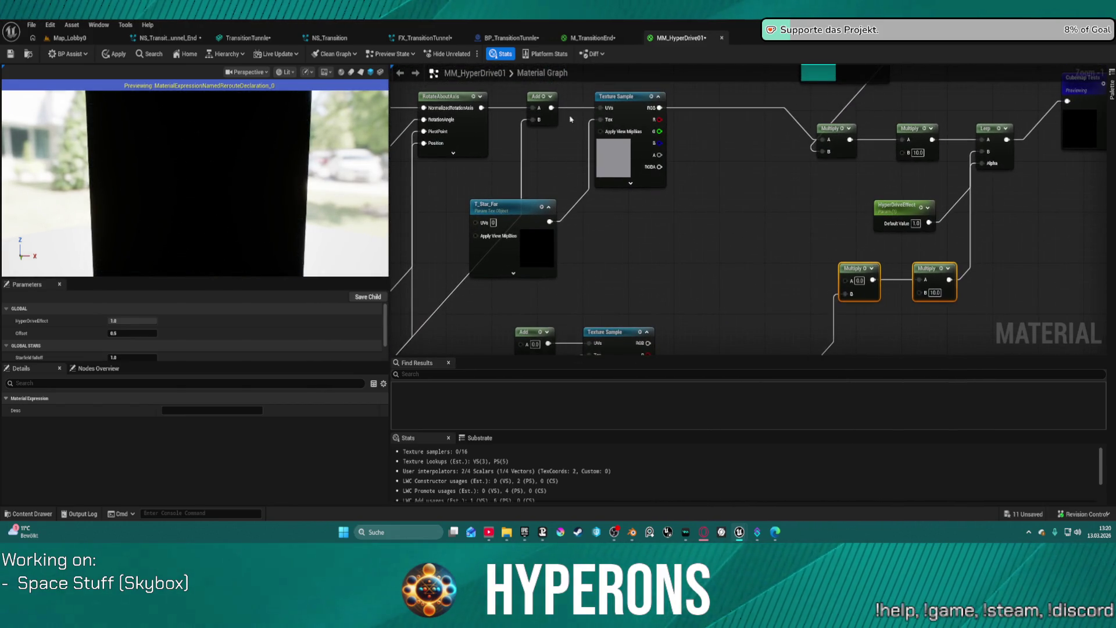
Connect the upper Add output to the lower Texture Sample's UVs input
mouse_move(550, 107)
left_mouse_down()
mouse_move(588, 328)
mouse_move(540, 334)
mouse_move(574, 317)
left_mouse_up()
scroll(574, 316, "down", 3)
key("Escape")
scroll(654, 263, "up", 5)
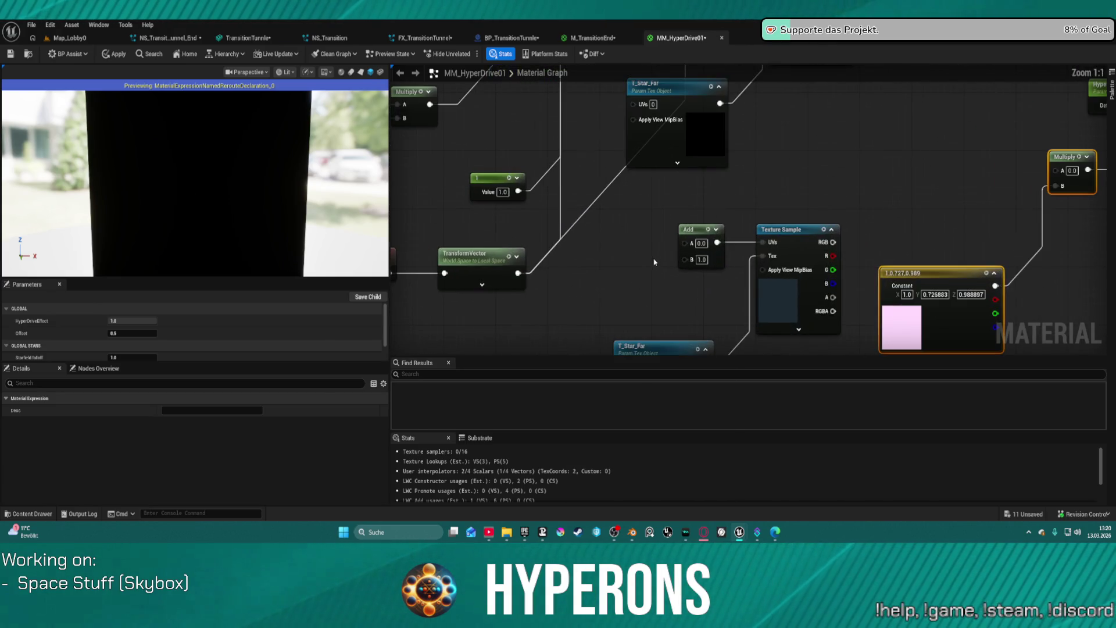
scroll(645, 311, "down", 9)
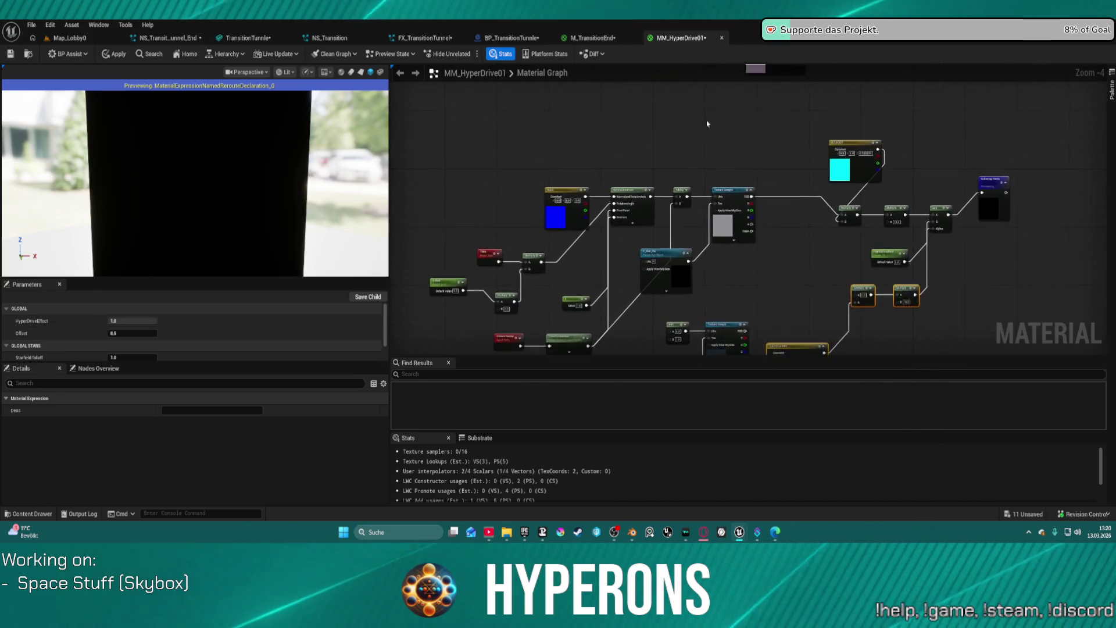
scroll(645, 311, "up", 6)
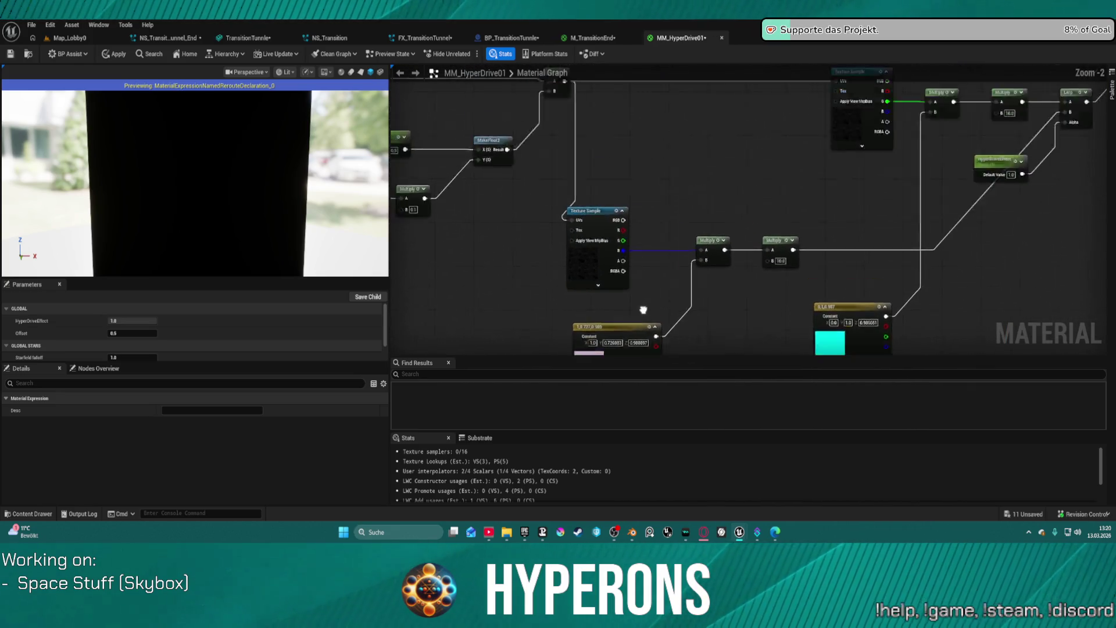
mouse_move(652, 352)
left_mouse_down()
mouse_move(709, 93)
mouse_move(697, 174)
mouse_move(733, 119)
left_mouse_up()
mouse_move(640, 118)
left_mouse_down()
mouse_move(660, 175)
mouse_move(673, 319)
left_mouse_up()
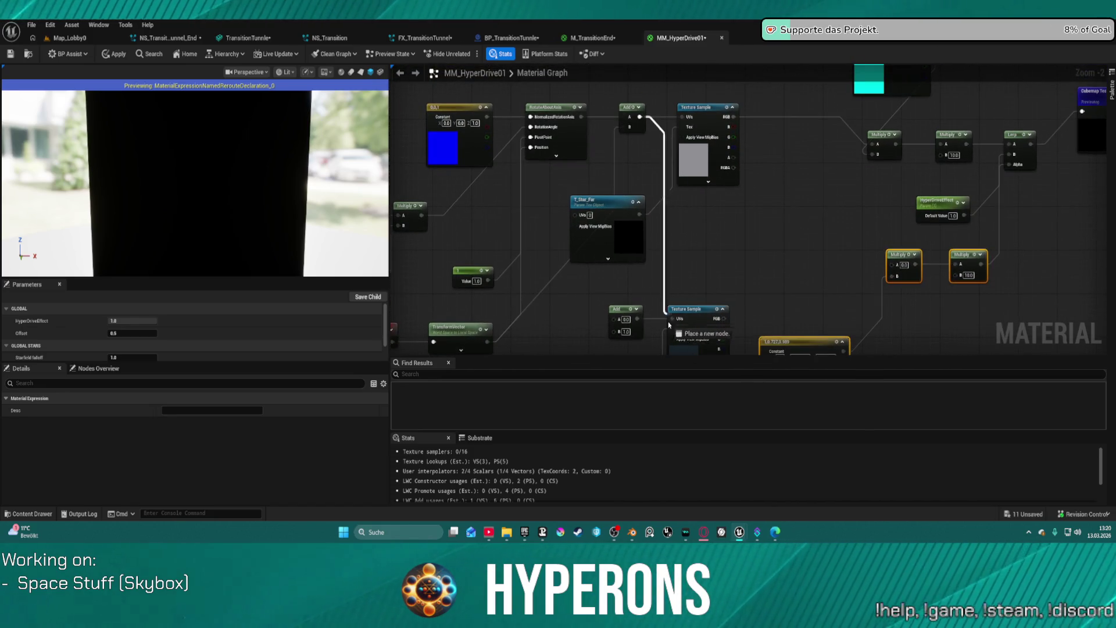
Delete the spare Add node, move the cyan constant below Multiply, and edit HyperDriveEffect's default
left_click(617, 304)
key("Delete")
mouse_move(750, 336)
left_mouse_down()
mouse_move(599, 234)
mouse_move(739, 162)
mouse_move(630, 225)
mouse_move(587, 284)
left_mouse_up()
mouse_move(573, 157)
left_mouse_down()
mouse_move(478, 270)
mouse_move(483, 302)
mouse_move(731, 186)
left_mouse_up()
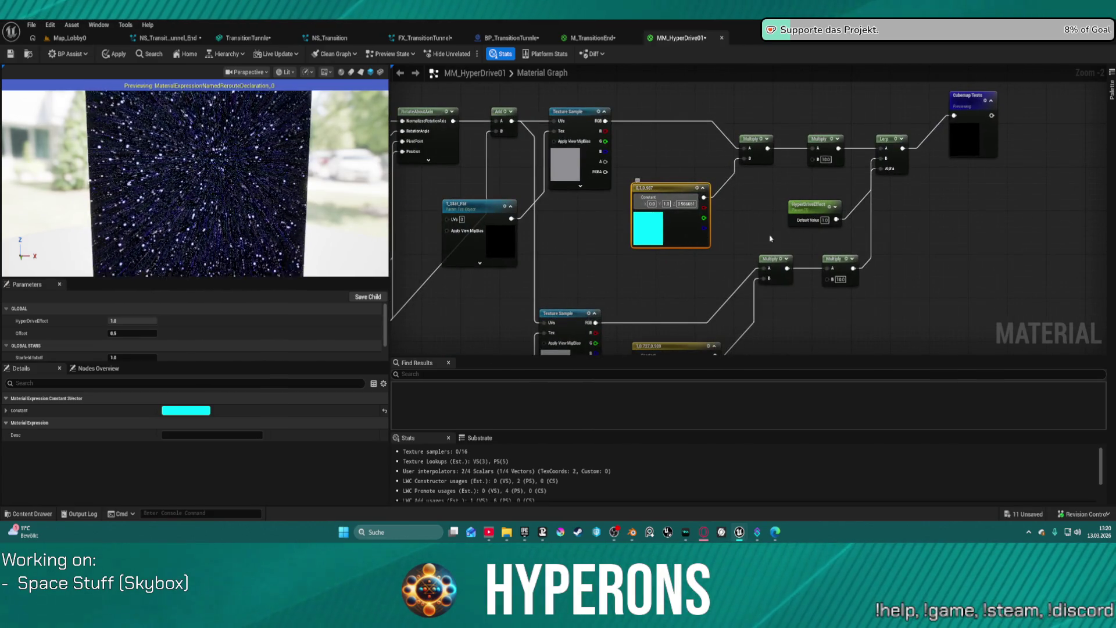
left_click(813, 209)
key("BackSpace")
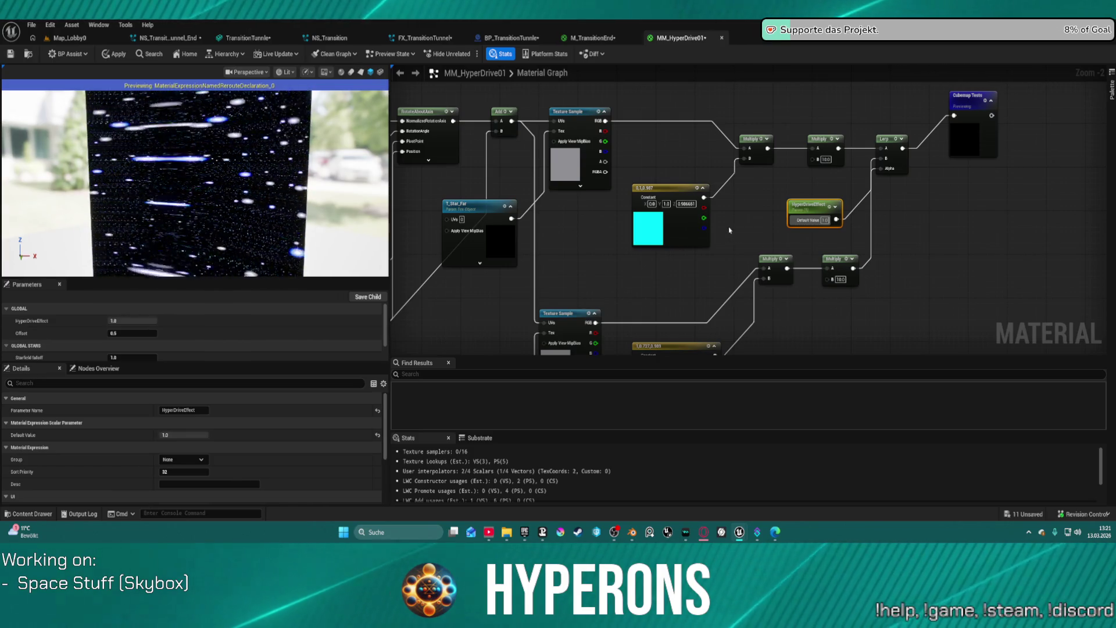
Make the pink Constant3Vector pure white by setting its saturation to 0 in the Color Picker
left_click_drag(727, 228, 757, 118)
left_click(667, 270)
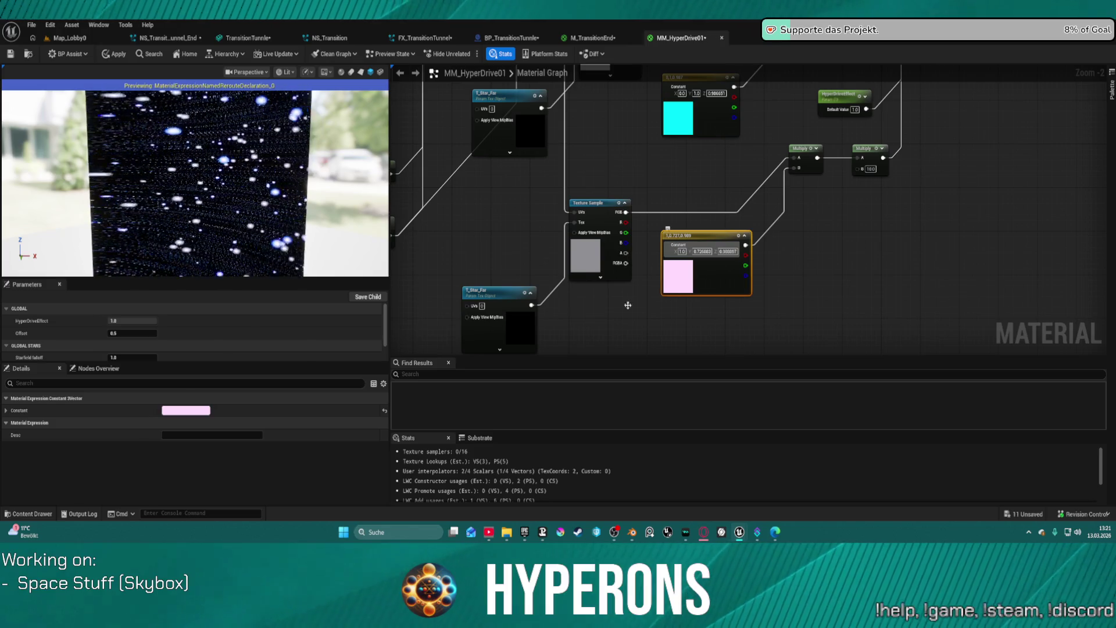
left_click(200, 410)
left_click(271, 366)
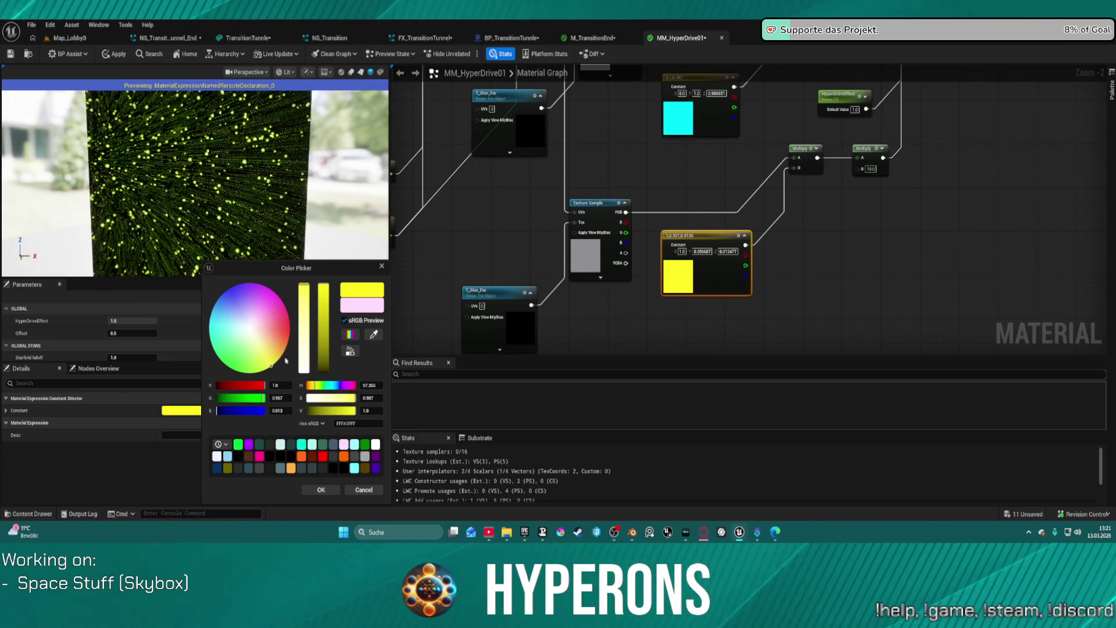
left_click(303, 370)
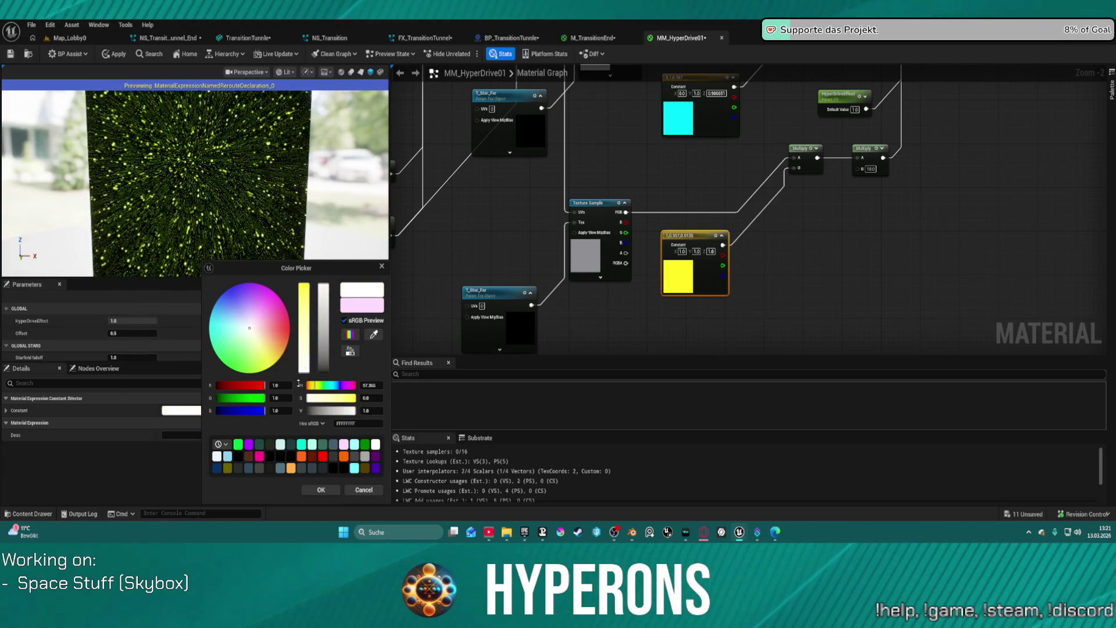
left_click(327, 490)
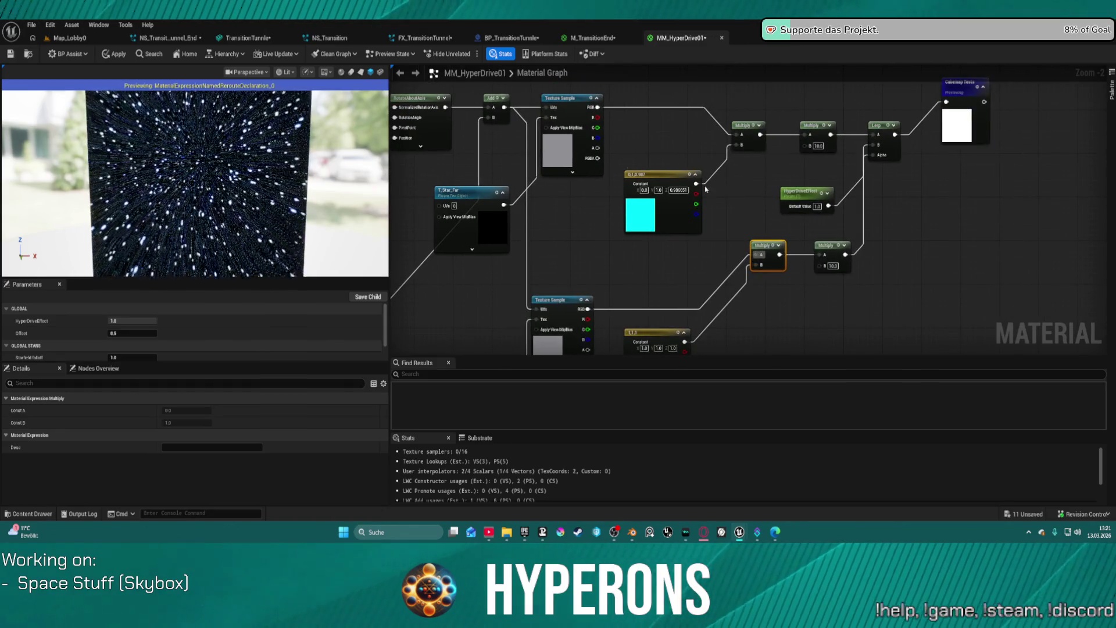
scroll(715, 189, "down", 6)
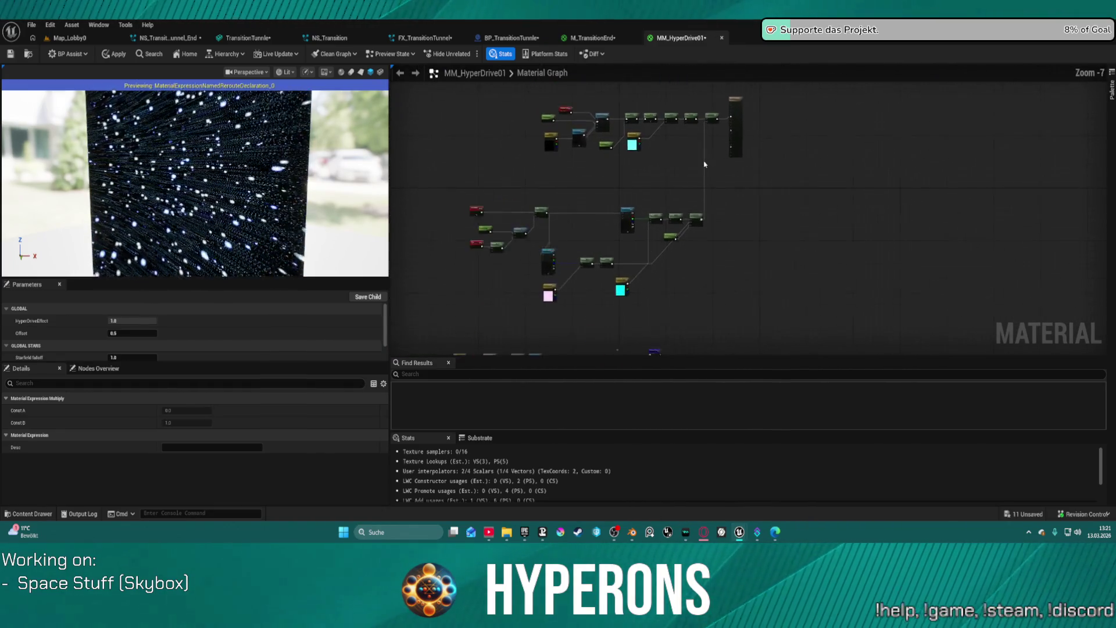
scroll(705, 164, "up", 5)
mouse_move(660, 169)
left_mouse_down()
mouse_move(735, 291)
mouse_move(874, 241)
mouse_move(886, 257)
left_mouse_up()
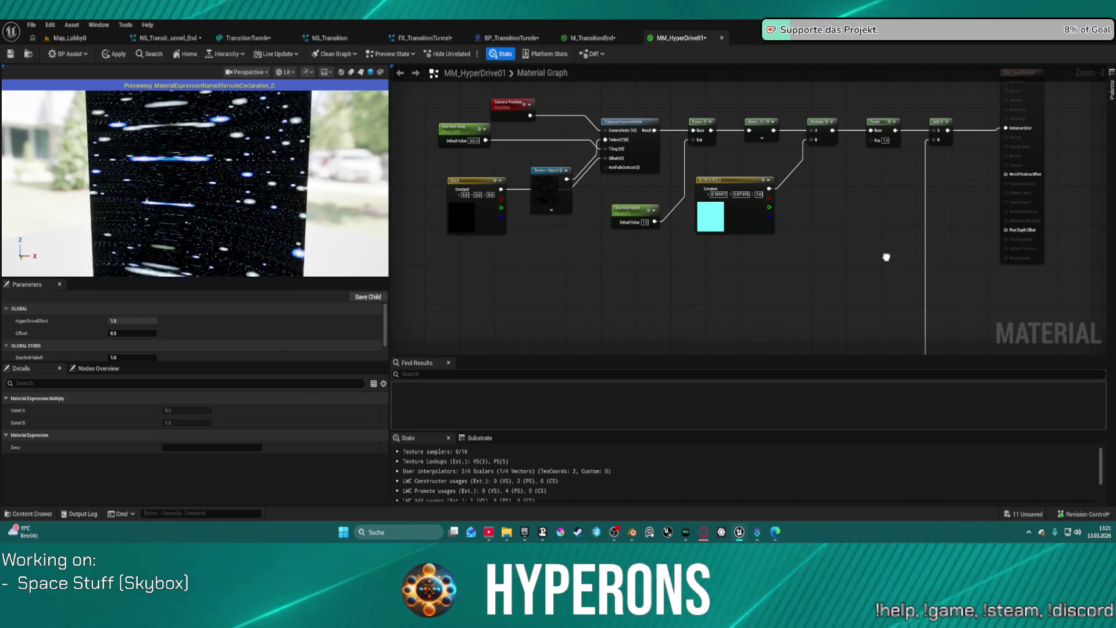
Box-select the left node group and drag it further left
left_click_drag(886, 256, 895, 261)
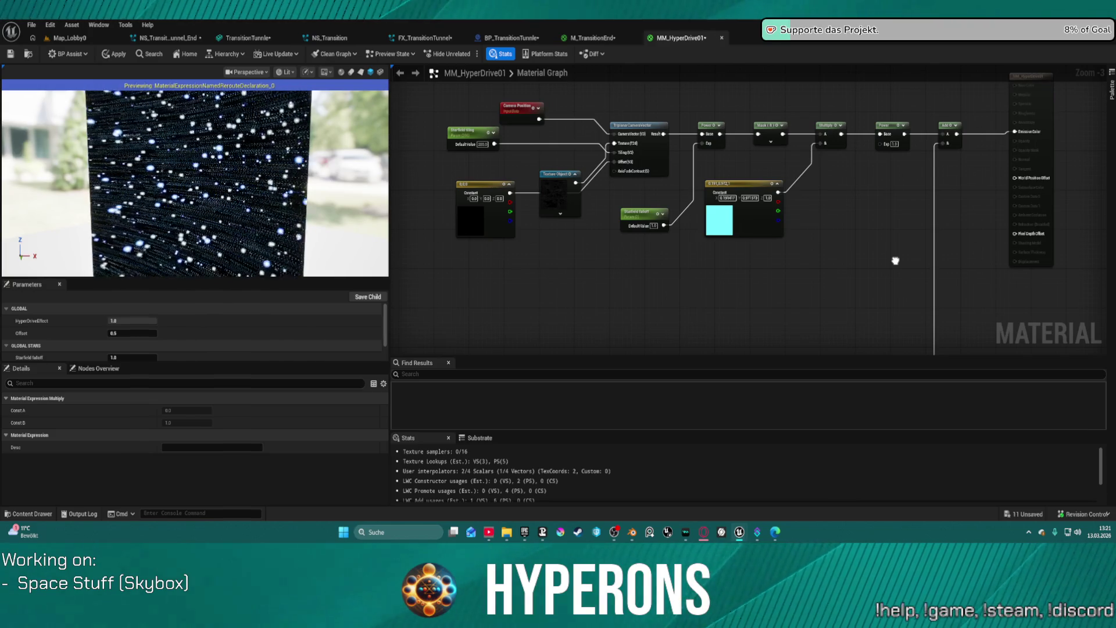
left_click_drag(440, 94, 668, 232)
left_click_drag(625, 149, 384, 148)
scroll(605, 242, "down", 2)
scroll(614, 116, "up", 3)
scroll(614, 116, "down", 4)
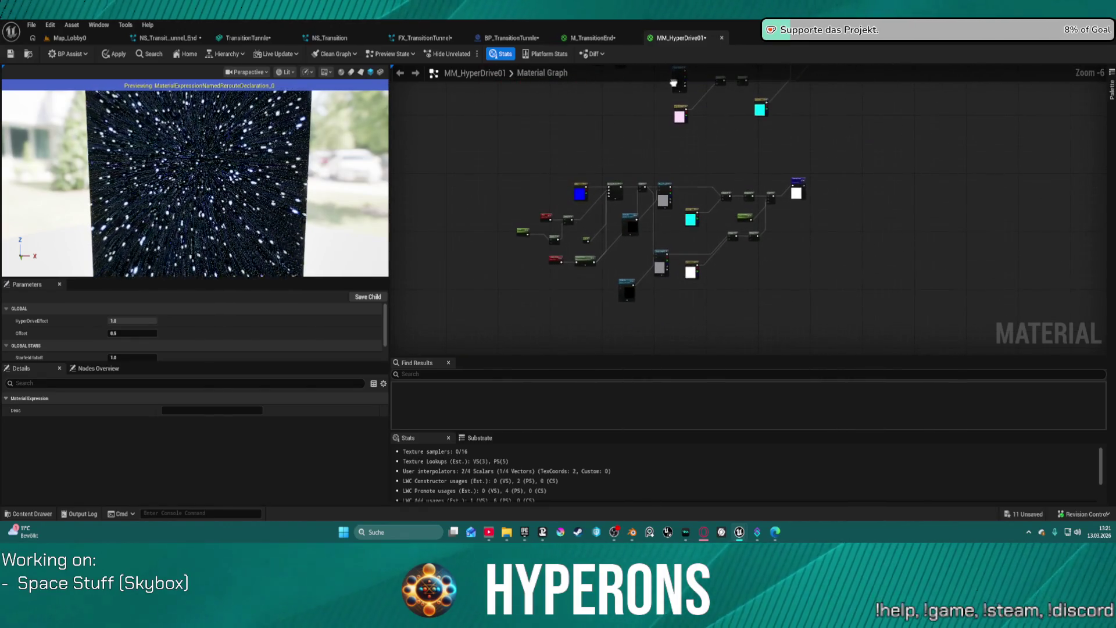
left_click_drag(624, 167, 611, 254)
scroll(611, 254, "up", 3)
scroll(610, 254, "down", 3)
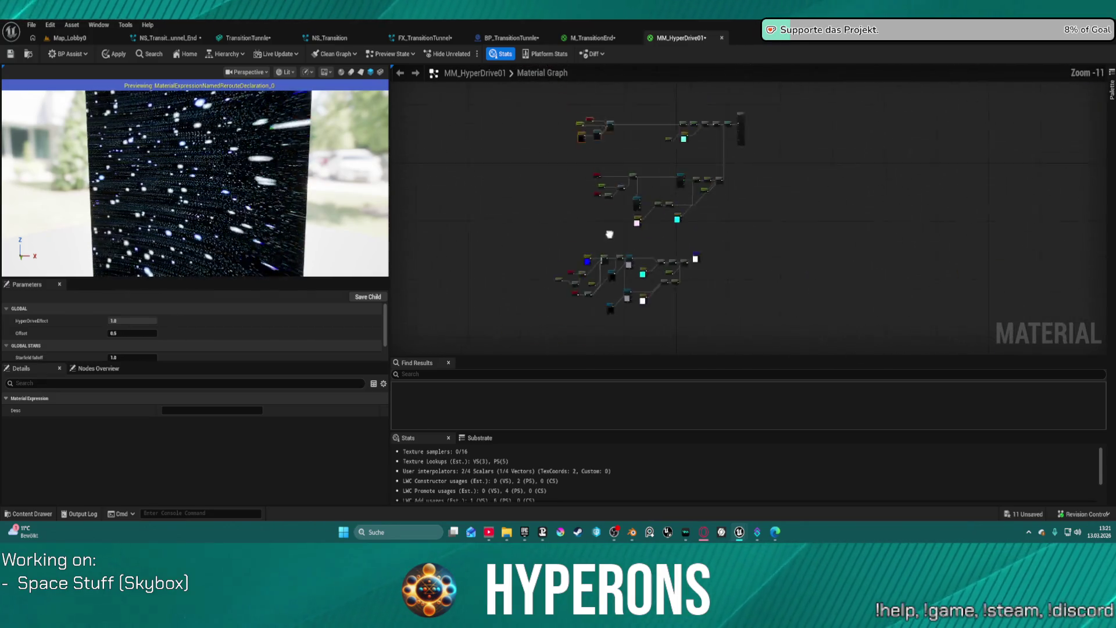
scroll(671, 250, "up", 4)
scroll(671, 251, "down", 1)
Select T_Star_Far with its Texture Sample and the TransformVector node
left_click_drag(619, 224, 597, 186)
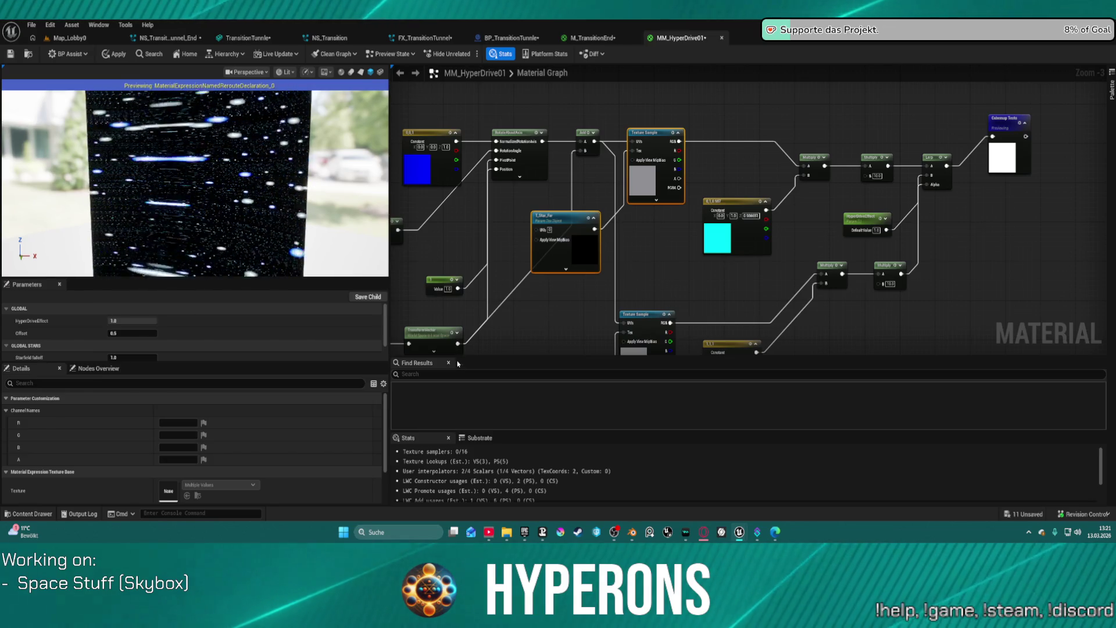
left_click(442, 341)
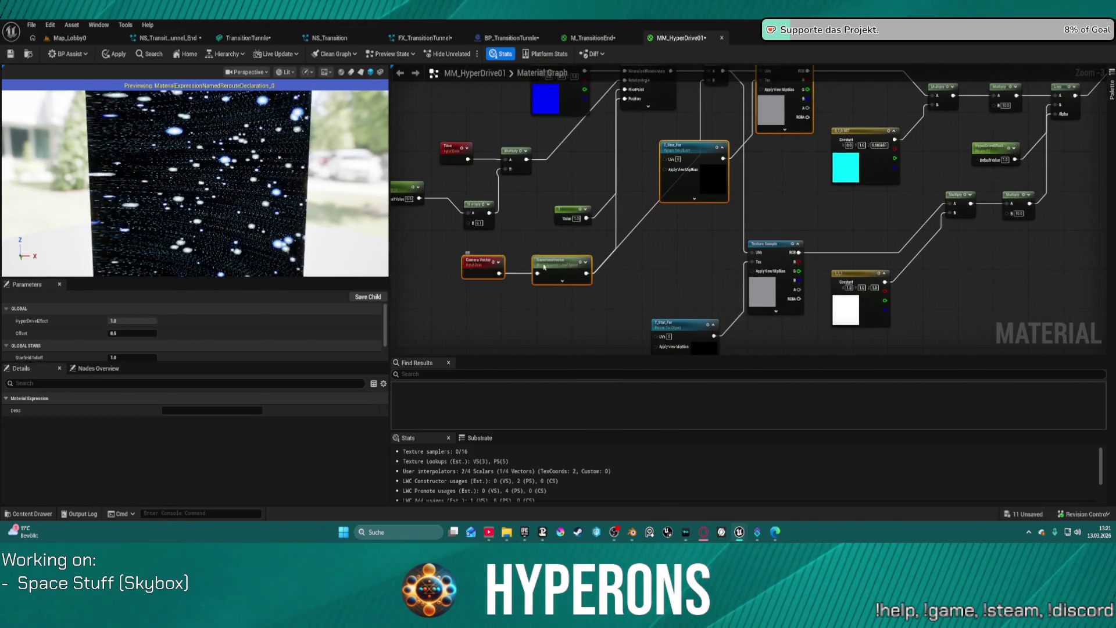
scroll(757, 136, "down", 4)
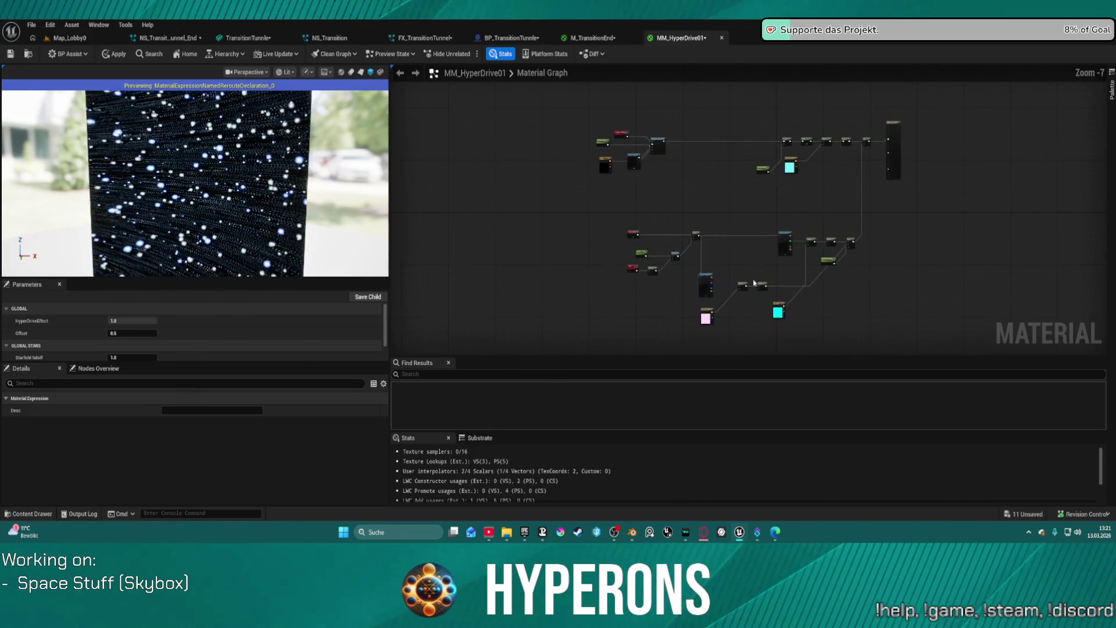
scroll(678, 134, "up", 1)
left_click(706, 118)
scroll(641, 175, "up", 4)
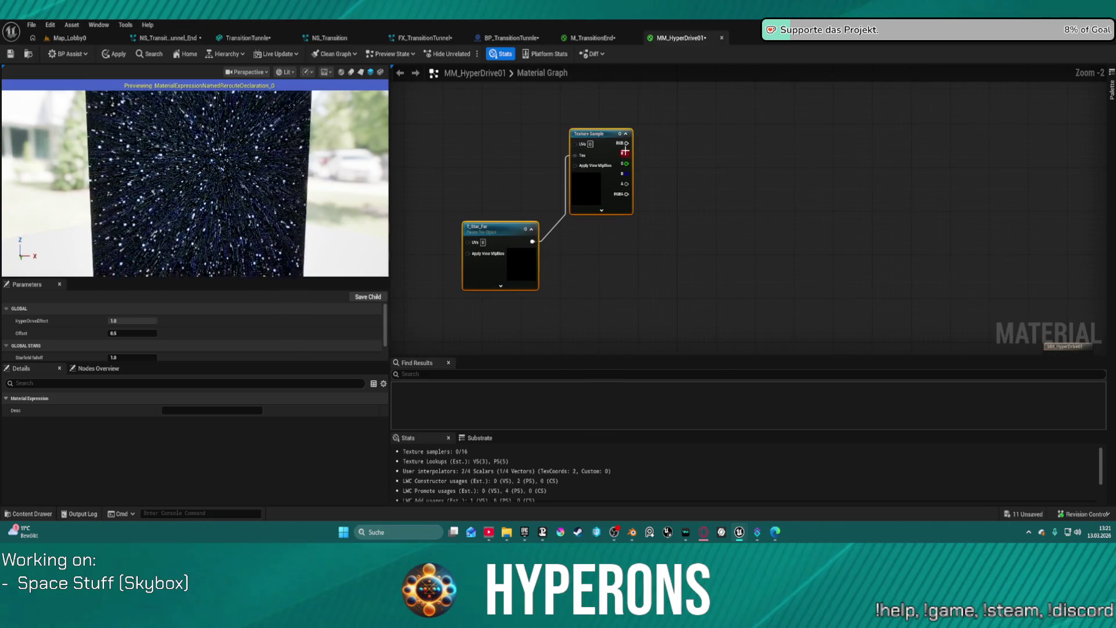
Wire the Texture Sample's RGB into Power's Base and move Camera Vector and Transform Vector beside T_Star_Far
mouse_move(613, 304)
left_mouse_down()
mouse_move(668, 406)
mouse_move(717, 294)
mouse_move(703, 276)
left_mouse_up()
scroll(732, 256, "down", 2)
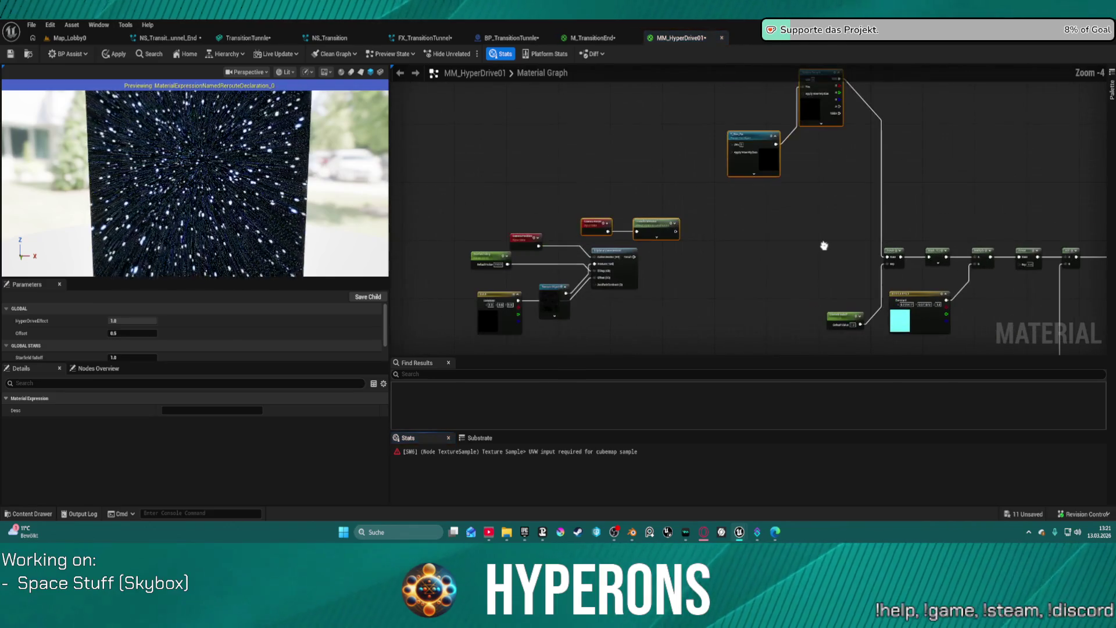
scroll(784, 174, "up", 2)
mouse_move(526, 189)
left_mouse_down()
mouse_move(645, 273)
mouse_move(654, 142)
left_mouse_up()
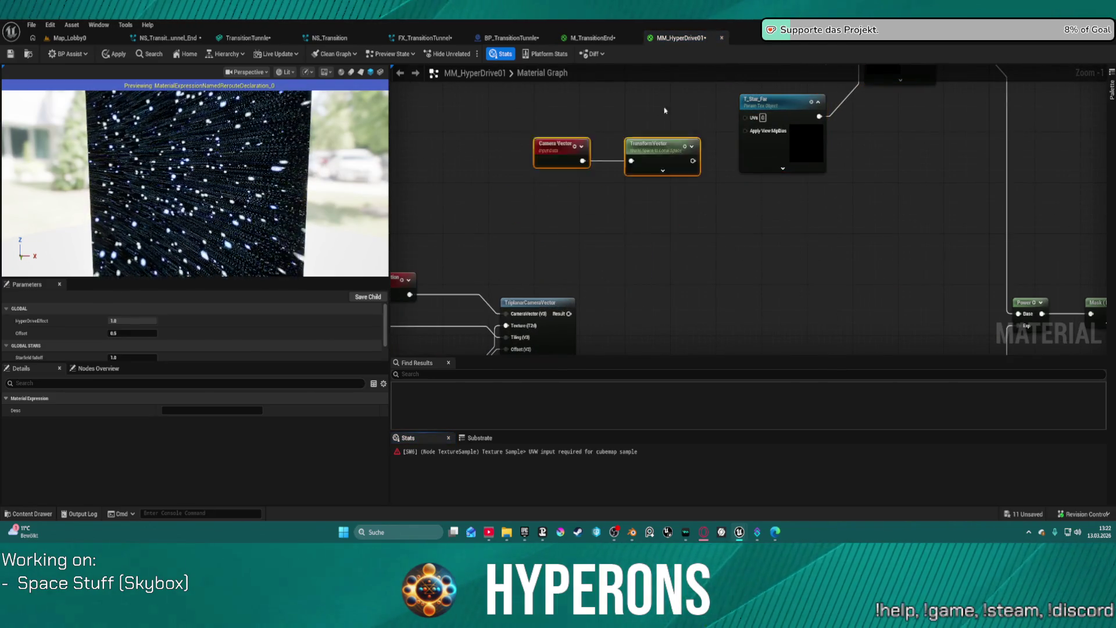
scroll(704, 188, "up", 1)
mouse_move(705, 188)
left_mouse_down()
mouse_move(734, 300)
mouse_move(879, 202)
left_mouse_up()
mouse_move(930, 340)
left_mouse_down()
mouse_move(916, 294)
mouse_move(867, 299)
mouse_move(880, 234)
mouse_move(969, 158)
left_mouse_up()
scroll(867, 299, "down", 1)
scroll(866, 299, "down", 2)
mouse_move(1016, 85)
left_mouse_down()
mouse_move(776, 152)
mouse_move(697, 312)
mouse_move(675, 257)
mouse_move(704, 251)
left_mouse_up()
mouse_move(647, 45)
left_mouse_down()
mouse_move(656, 111)
mouse_move(674, 100)
mouse_move(662, 136)
left_mouse_up()
Place a Cubemap Tests named reroute, found via 'cubema', beside the bottom node chain
type("cubemap")
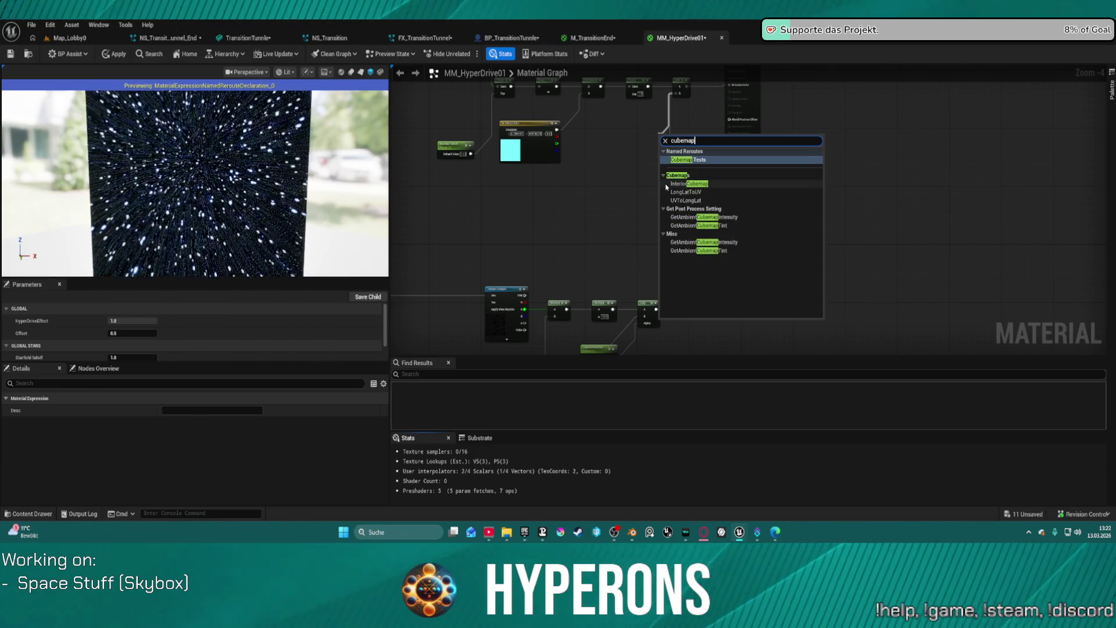
left_click(711, 160)
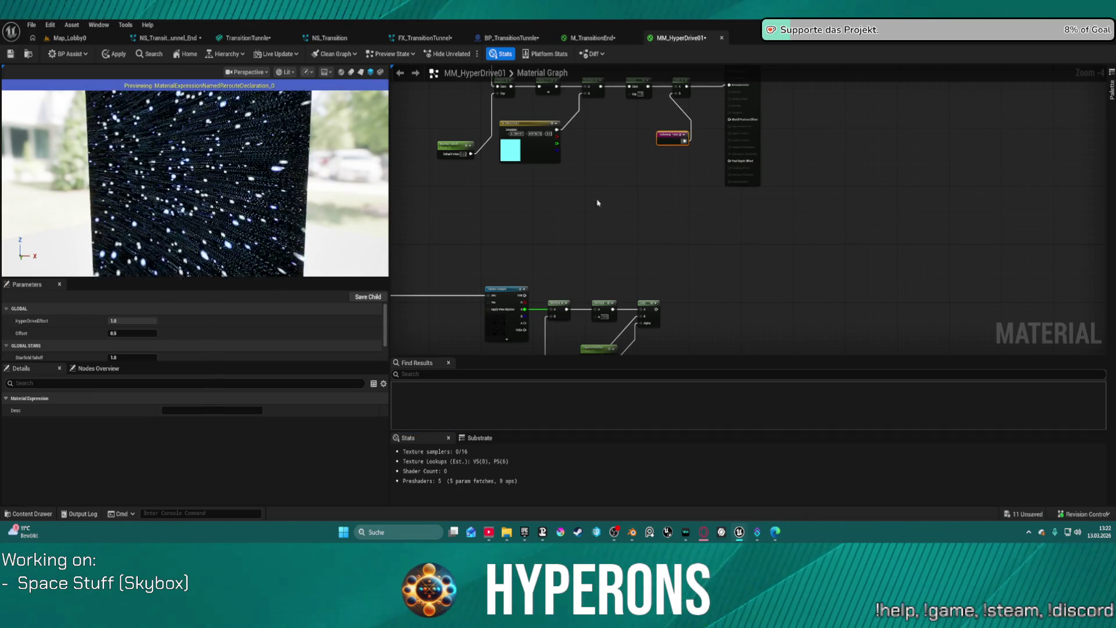
mouse_move(673, 138)
left_mouse_down()
mouse_move(644, 149)
mouse_move(576, 316)
left_mouse_up()
key("space")
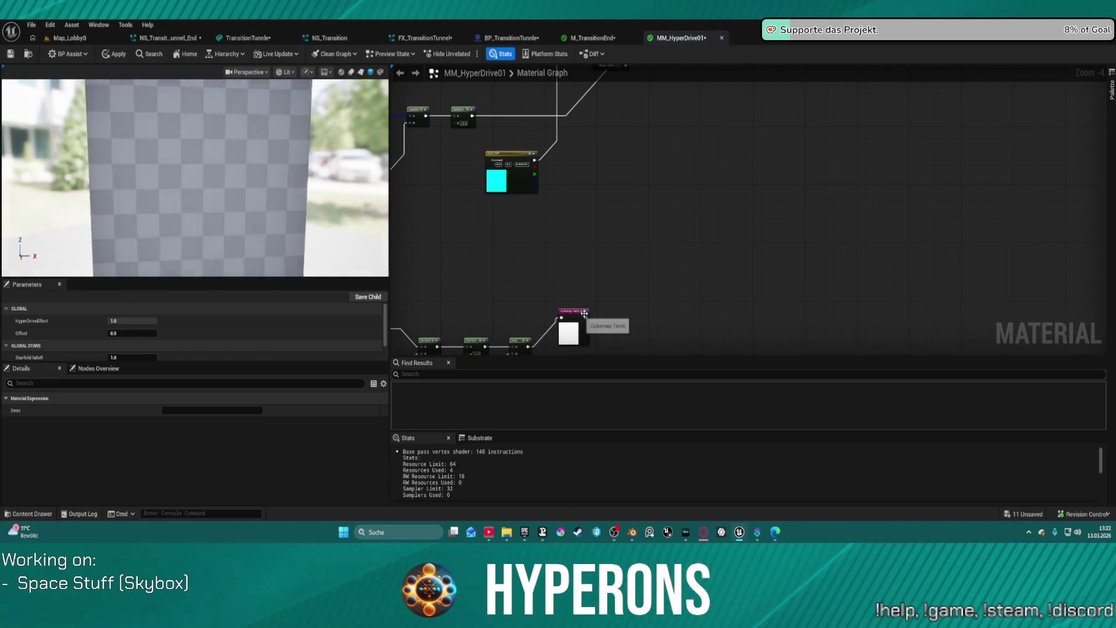
left_click_drag(625, 157, 729, 234)
scroll(729, 235, "down", 3)
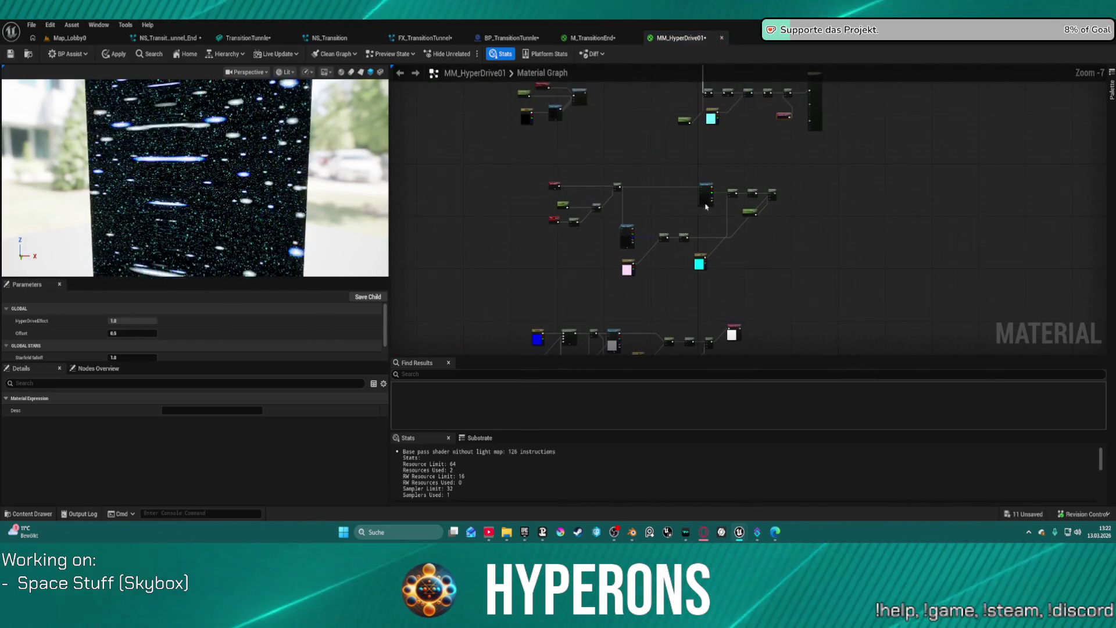
scroll(698, 190, "up", 4)
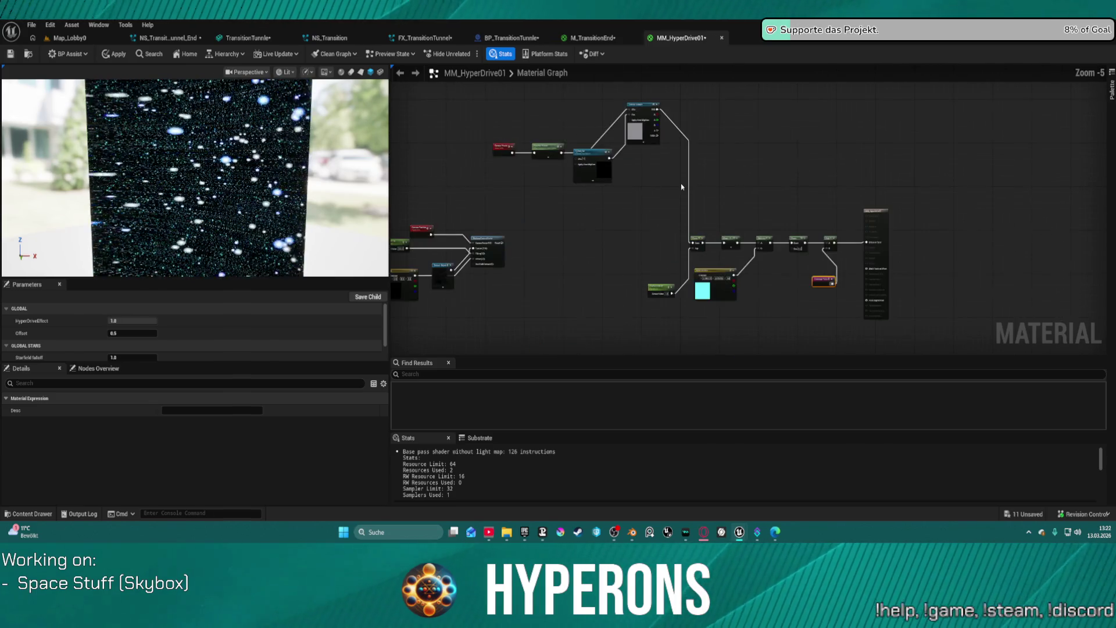
Move T_Star_Far further down and apply the material changes
left_click_drag(689, 187, 680, 256)
scroll(817, 249, "up", 1)
scroll(748, 219, "down", 1)
scroll(741, 259, "up", 1)
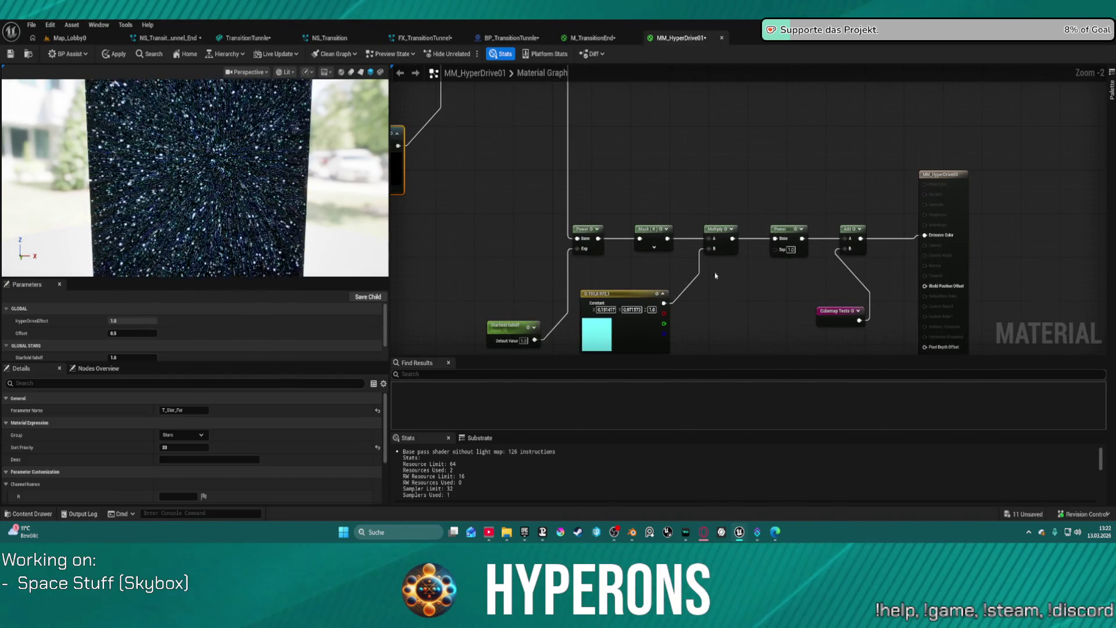
left_click(111, 53)
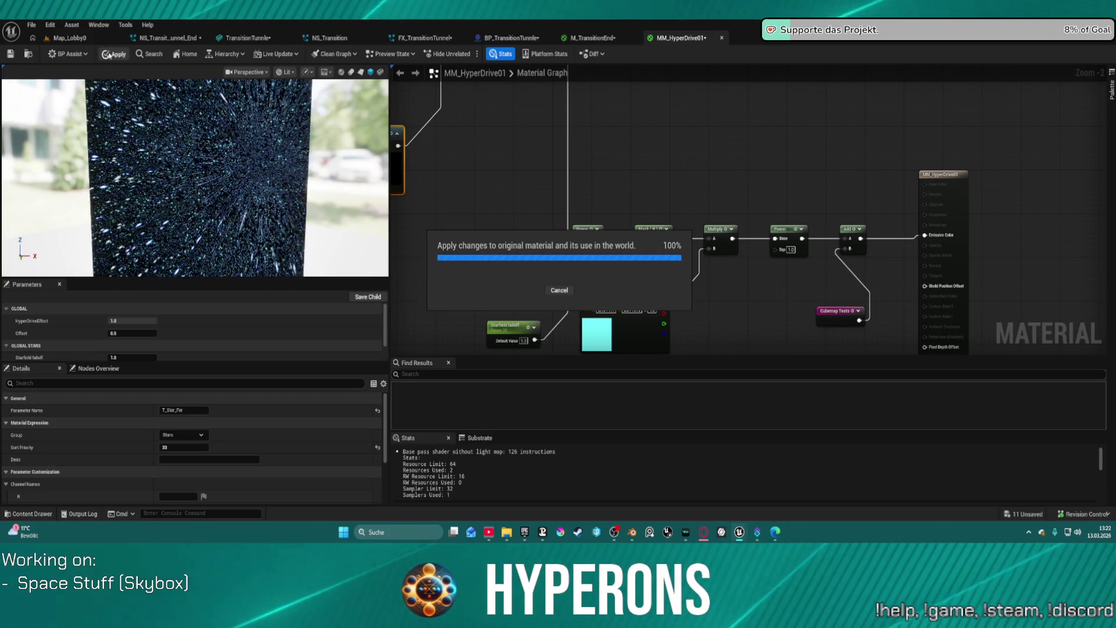
left_click(70, 38)
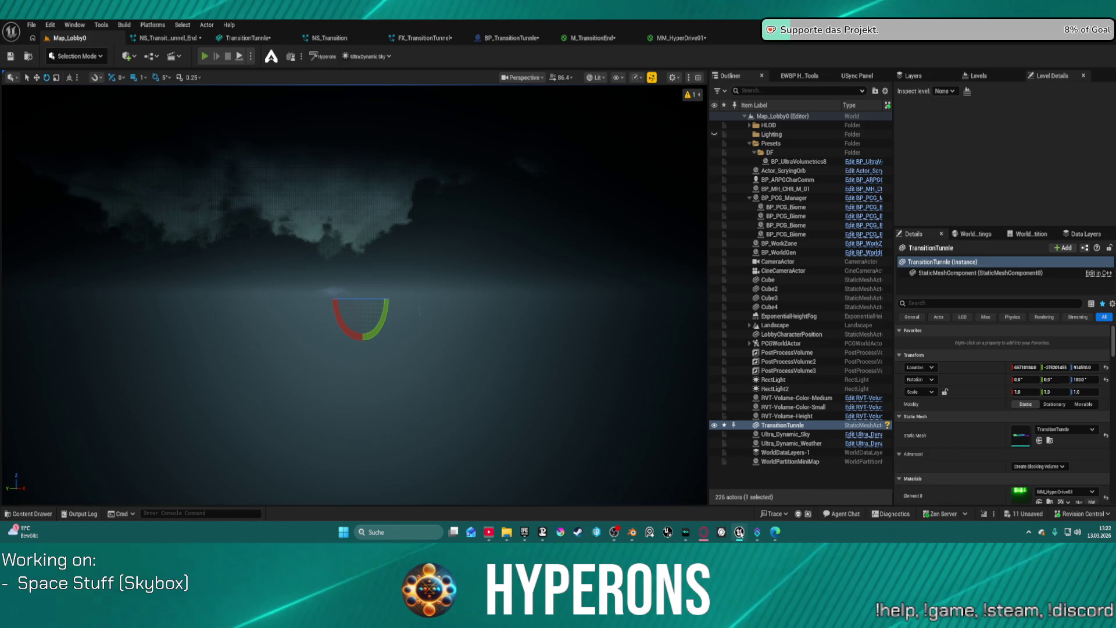
mouse_move(739, 532)
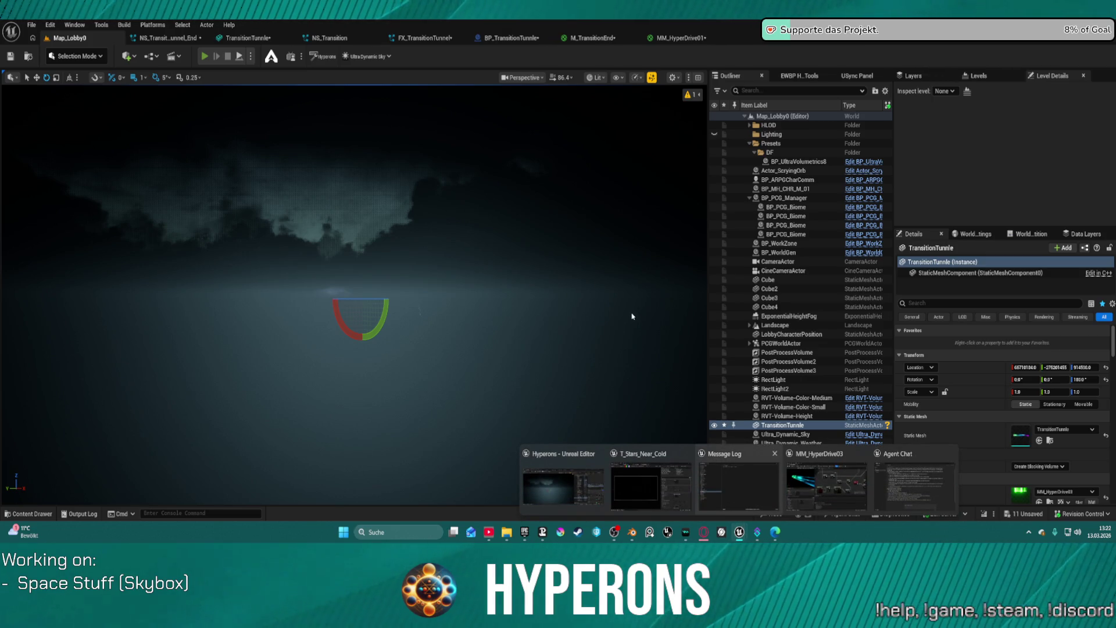
key("alt+p")
left_click(77, 290)
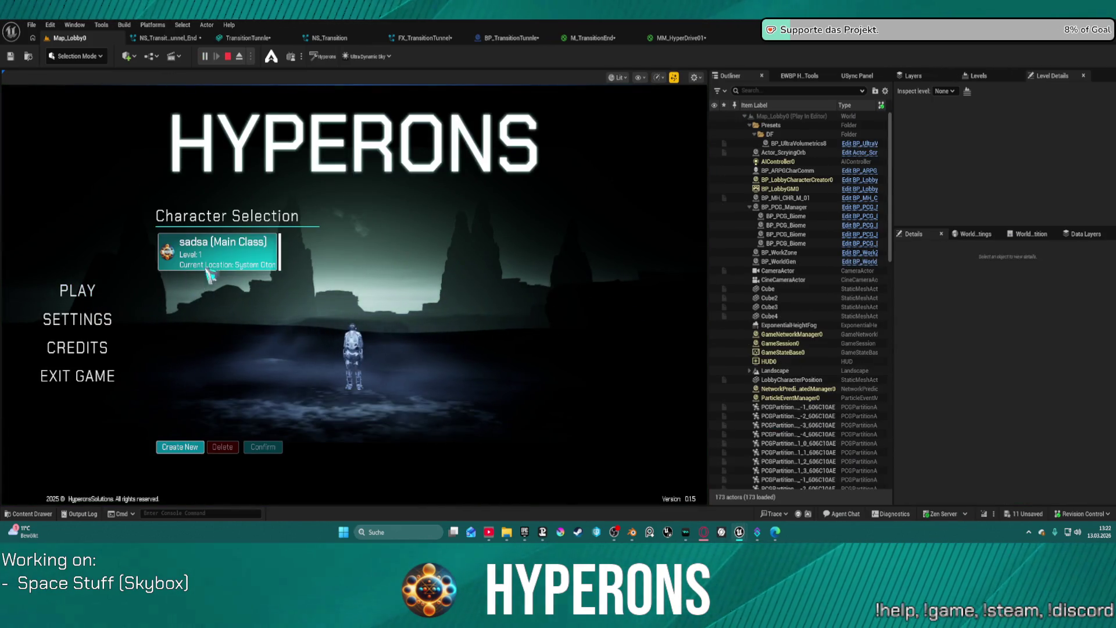
left_click(210, 266)
left_click(262, 446)
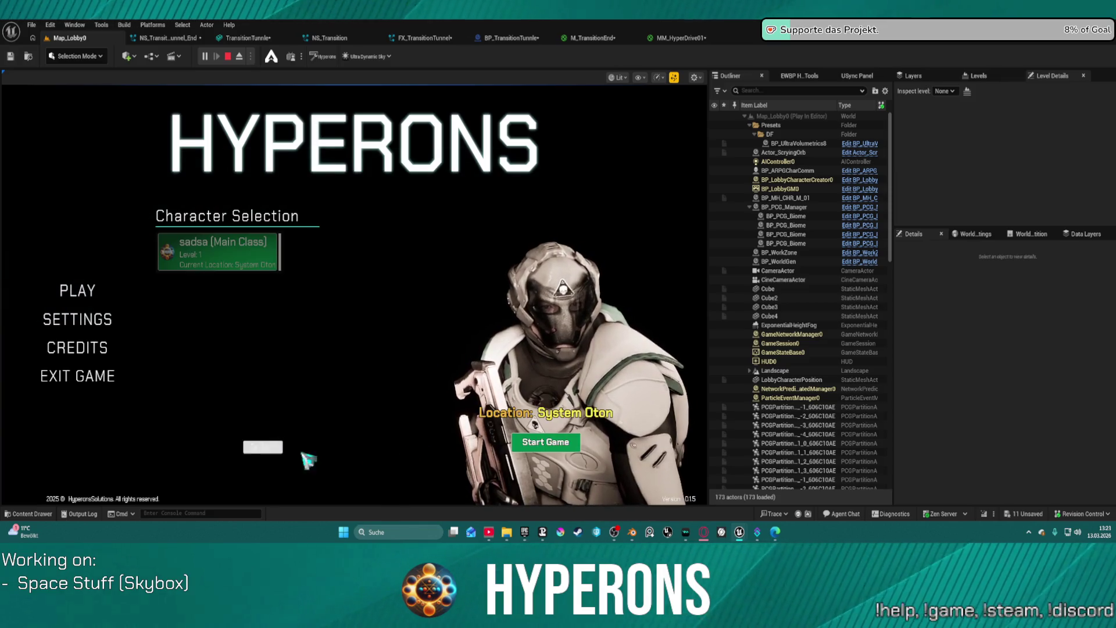
left_click(545, 442)
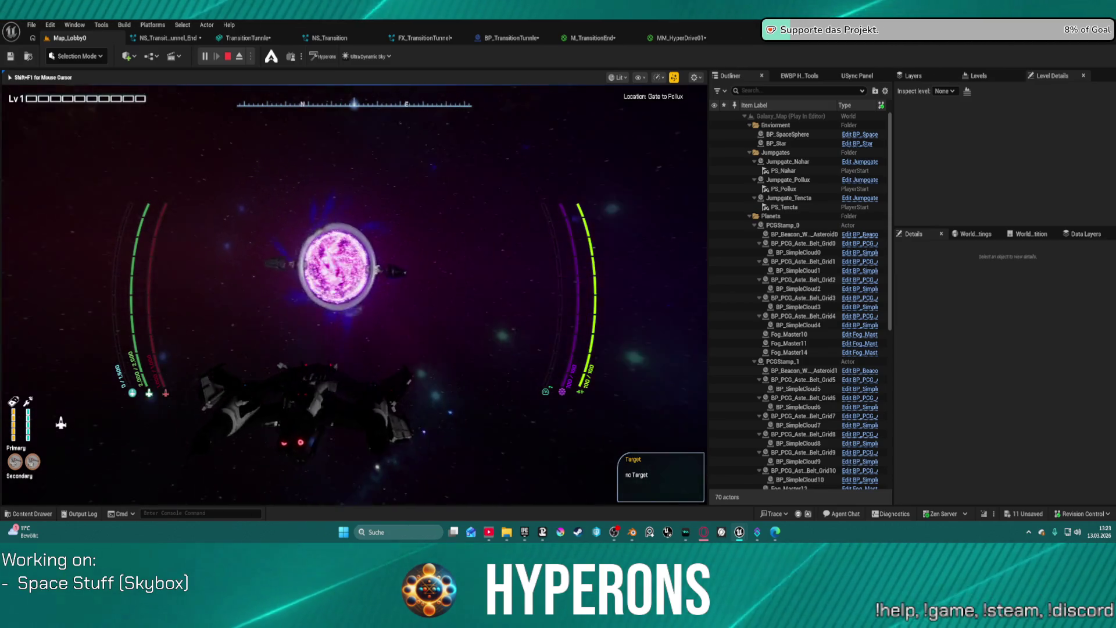
key("w")
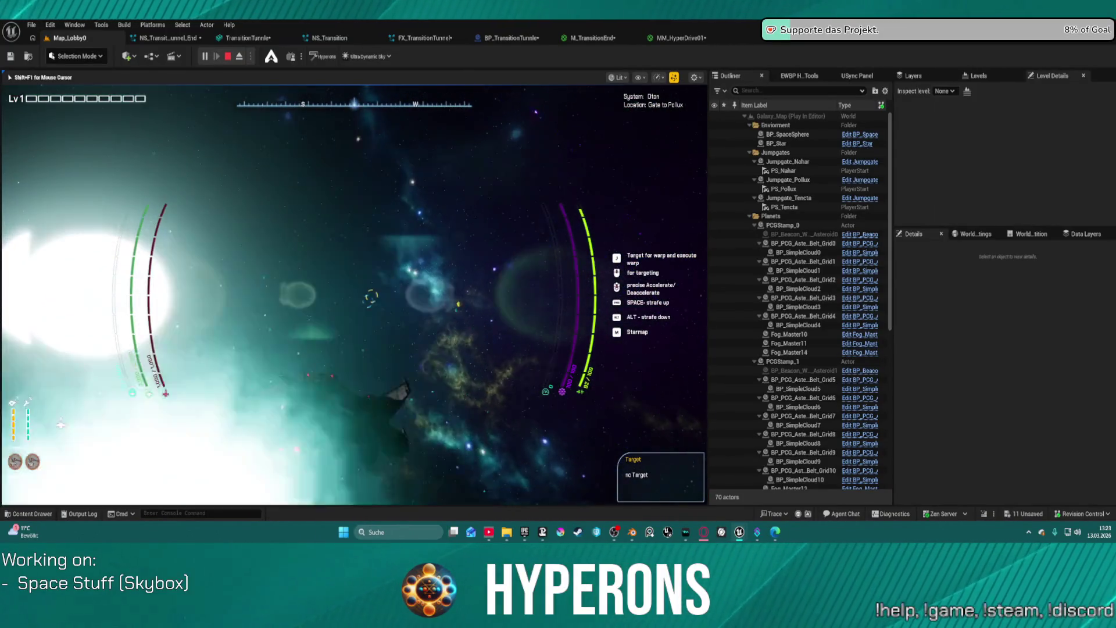
key("Escape")
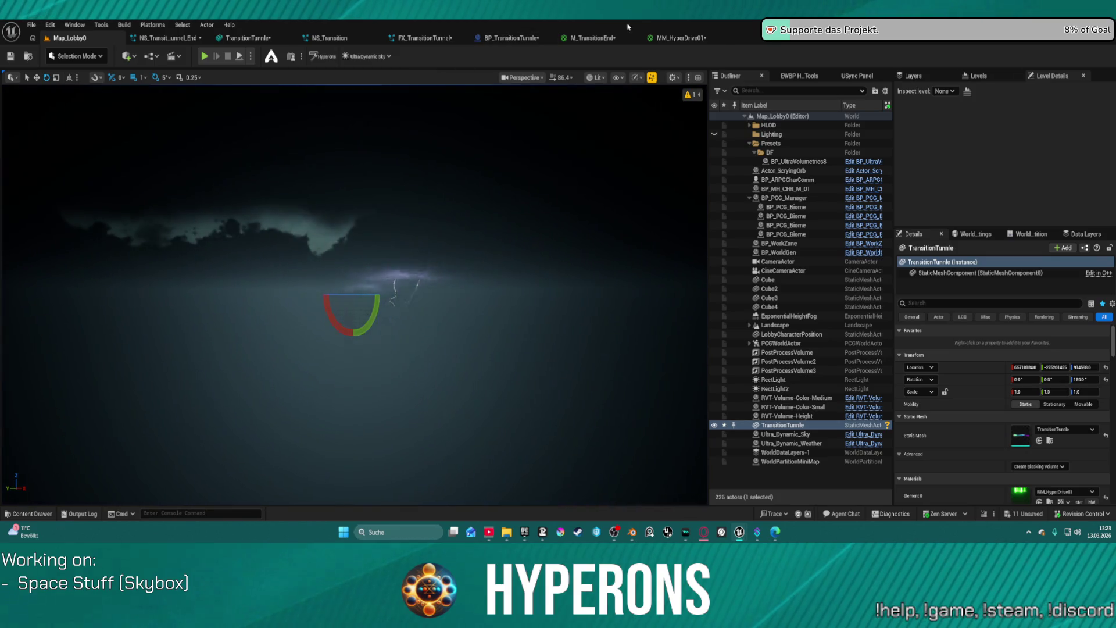
left_click(680, 38)
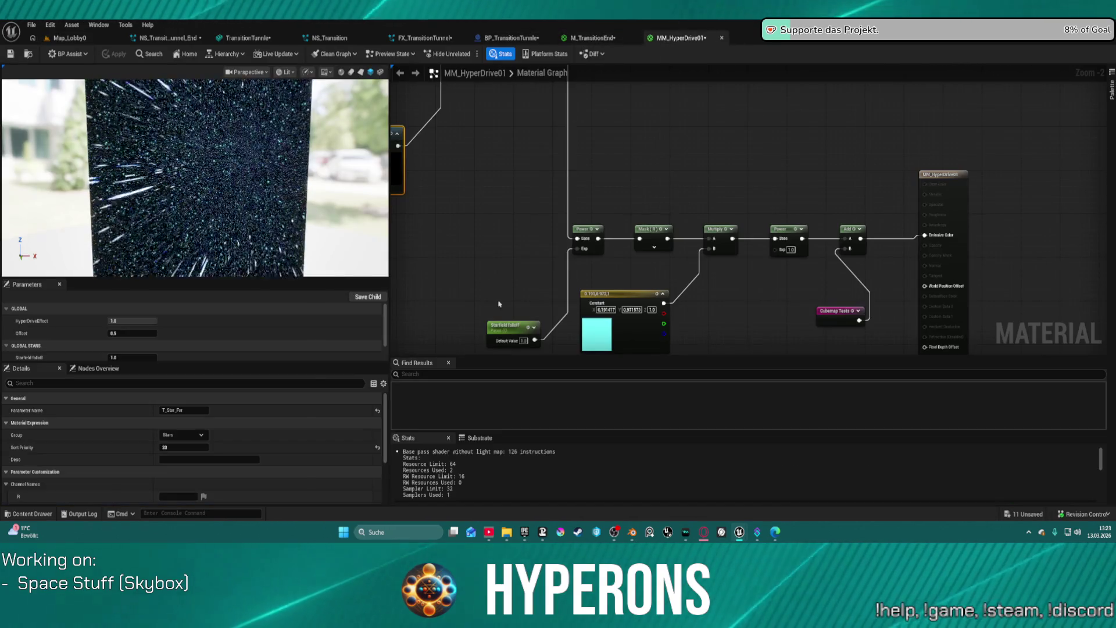
Wire the Offset parameter into the upper Multiply's B input, then return to Map_Lobby0
key("Home")
scroll(645, 162, "up", 11)
left_click_drag(641, 151, 602, 232)
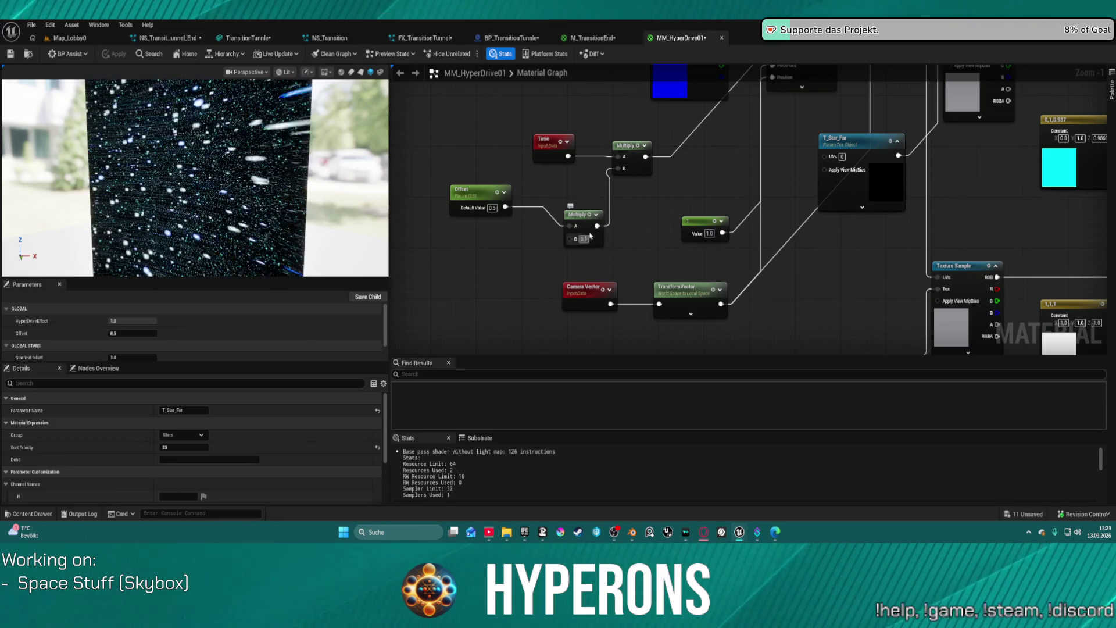
scroll(588, 237, "down", 7)
scroll(544, 223, "up", 9)
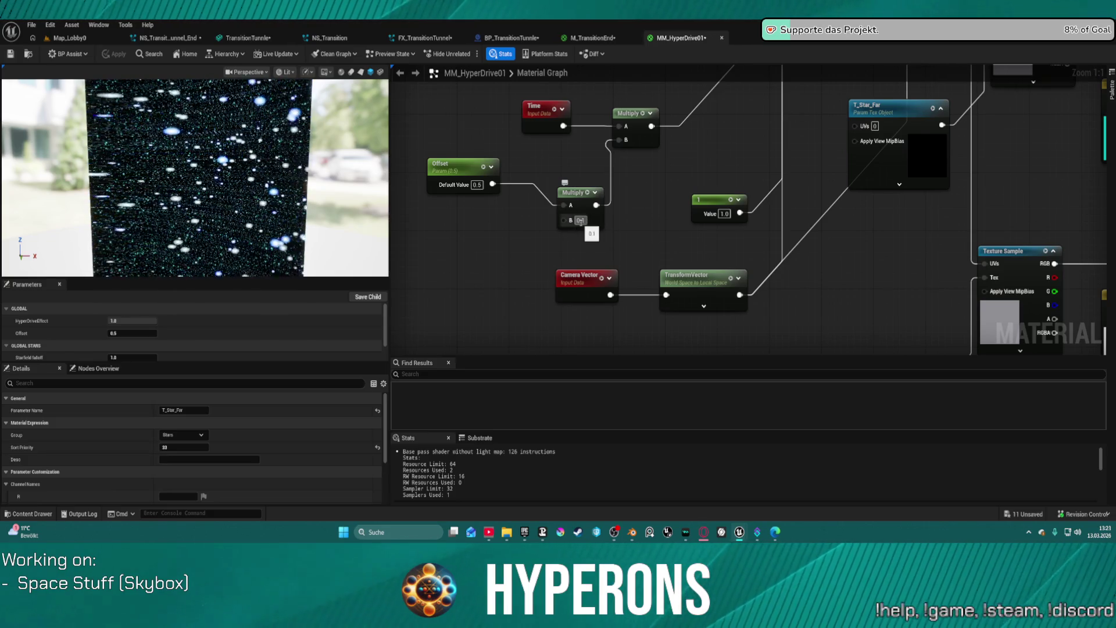
mouse_move(491, 184)
left_mouse_down()
mouse_move(587, 166)
mouse_move(618, 140)
left_mouse_up()
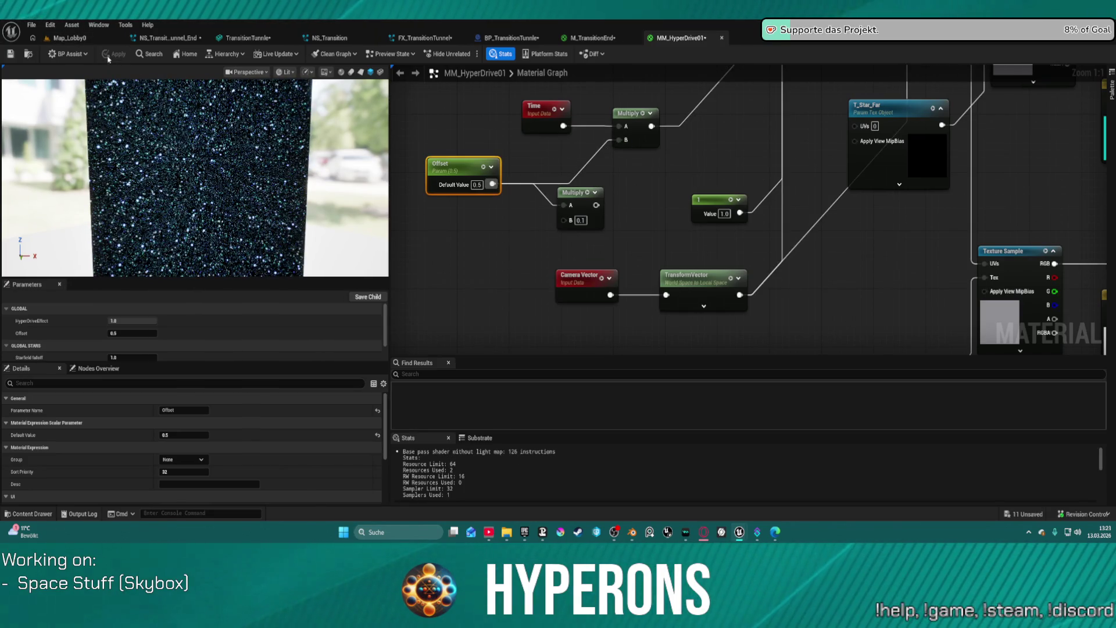
left_click(67, 39)
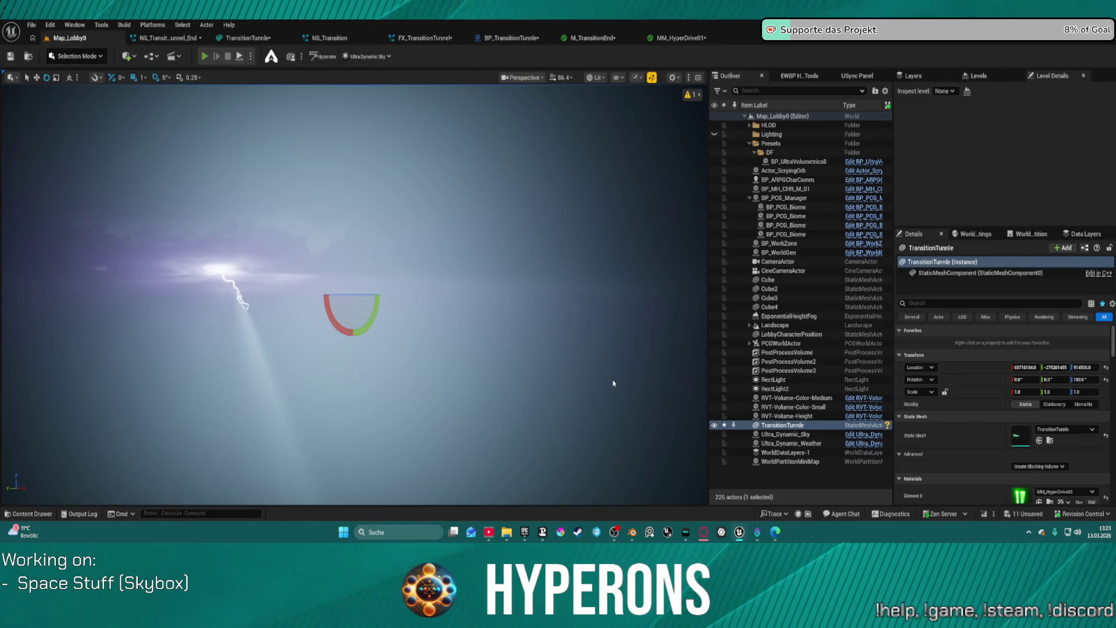
key("alt+p")
left_click(76, 290)
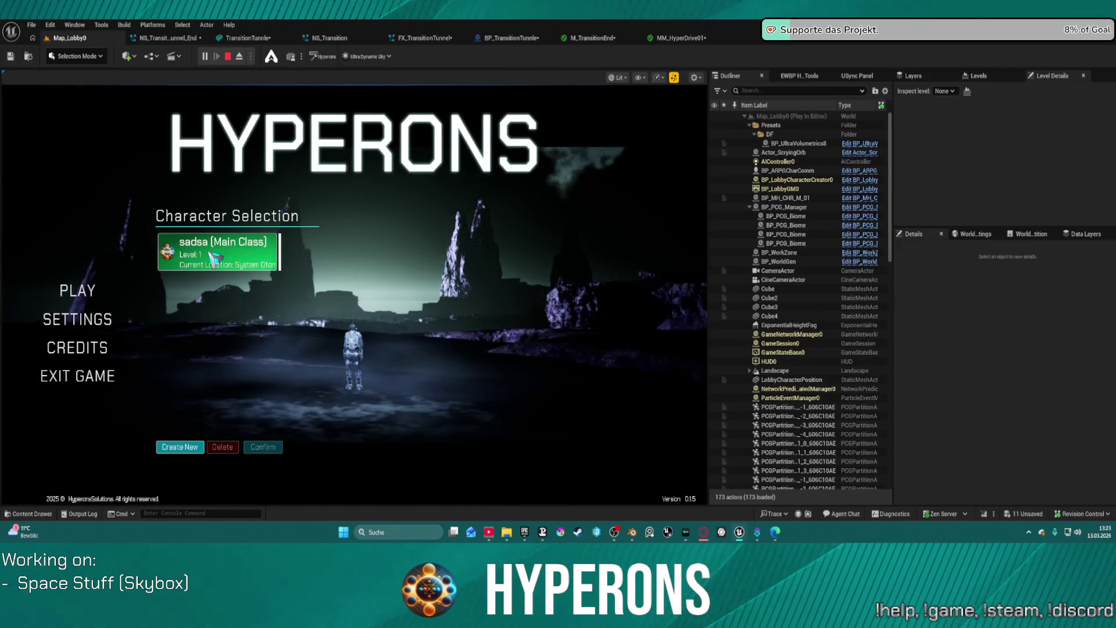
left_click(213, 258)
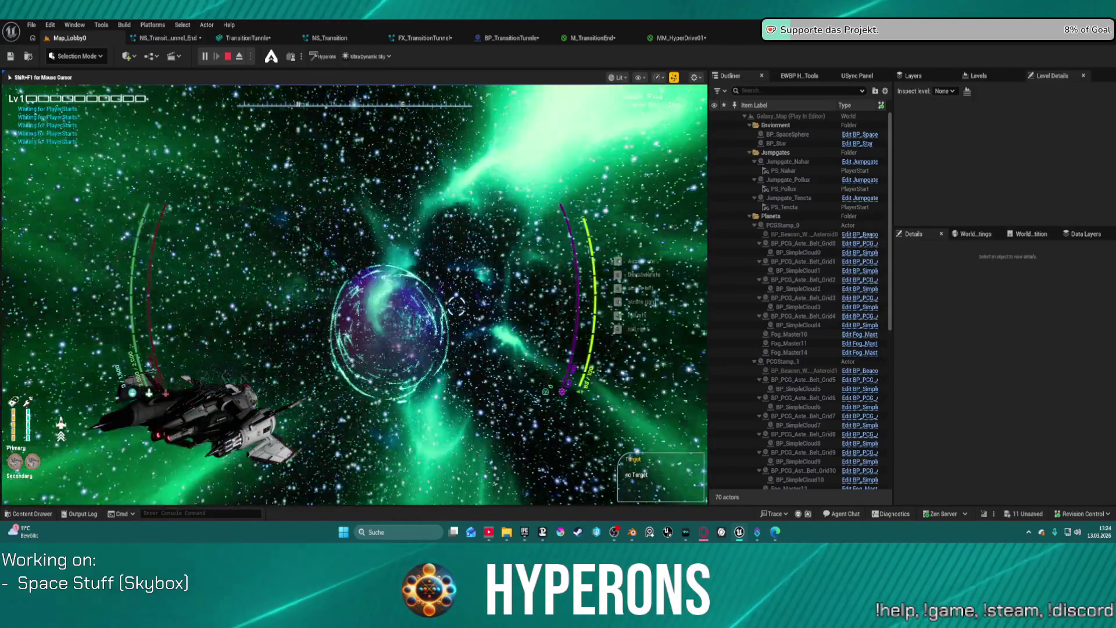
key("Escape")
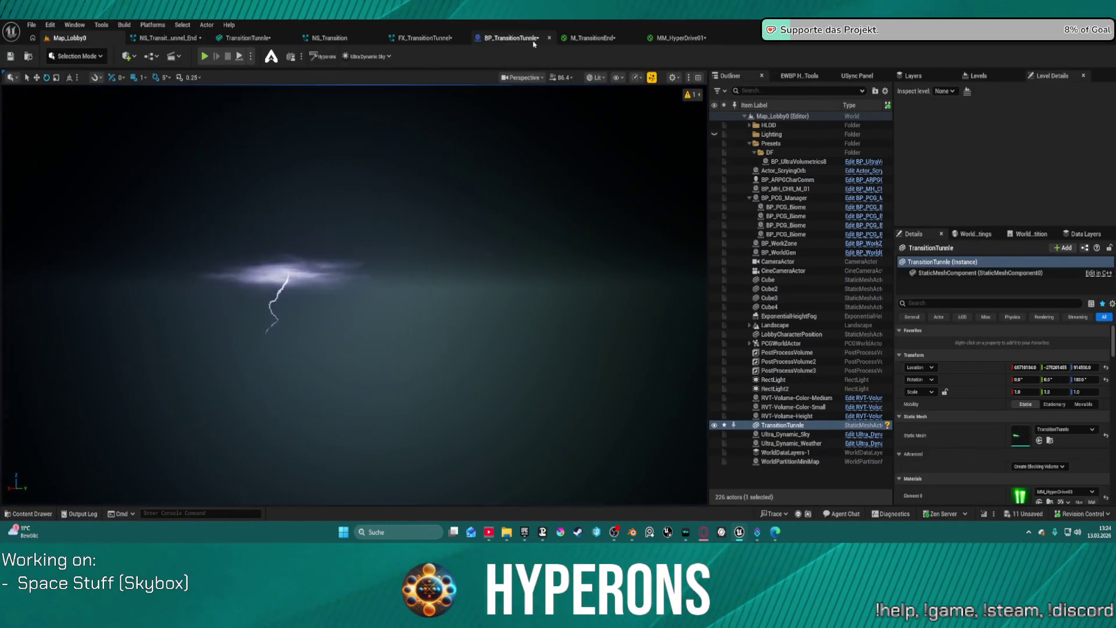
After checking BP_TransitionTunnle's Material_HyperSpeed event, wire the lower Multiply into the upper Multiply's B and apply
left_click(510, 38)
left_click_drag(283, 208, 318, 209)
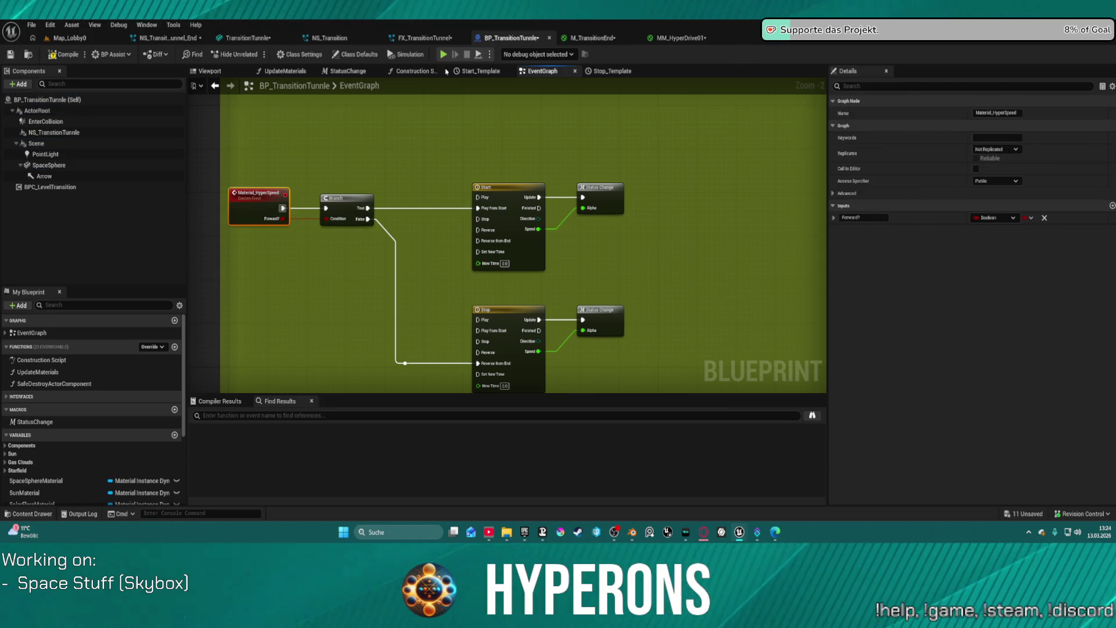
left_click(679, 38)
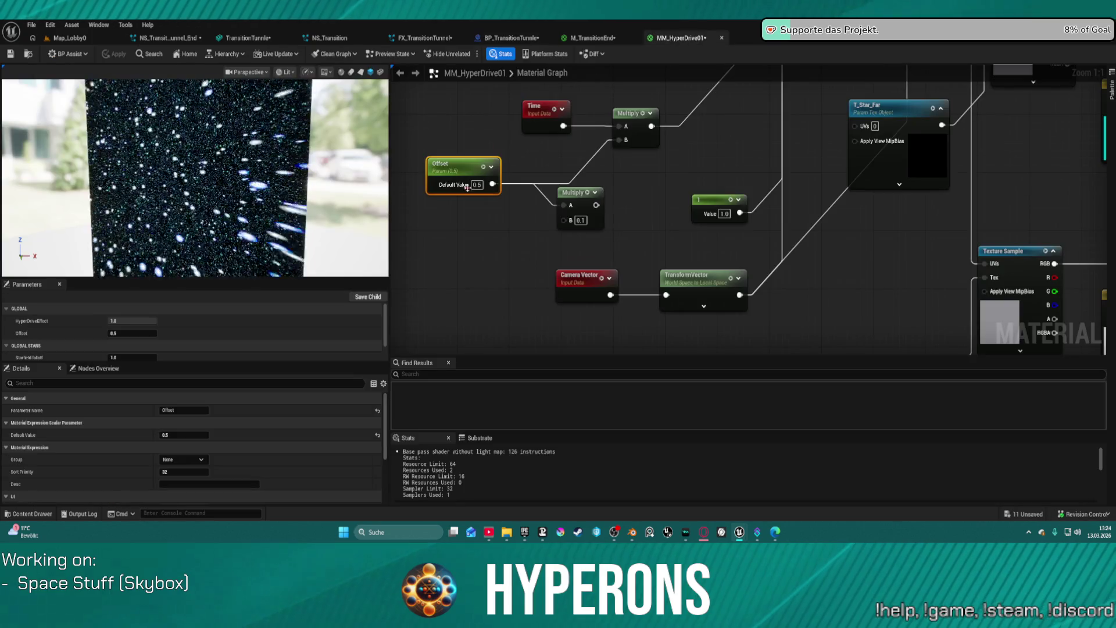
left_click_drag(596, 205, 610, 145)
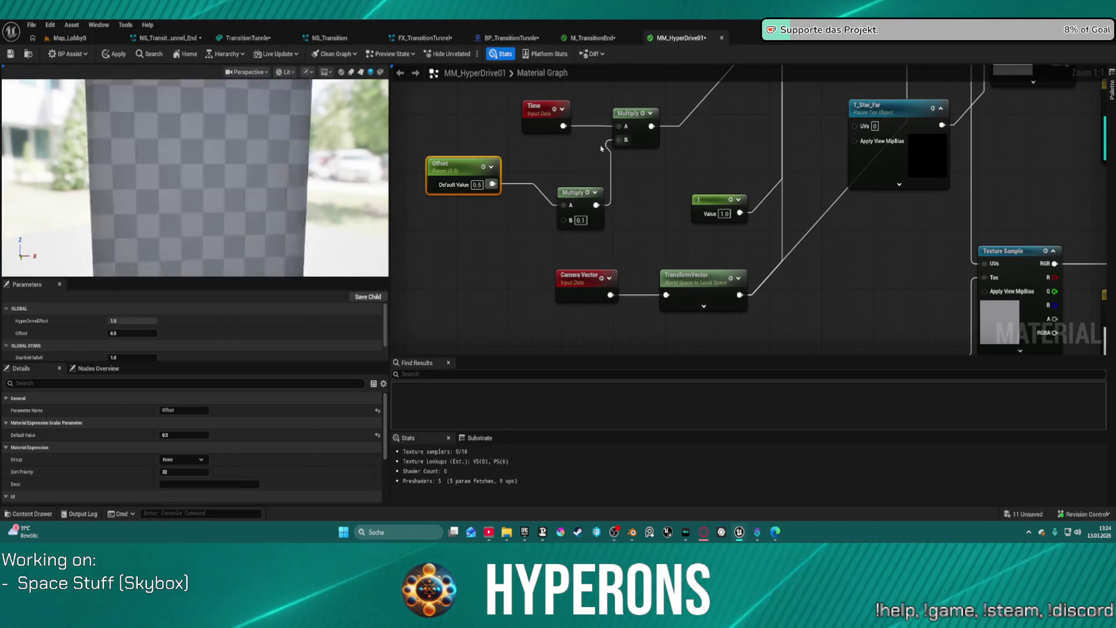
left_click(114, 54)
Play from Map_Lobby0, choose the existing character and launch the space level
left_click(70, 38)
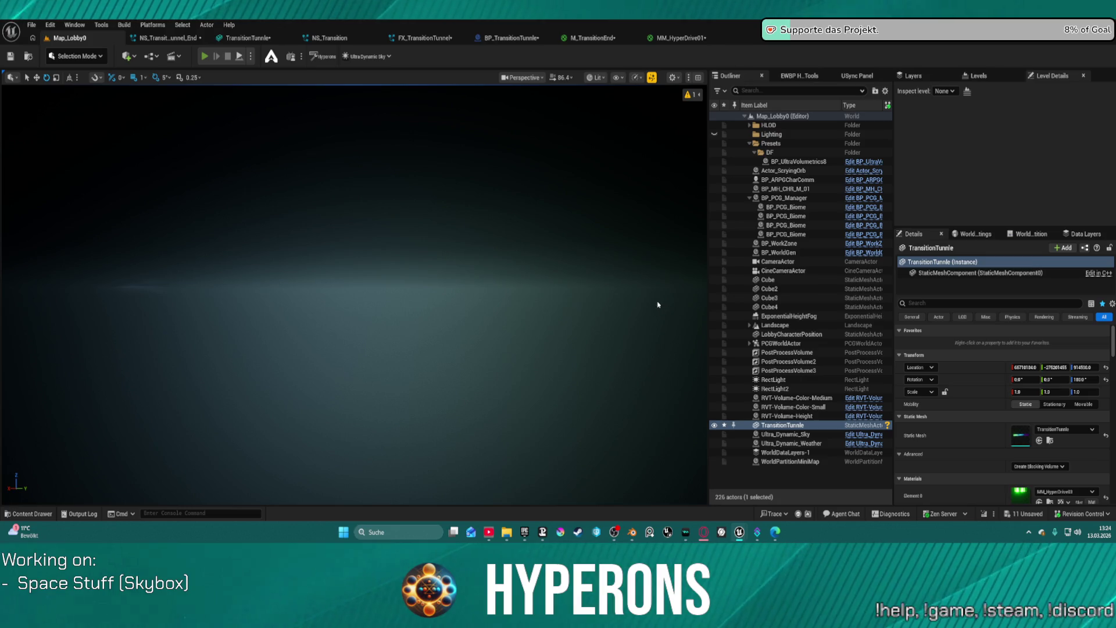
key("alt+p")
left_click(76, 291)
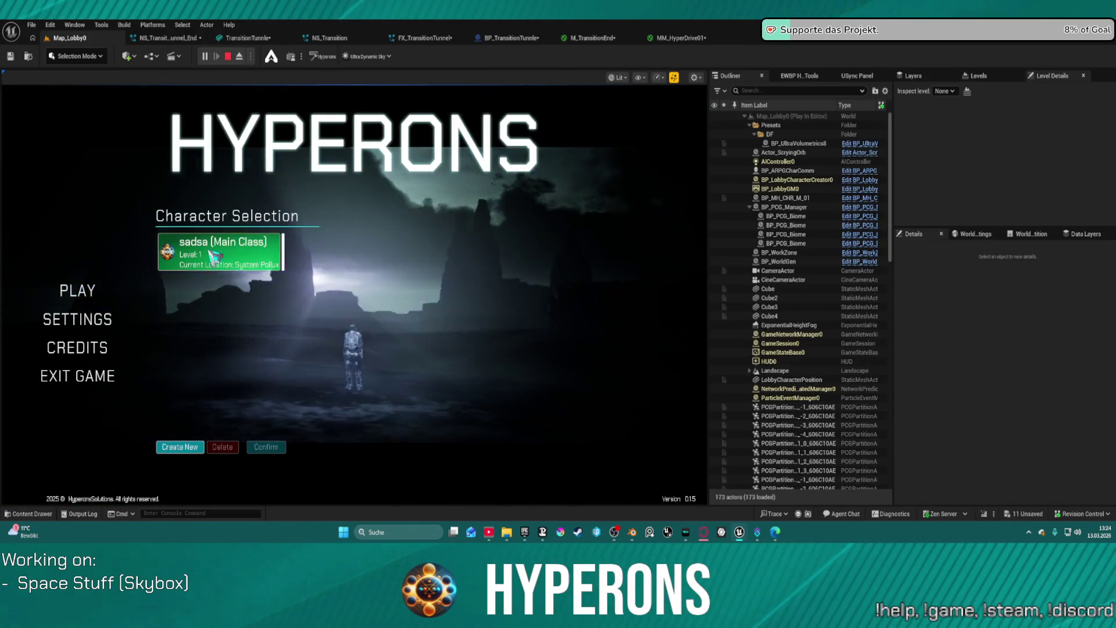
left_click(195, 262)
left_click(266, 446)
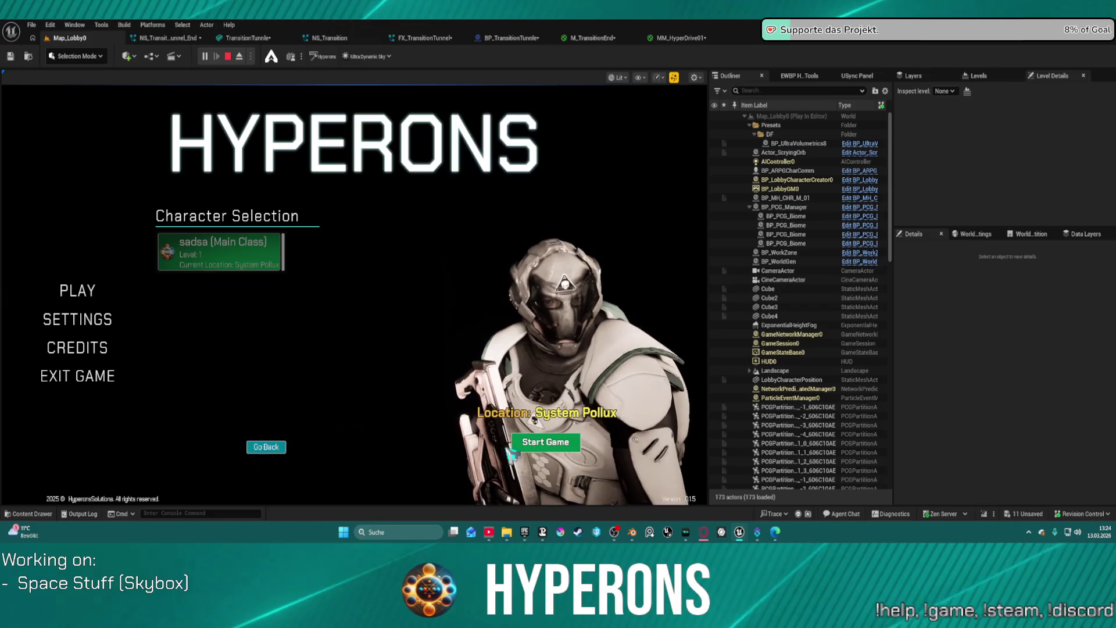
left_click(545, 441)
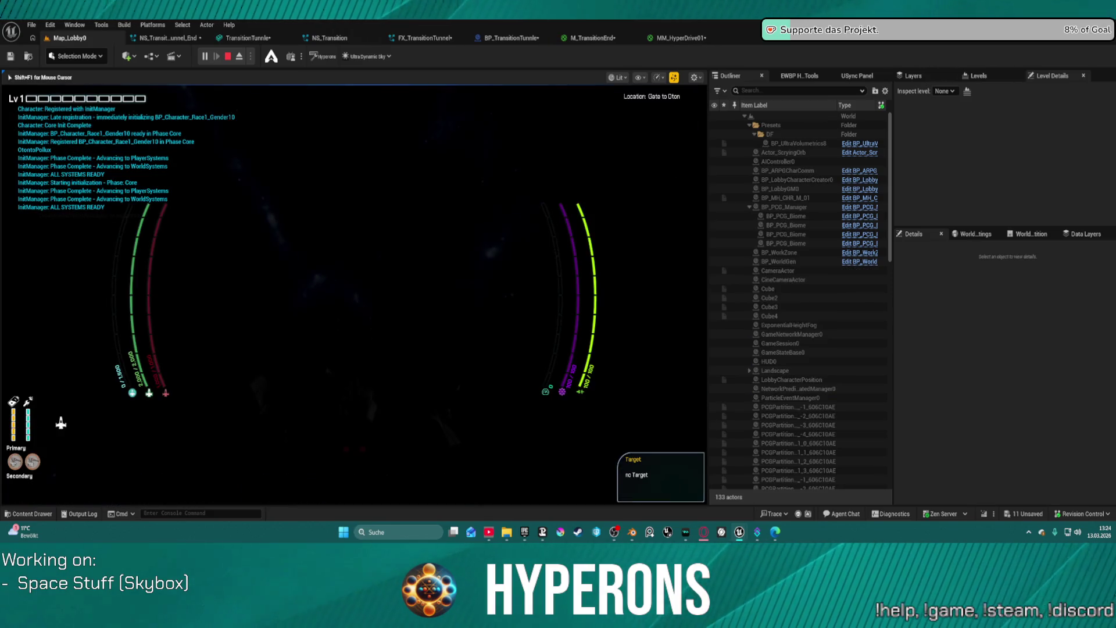
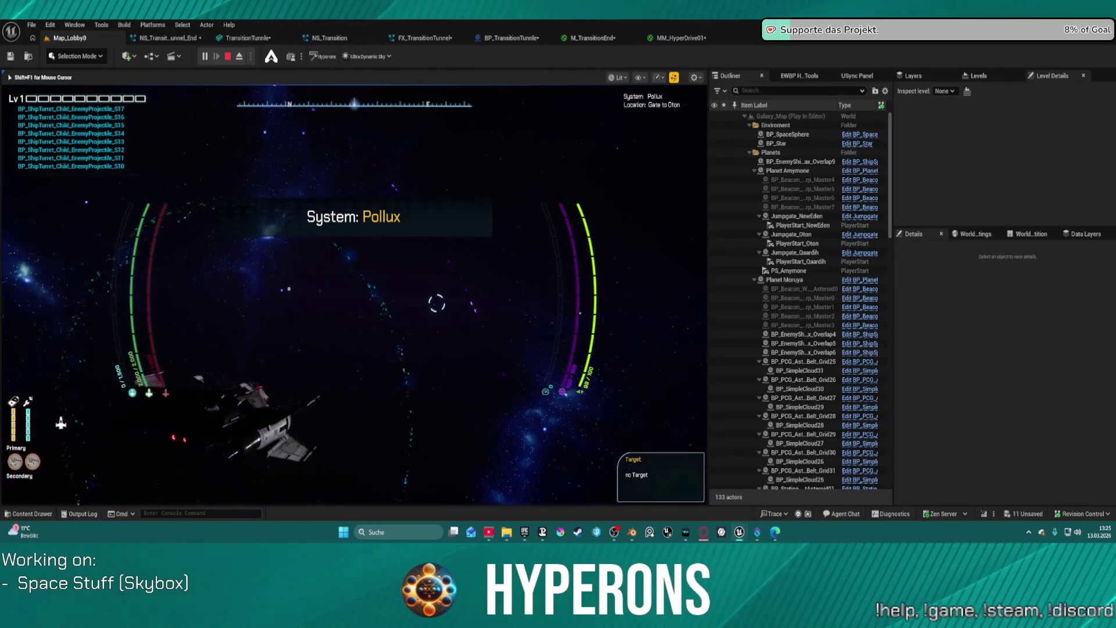
Stop the play session and set the MM_HyperDrive01 Power node's exponent to 2
key("Escape")
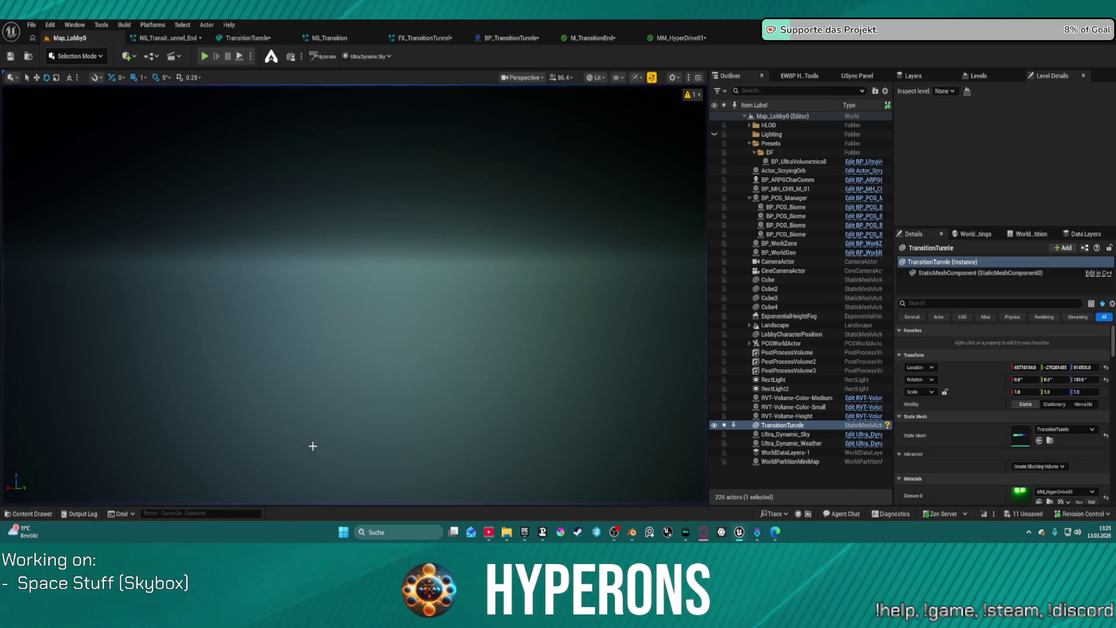
left_click(677, 38)
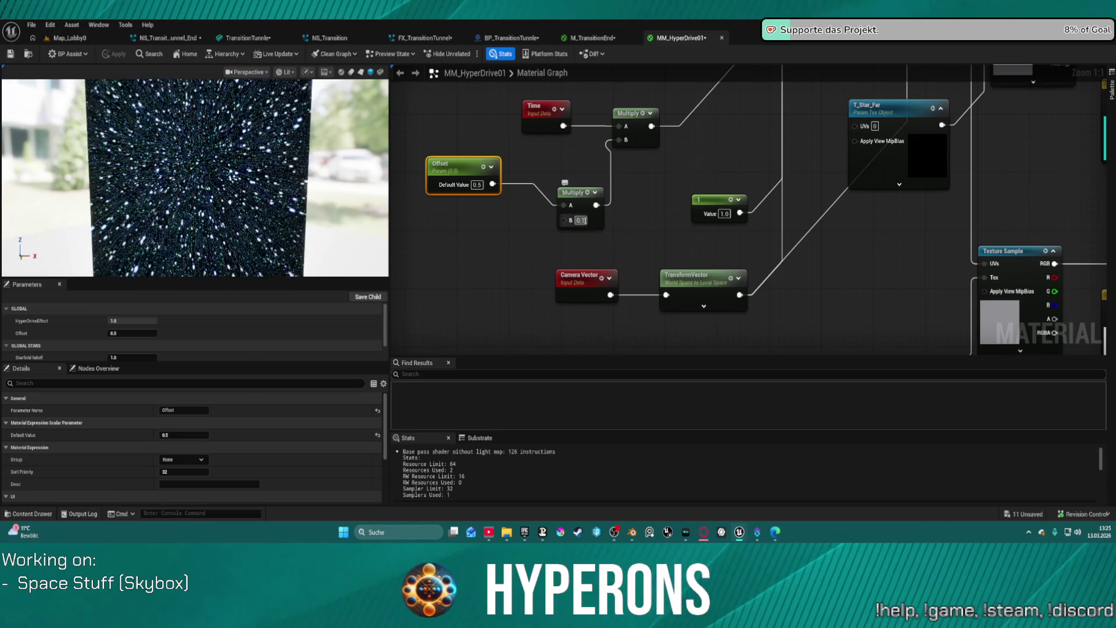
left_click(657, 241)
mouse_move(898, 239)
left_mouse_down()
mouse_move(601, 180)
mouse_move(624, 164)
mouse_move(558, 228)
mouse_move(346, 196)
mouse_move(385, 287)
mouse_move(220, 379)
mouse_move(219, 393)
mouse_move(278, 414)
left_mouse_up()
scroll(730, 331, "down", 3)
scroll(755, 233, "up", 3)
left_click_drag(792, 154, 762, 265)
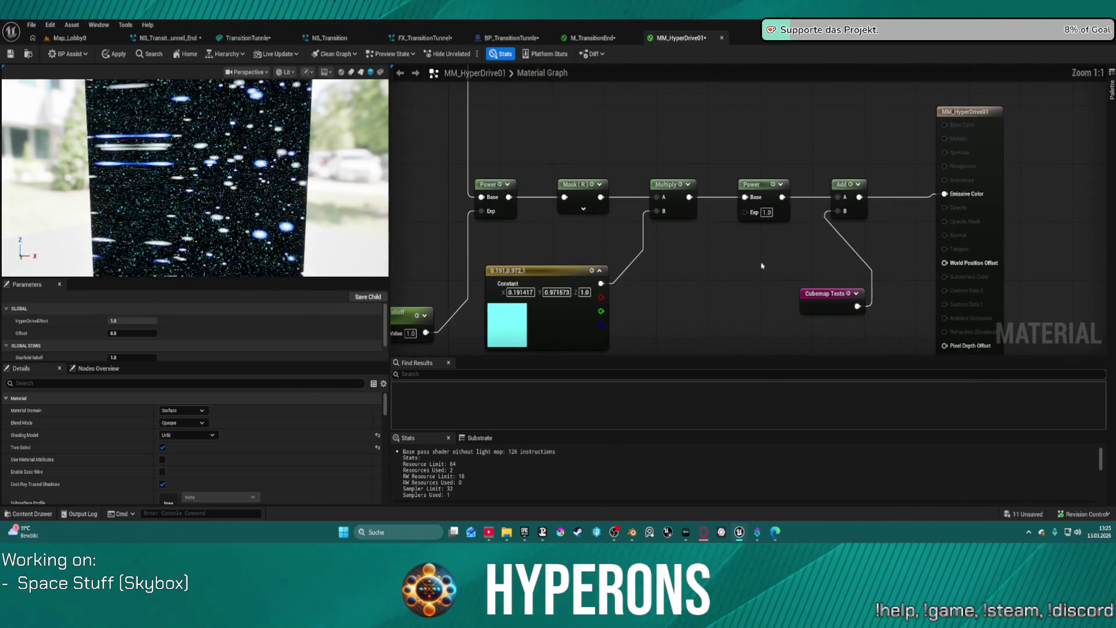
double_click(766, 212)
type("2")
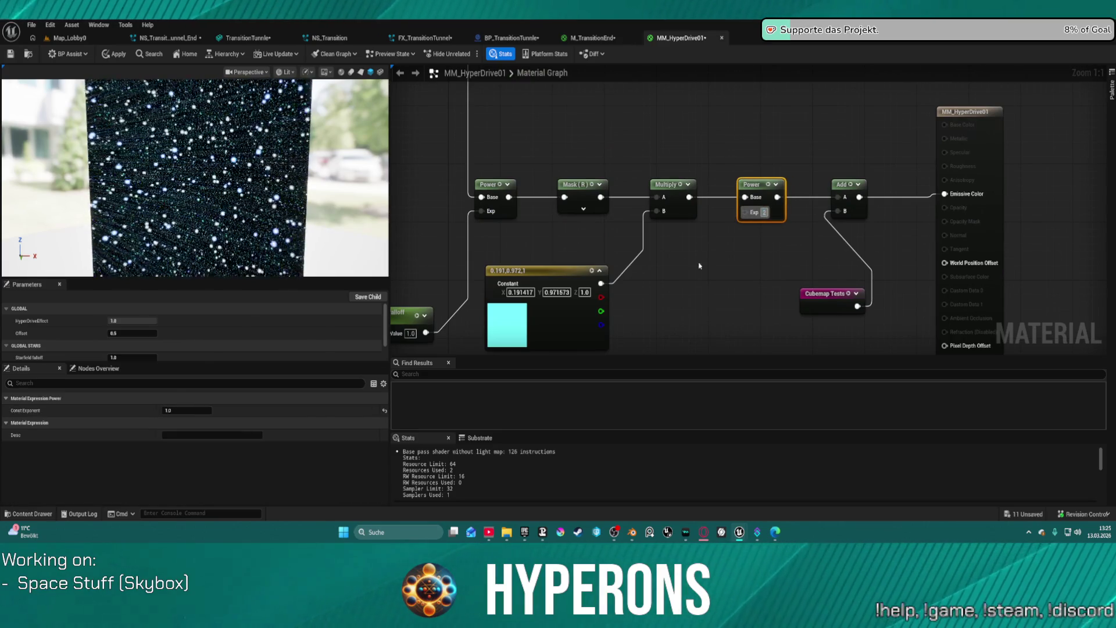
key("Return")
Bring the Texture Sample and Star_Far nodes into view and pull a wire from the Mask (R) node
mouse_move(731, 276)
left_mouse_down()
mouse_move(880, 183)
mouse_move(870, 215)
mouse_move(879, 264)
left_mouse_up()
mouse_move(603, 329)
left_mouse_down()
mouse_move(736, 449)
mouse_move(774, 549)
left_mouse_up()
scroll(477, 181, "down", 2)
mouse_move(833, 350)
left_mouse_down()
mouse_move(773, 192)
mouse_move(772, 307)
left_mouse_up()
left_click(772, 192)
mouse_move(673, 52)
left_mouse_down()
mouse_move(692, 129)
mouse_move(752, 253)
mouse_move(680, 97)
mouse_move(618, 80)
mouse_move(625, 143)
left_mouse_up()
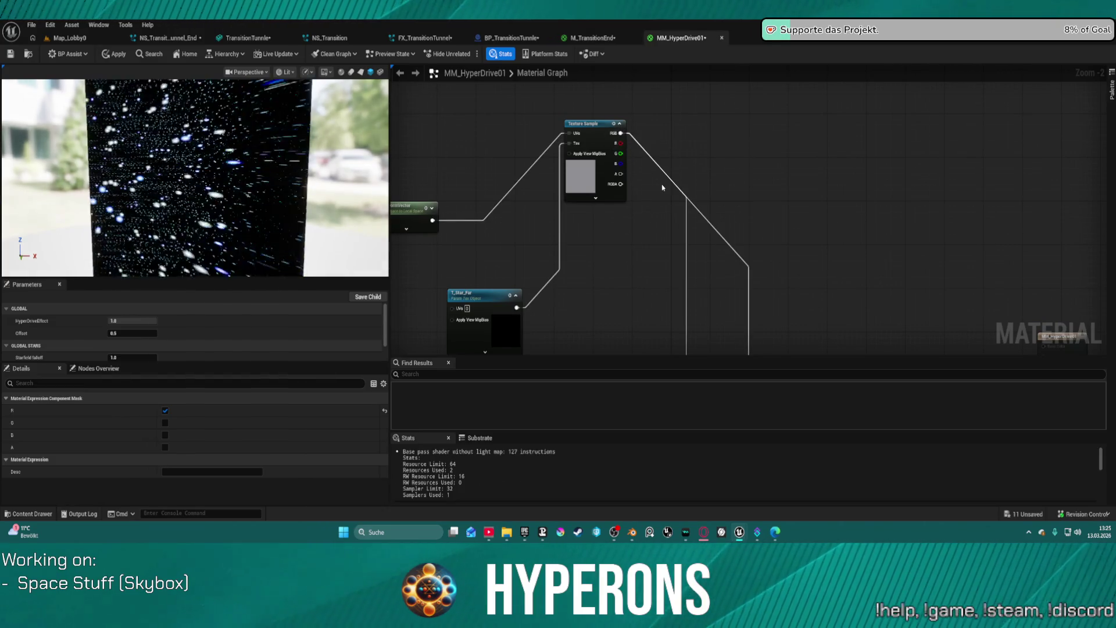
Shift the Power/Add row and Cubemap Tests node left, then search 'multip' from Add's output
left_click_drag(749, 205, 741, 99)
left_click_drag(834, 191, 633, 256)
left_click_drag(731, 272, 657, 283)
mouse_move(755, 200)
left_mouse_down()
mouse_move(785, 216)
mouse_move(780, 208)
left_mouse_up()
type("multip")
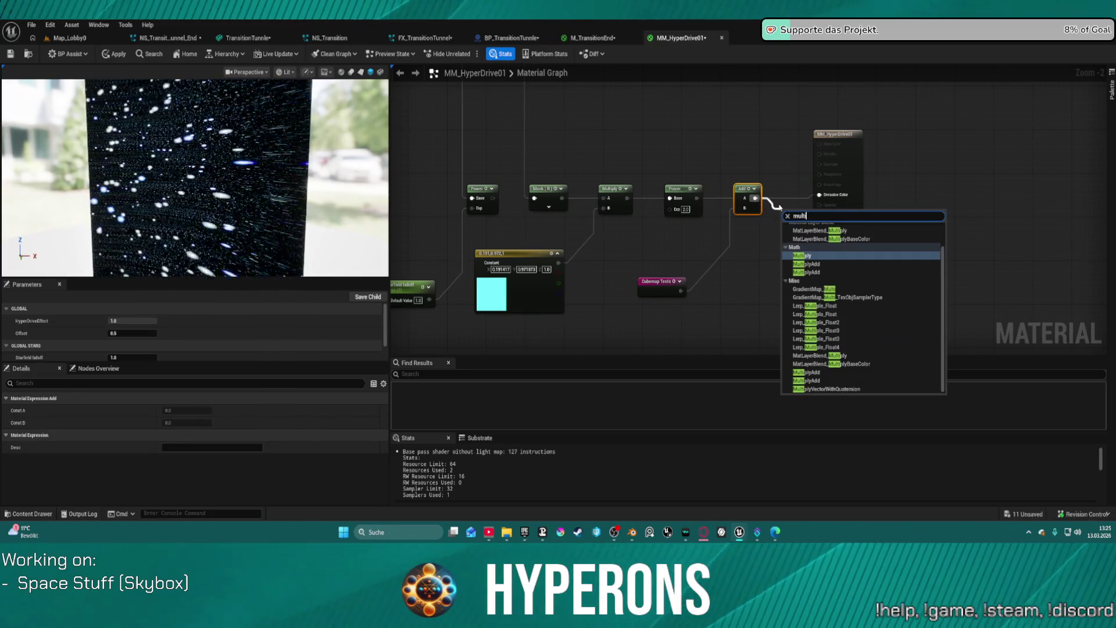
Insert a Multiply node after Add with B of 10, and try a Power exponent of 2.1
left_click(805, 259)
left_click(797, 231)
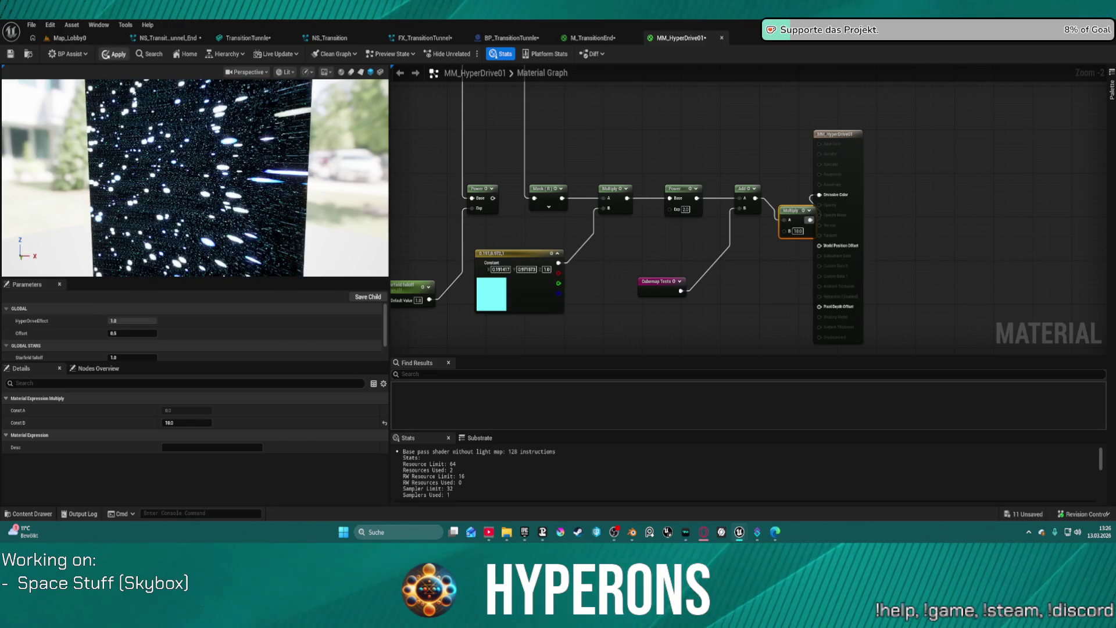
left_click(686, 209)
type("2.1")
key("Return")
key("ctrl+a")
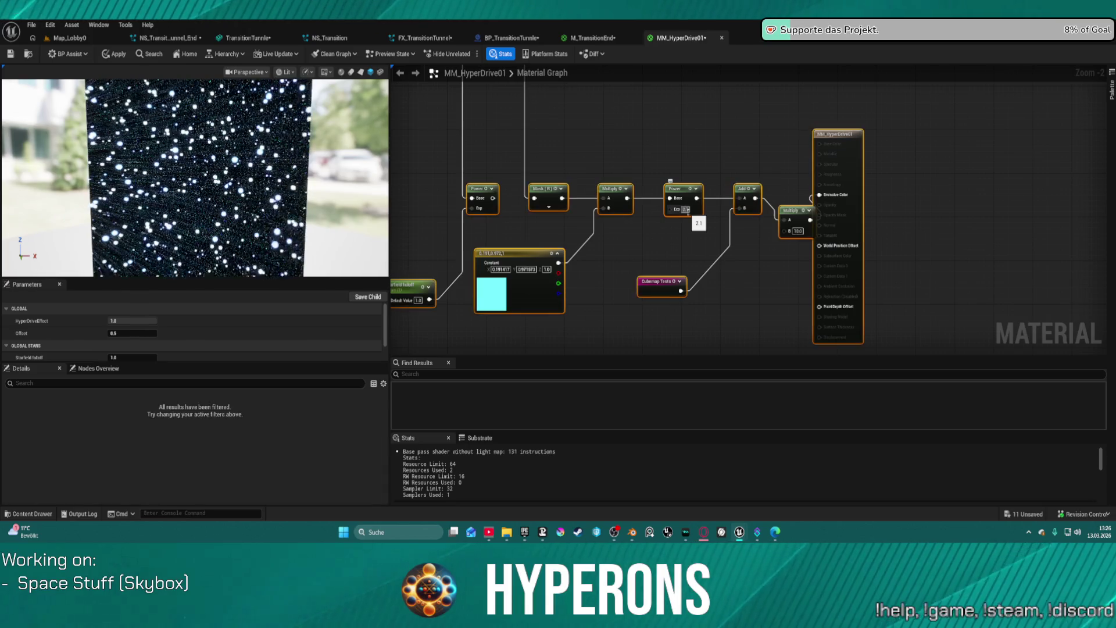
Change the Power exponent to 1, then settle on 5.0, apply the material and return to Map_Lobby0
left_click(687, 209)
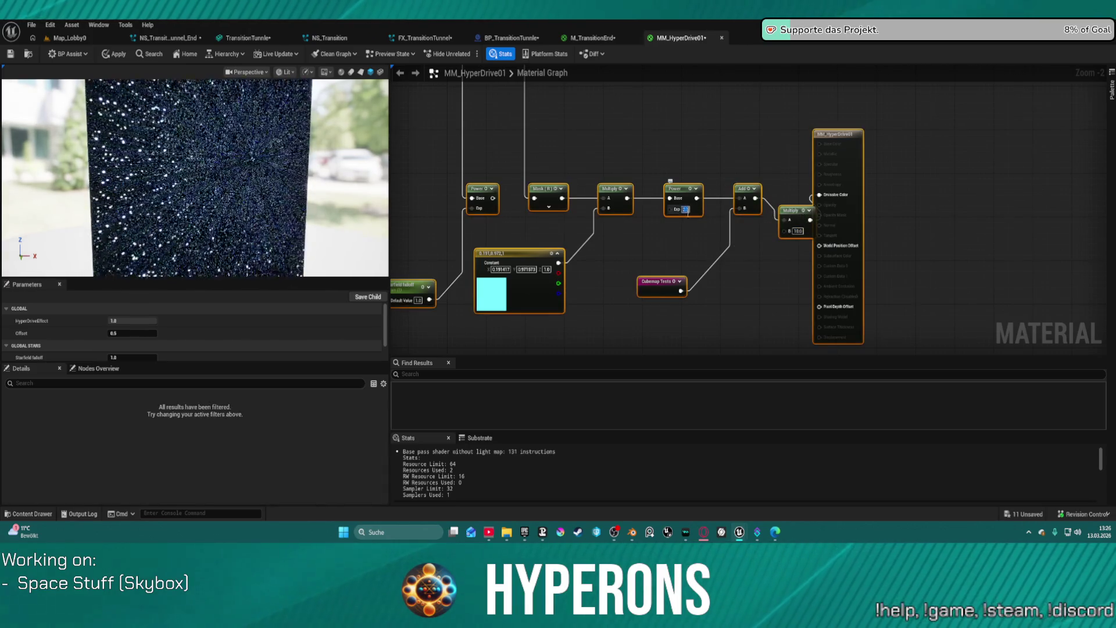
type("1")
key("Return")
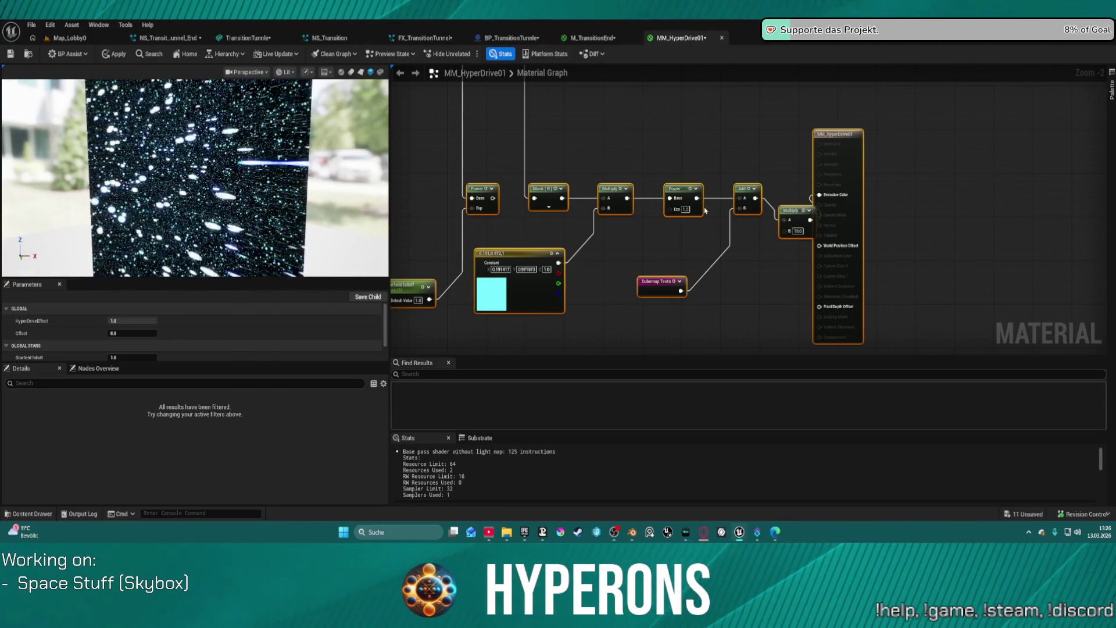
left_click(686, 210)
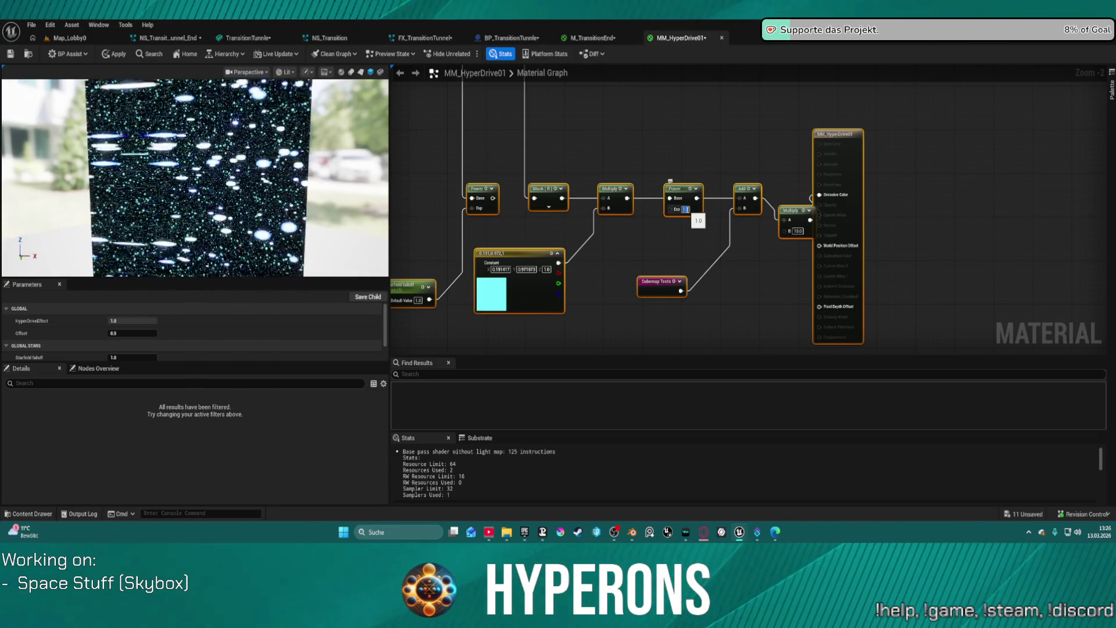
type("5")
key("Return")
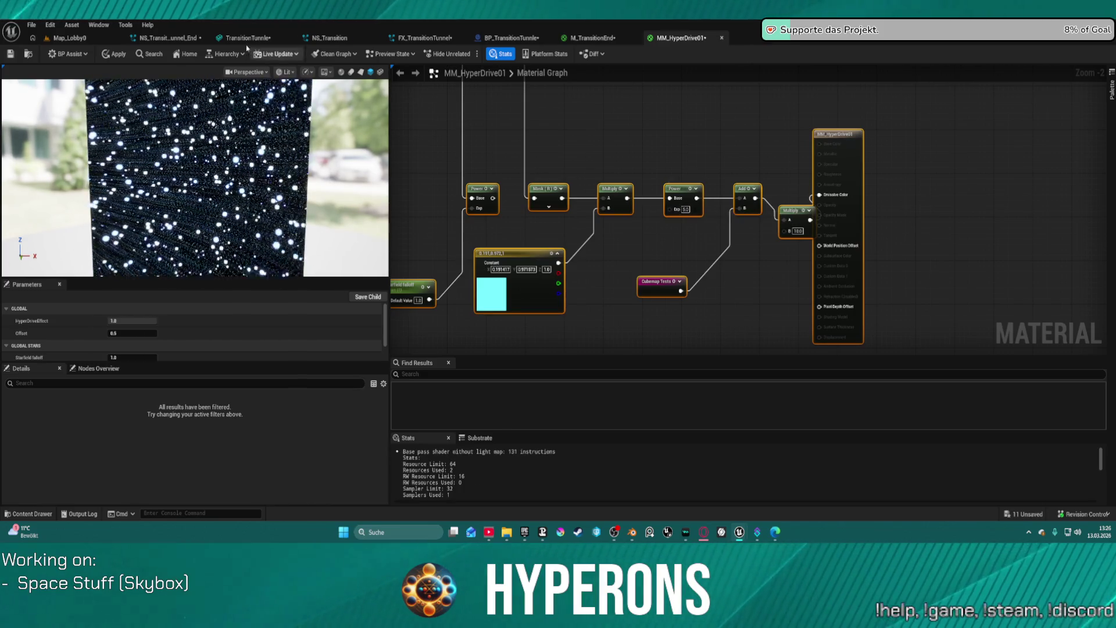
left_click(113, 54)
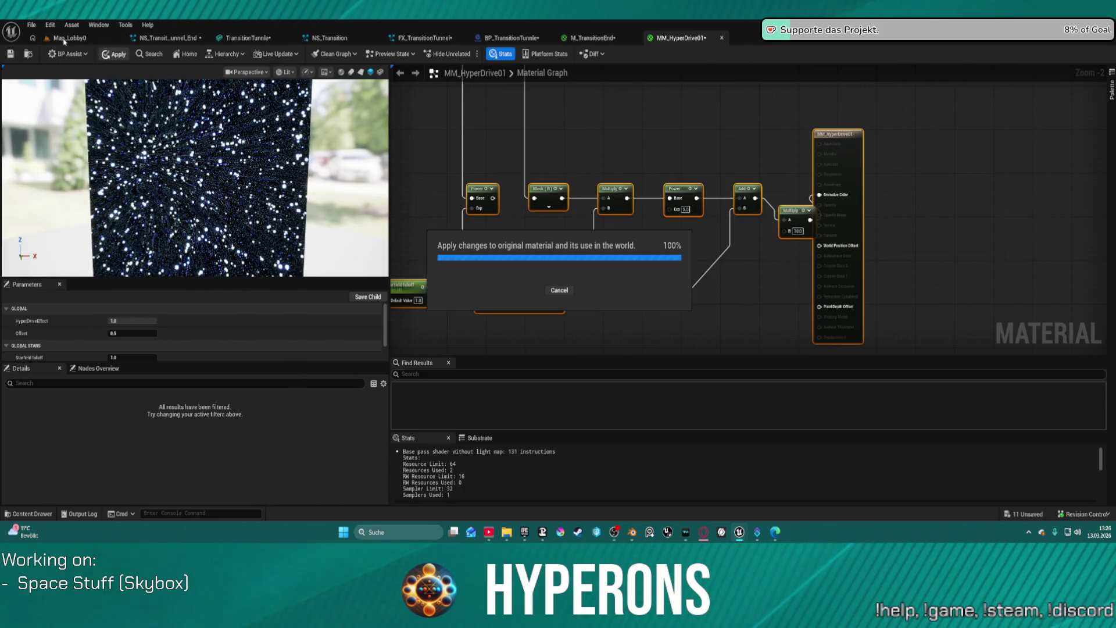
left_click(65, 39)
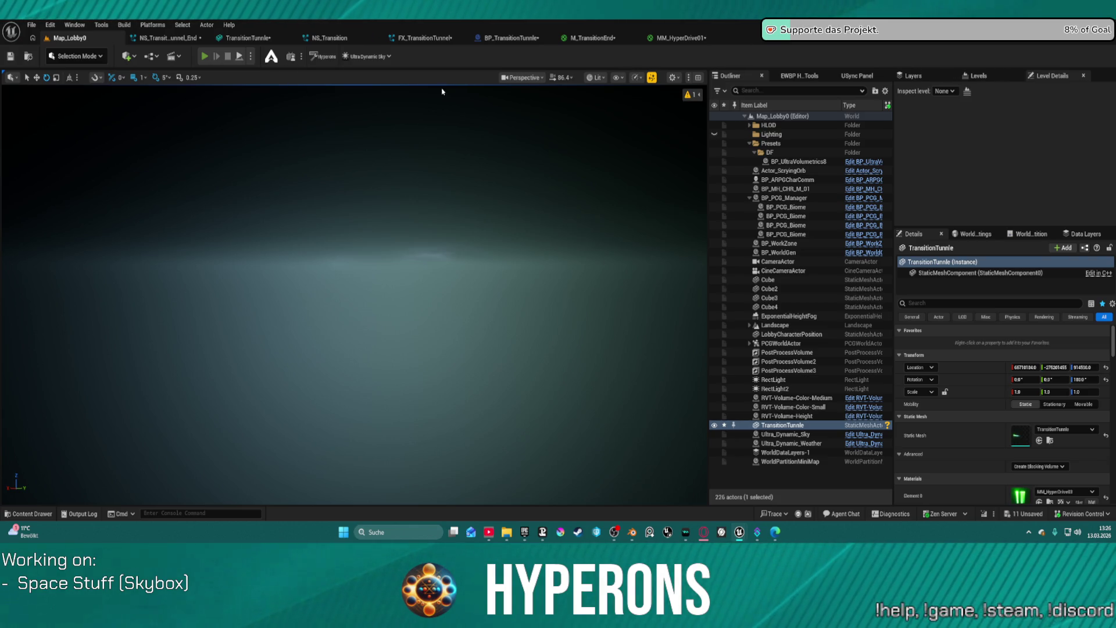
Start Play-in-Editor and save all assets, skipping the one that fails to save
key("alt+p")
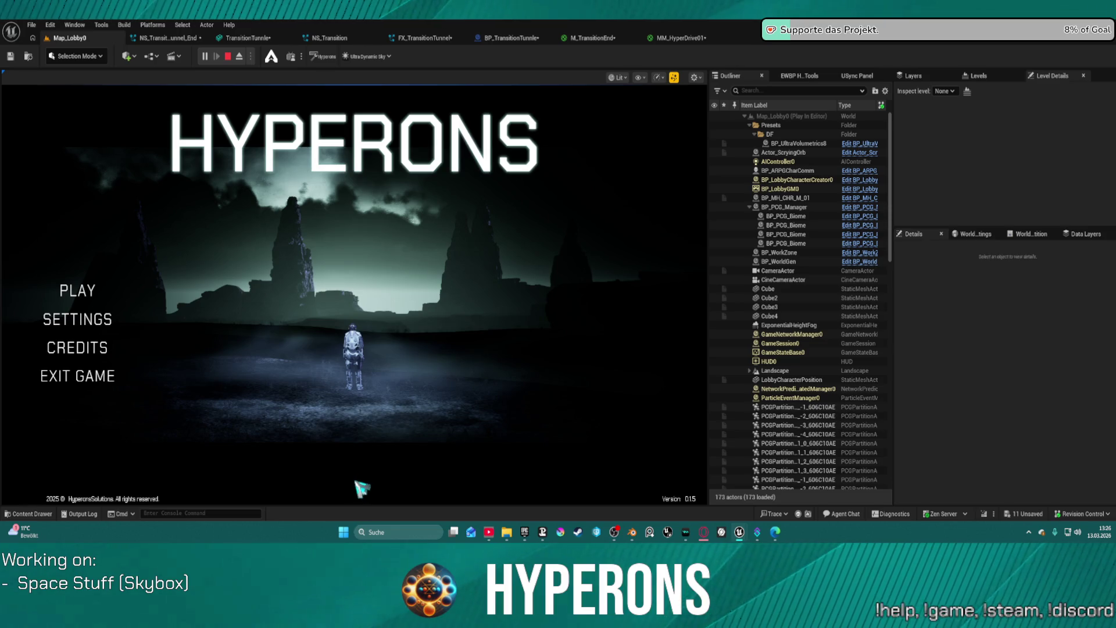
key("ctrl+s")
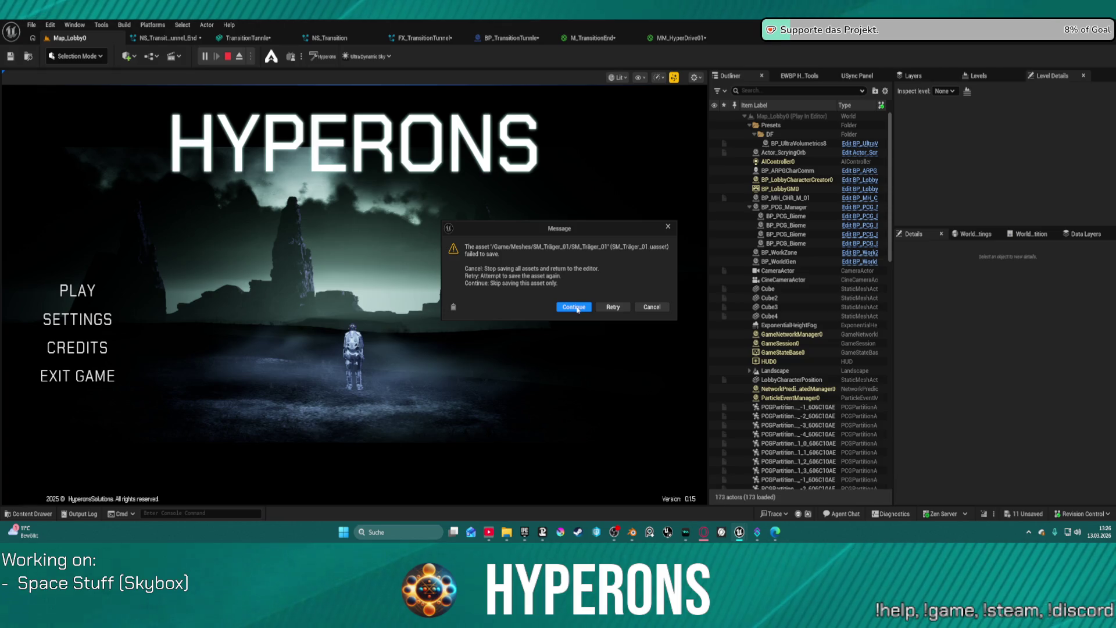
left_click(650, 308)
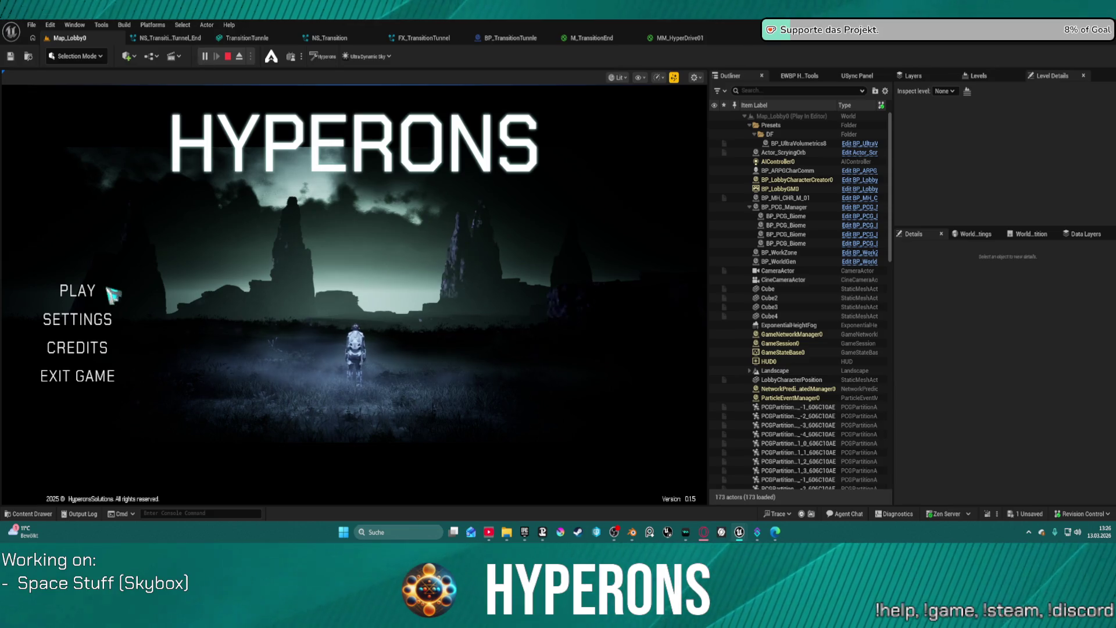
Choose the existing character, start the galaxy map game to watch the tunnel, then stop
left_click(78, 290)
left_click(221, 251)
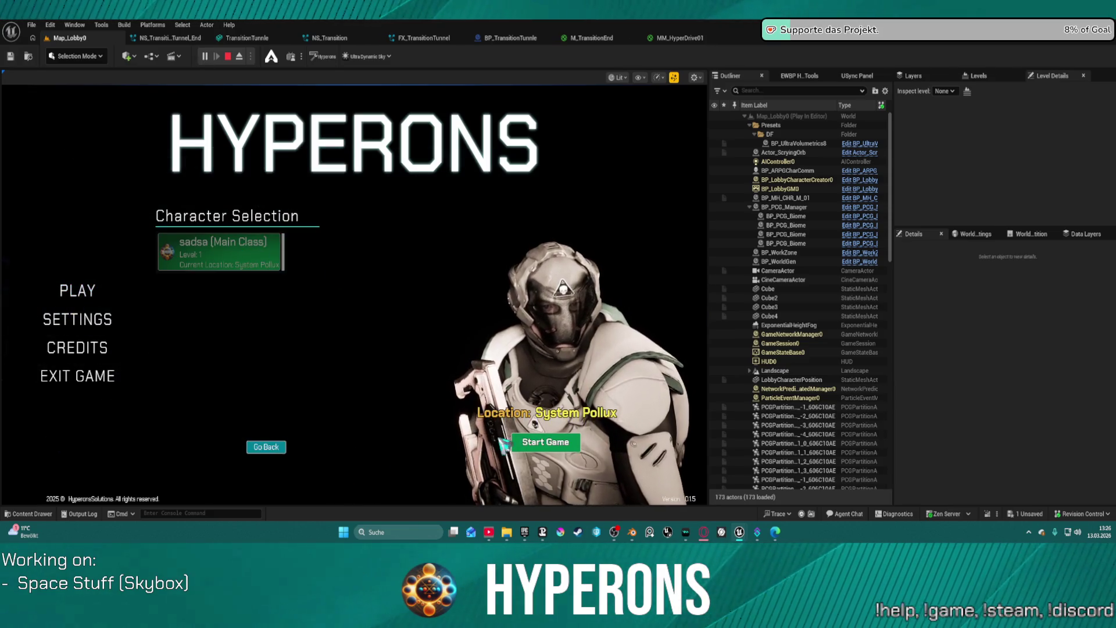
left_click(586, 441)
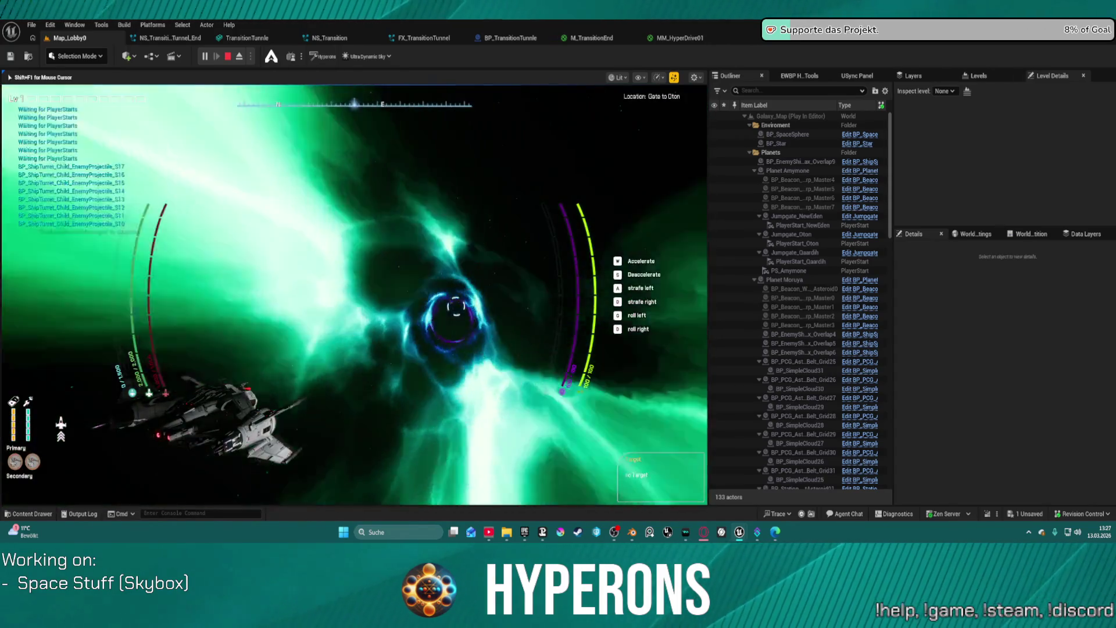
key("Escape")
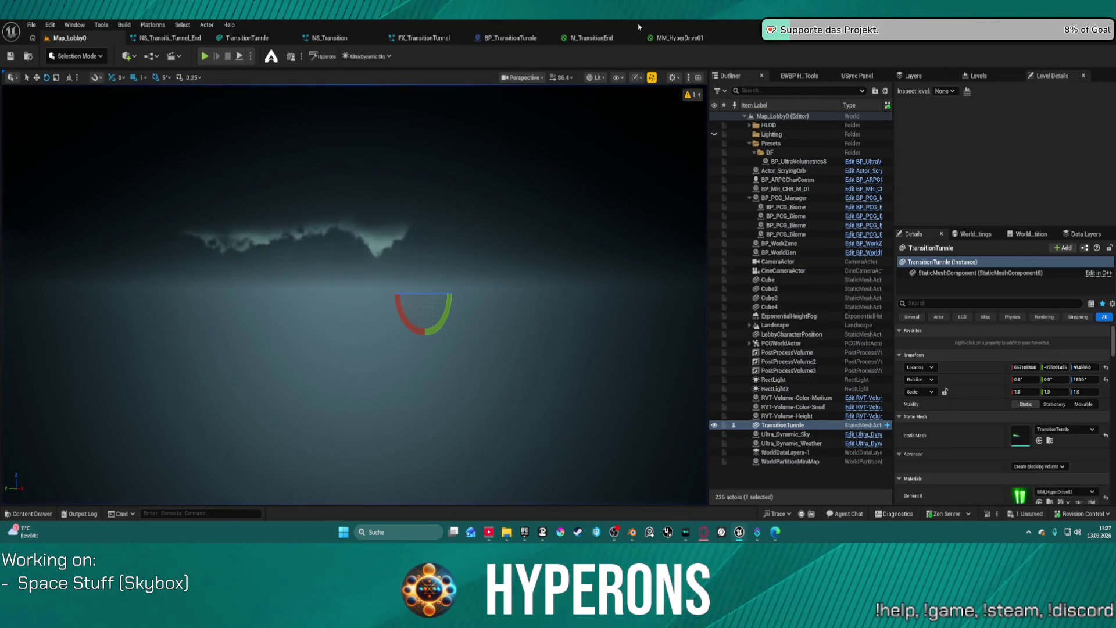
Wire the Add output directly into Emissive Color in MM_HyperDrive01
left_click(679, 38)
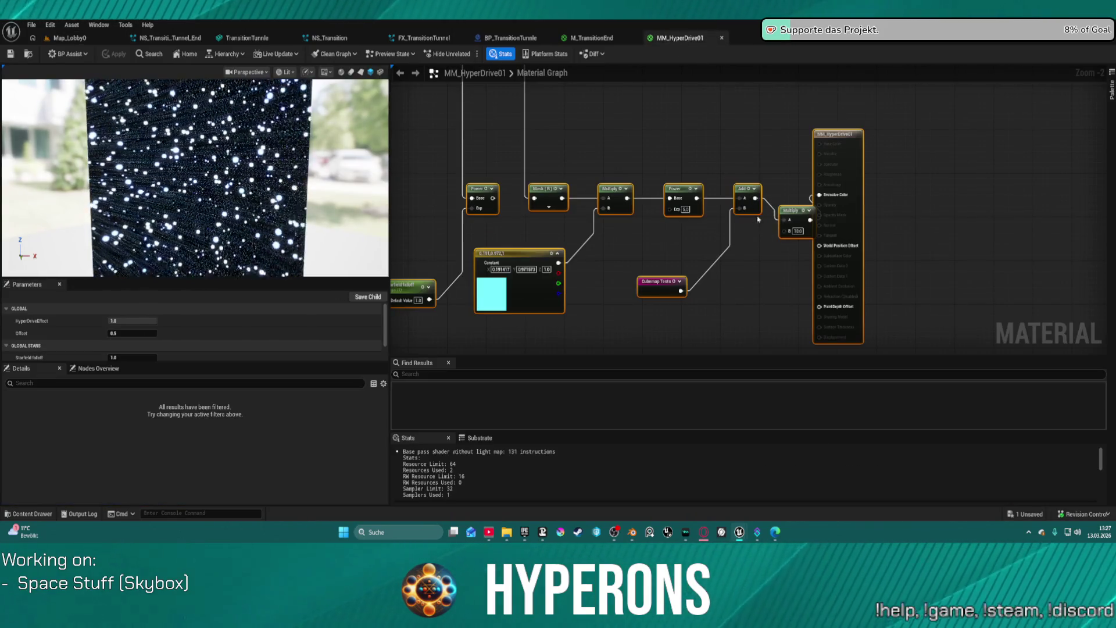
scroll(562, 210, "down", 1)
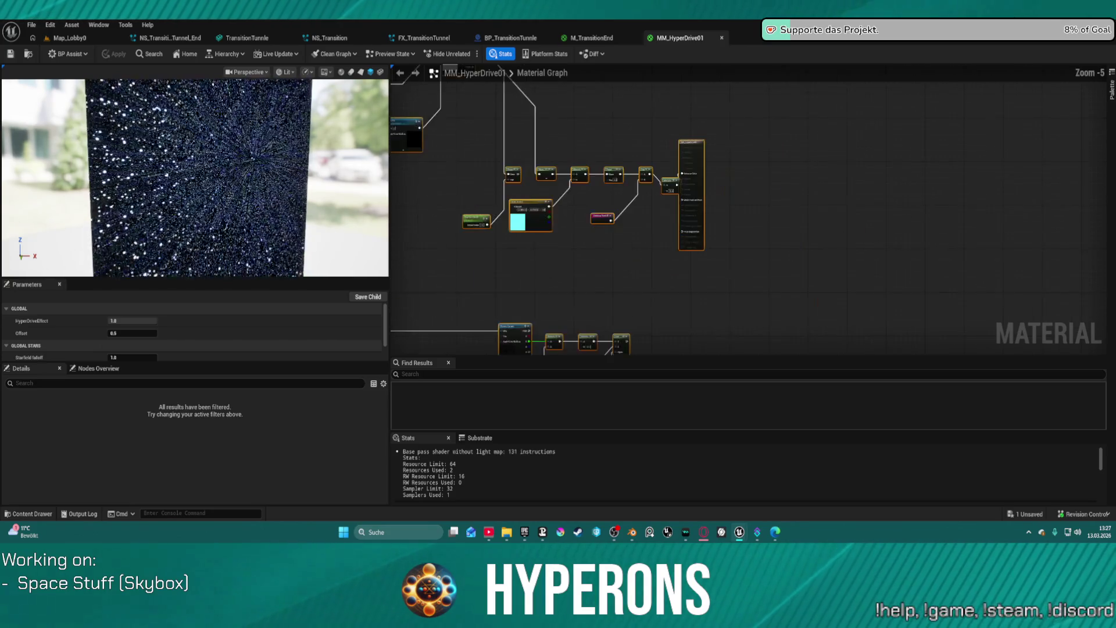
scroll(570, 209, "up", 2)
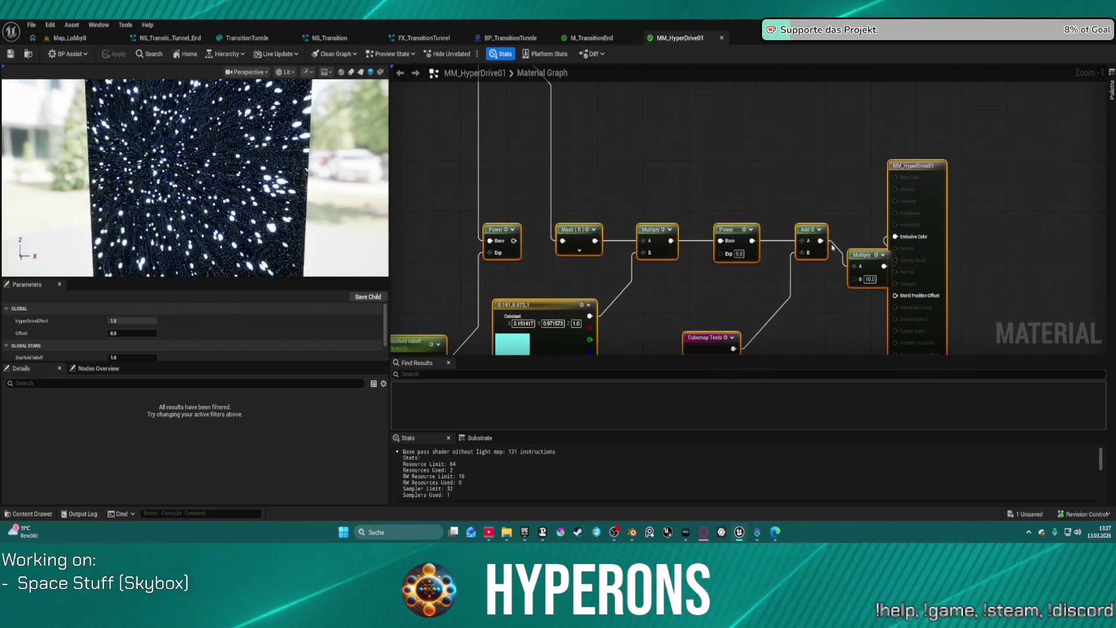
left_click_drag(820, 241, 895, 237)
Set the Power exponent to 15, then back to 1.0, and apply the material
left_click(739, 254)
type("15")
key("Return")
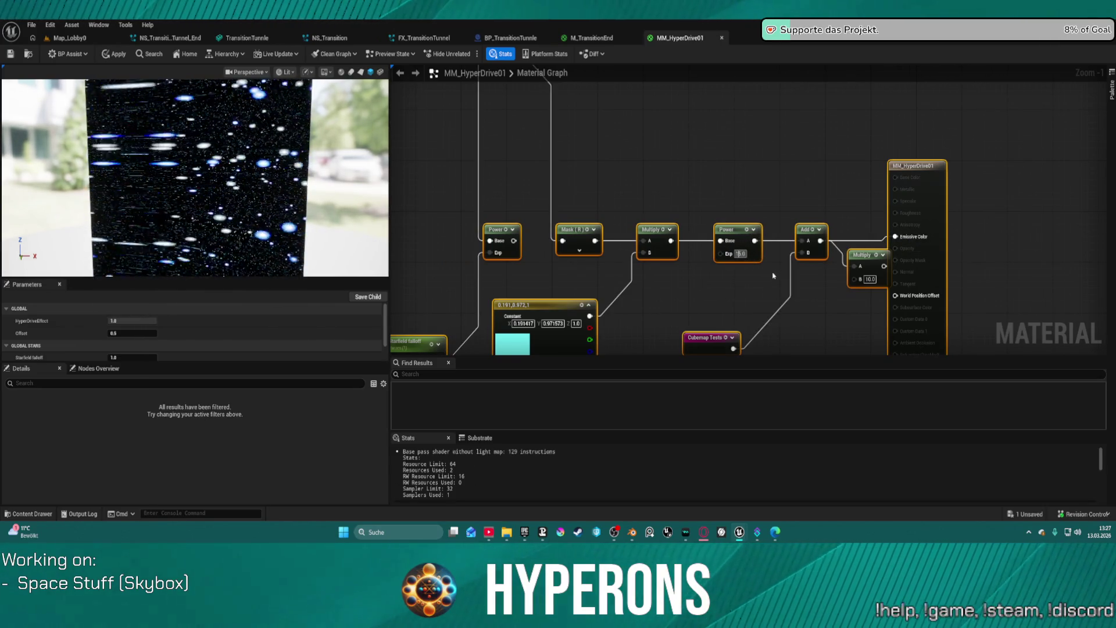
type("1")
key("Return")
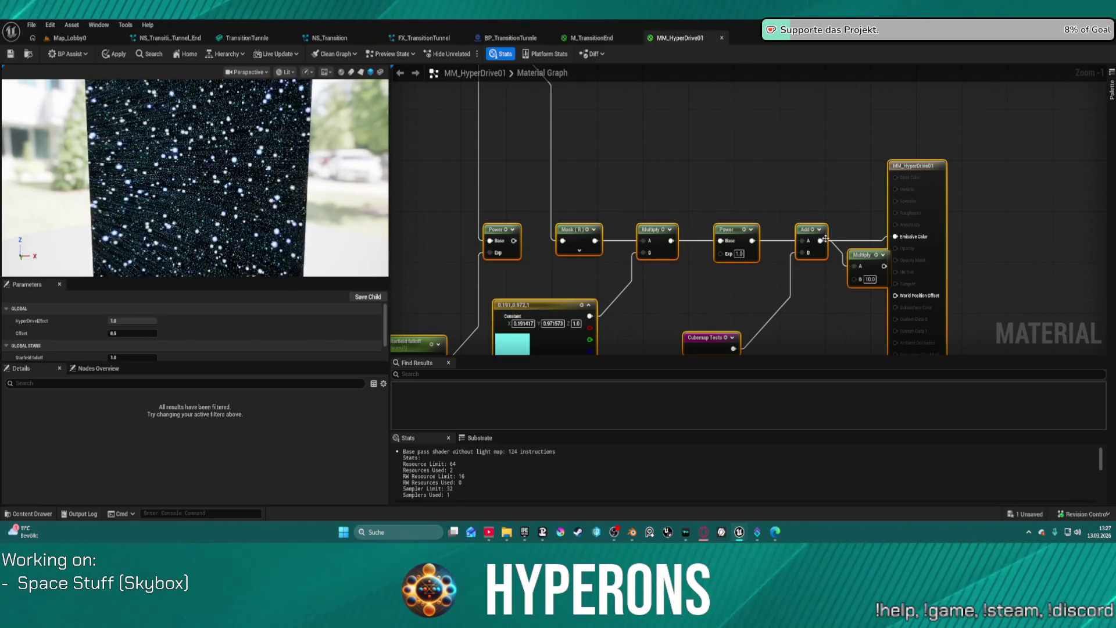
mouse_move(882, 265)
left_mouse_down()
mouse_move(889, 235)
mouse_move(883, 266)
left_mouse_up()
key("Escape")
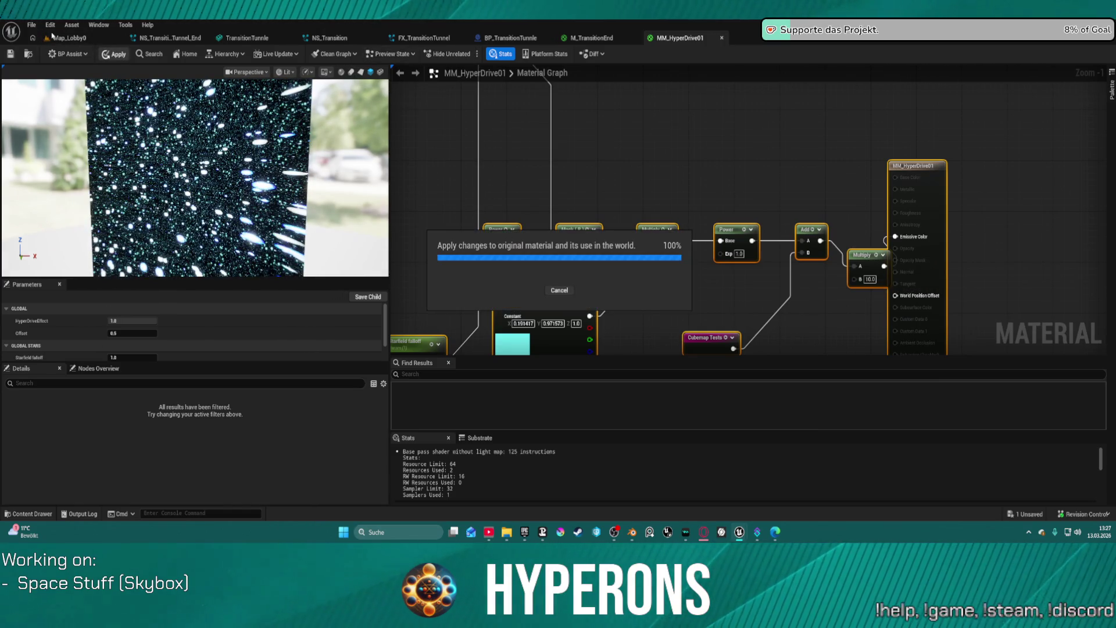
left_click(69, 38)
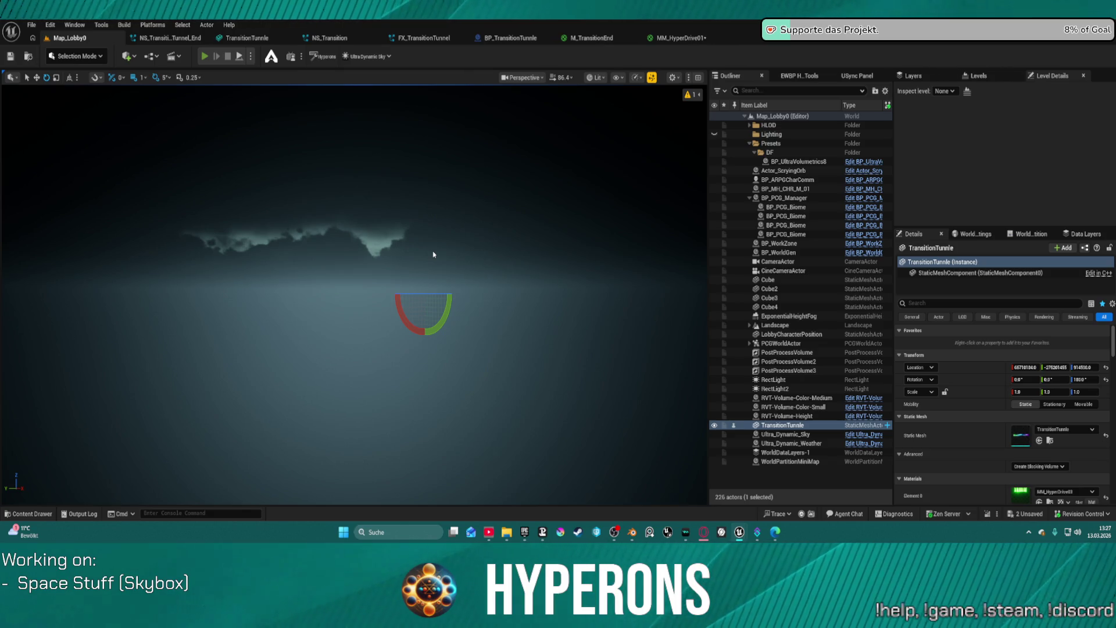
Play-test with the existing character into the Pollux system, then stop the session
key("alt+p")
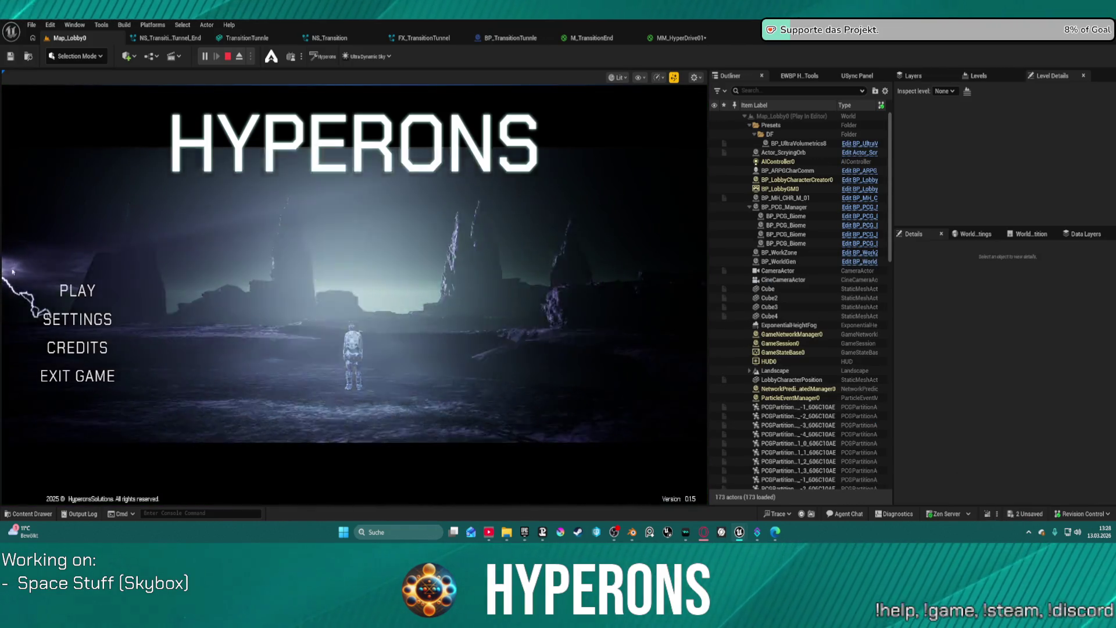
left_click(77, 290)
left_click(243, 247)
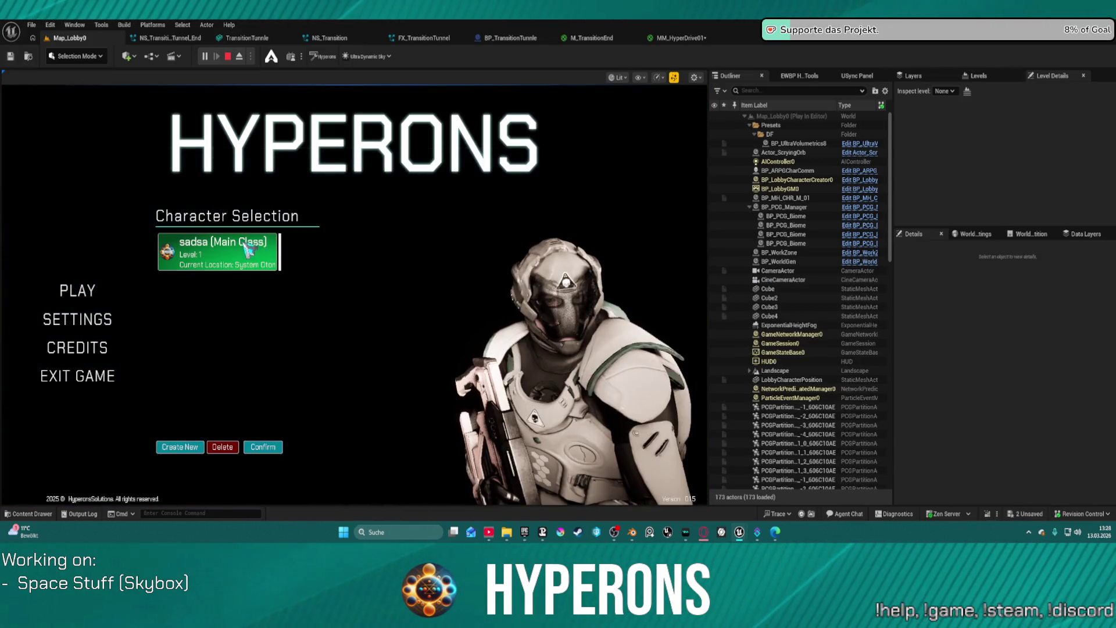
left_click(264, 447)
left_click(549, 448)
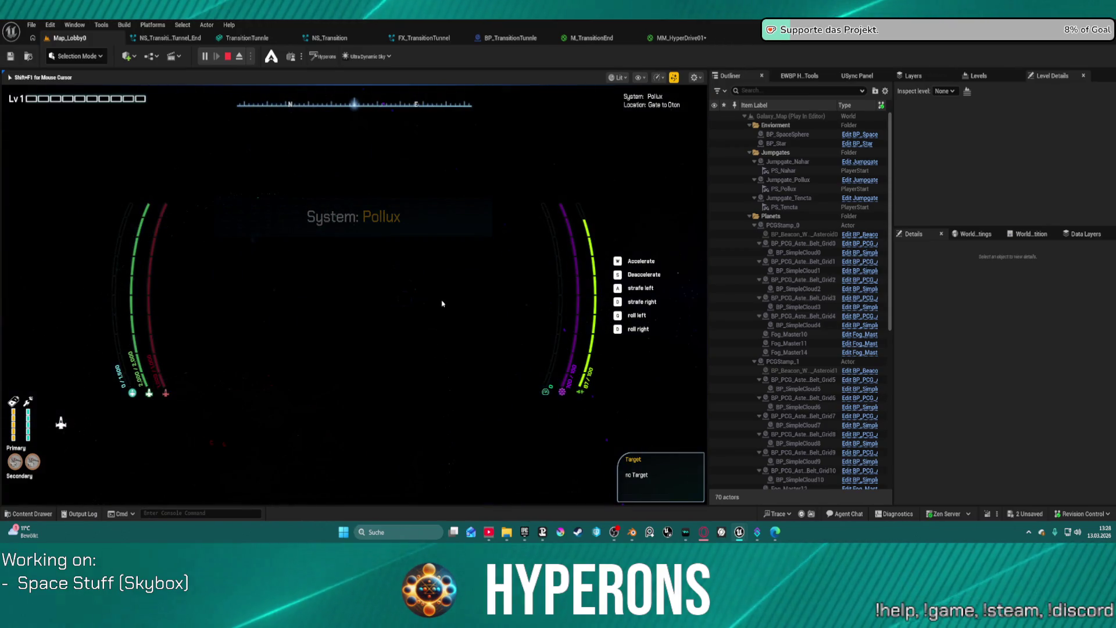
key("Escape")
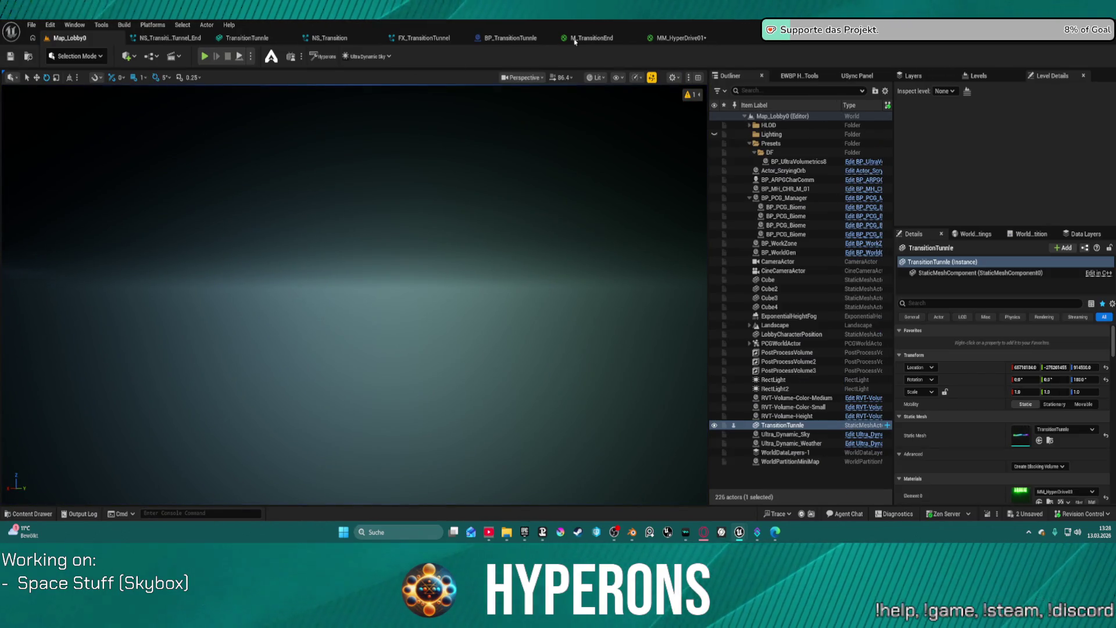
Check M_TransitionEnd, then wire the cubemap node into MM_HyperDrive01's emissive chain and save
left_click(586, 39)
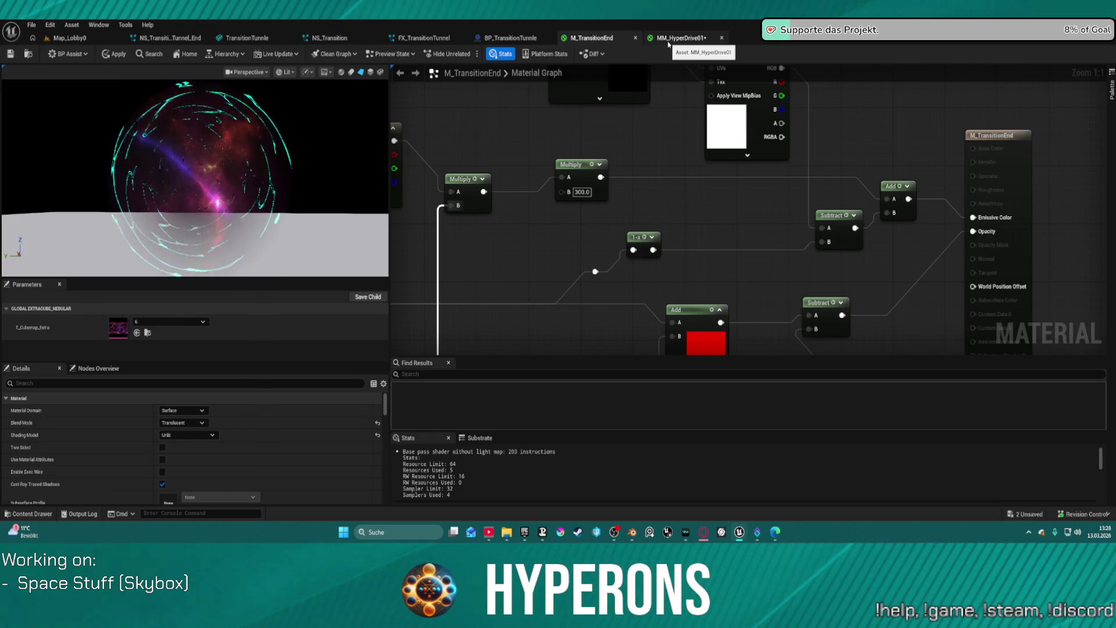
left_click(677, 38)
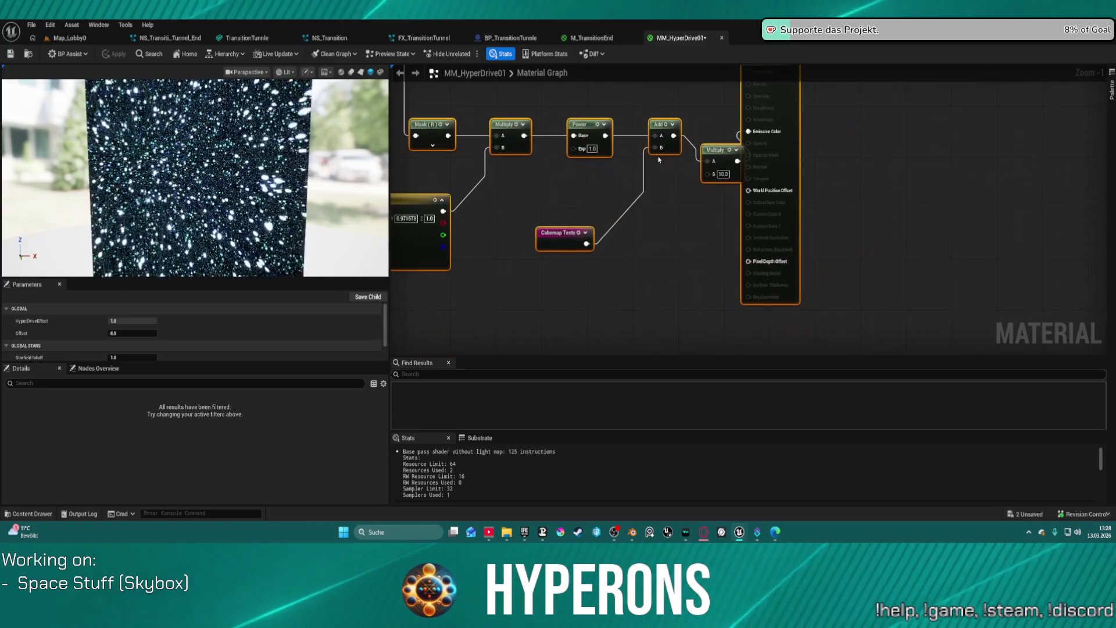
left_click_drag(697, 134, 634, 184)
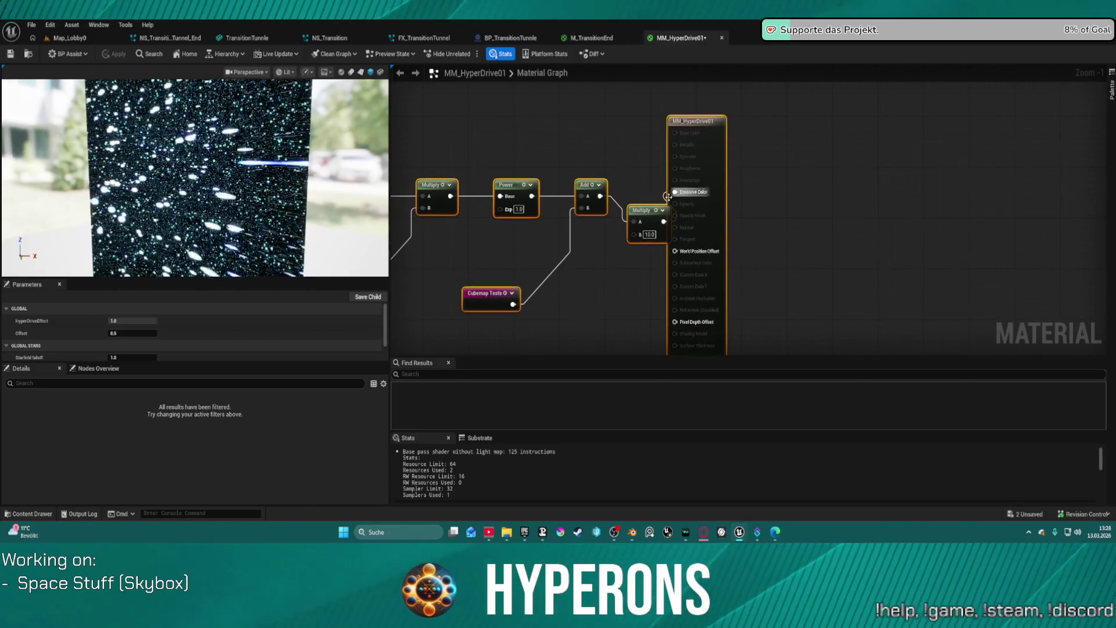
mouse_move(513, 303)
left_mouse_down()
mouse_move(583, 276)
mouse_move(680, 197)
left_mouse_up()
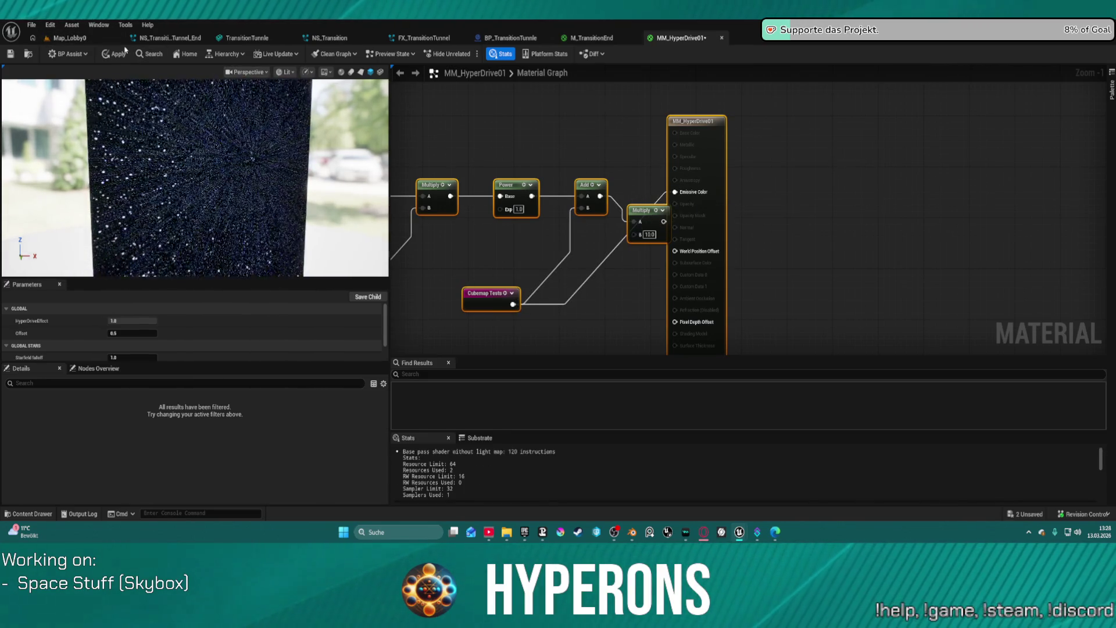
key("ctrl+s")
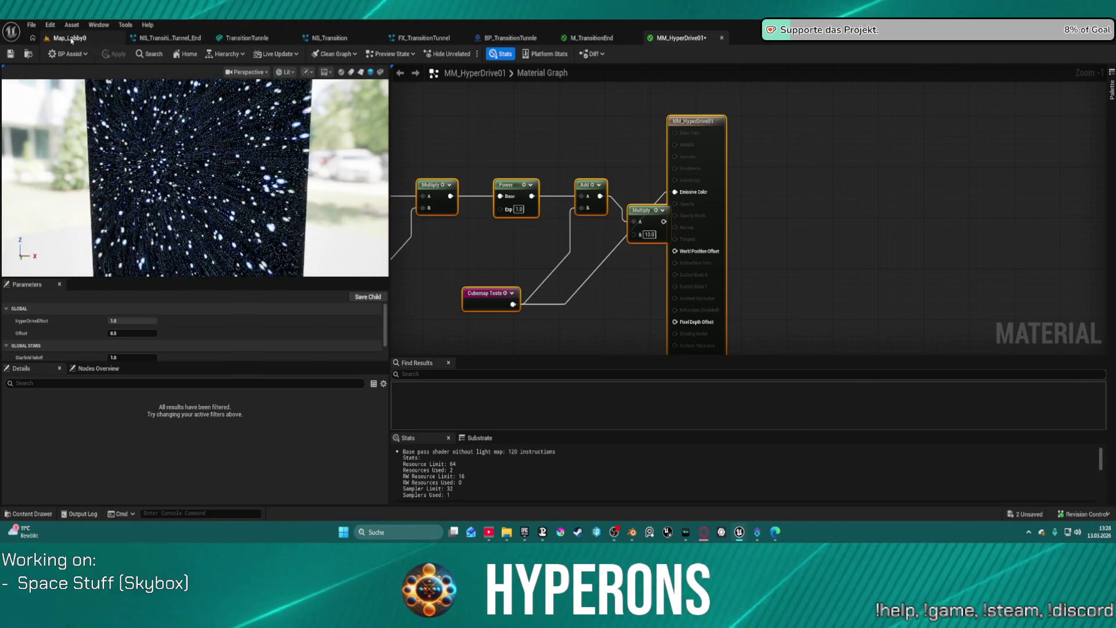
From Map_Lobby0, play with the existing character through the green warp tunnel, then stop
left_click(70, 38)
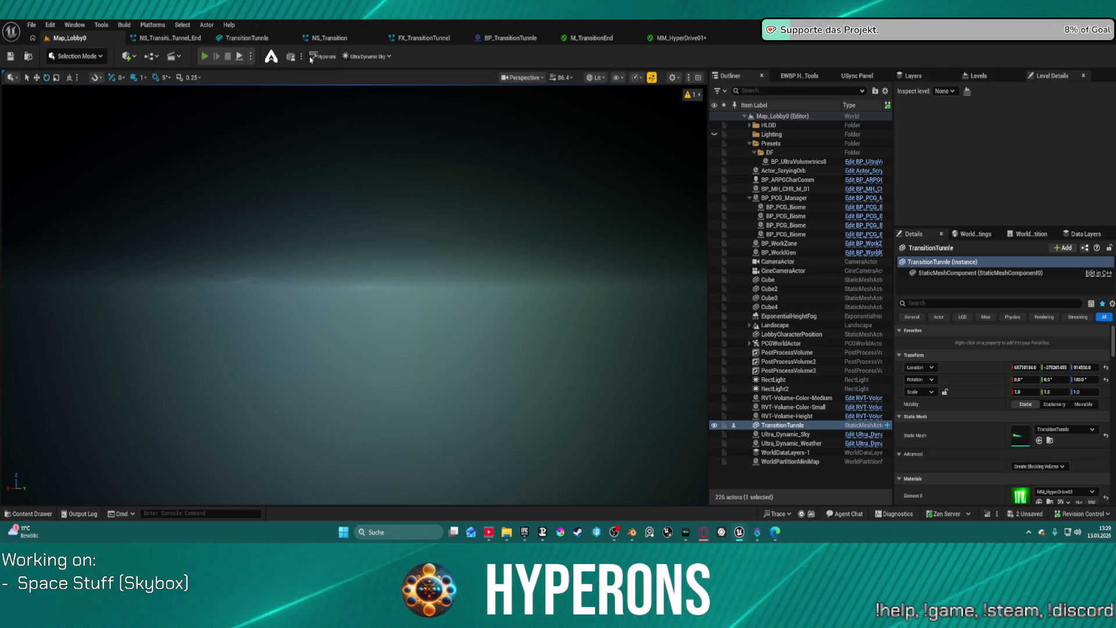
key("alt+p")
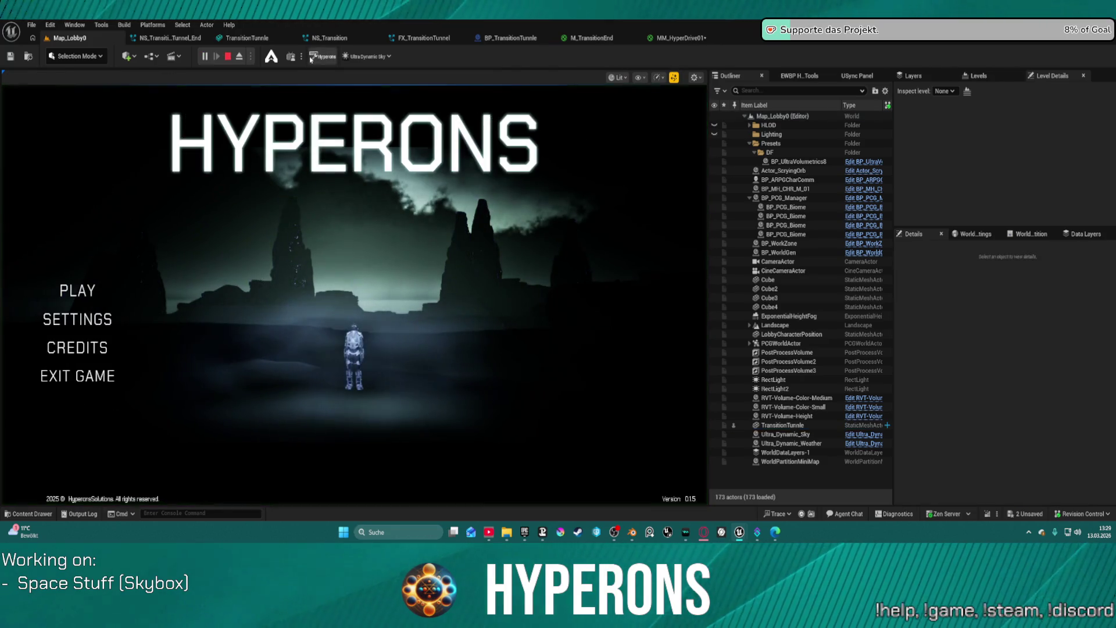
left_click(66, 293)
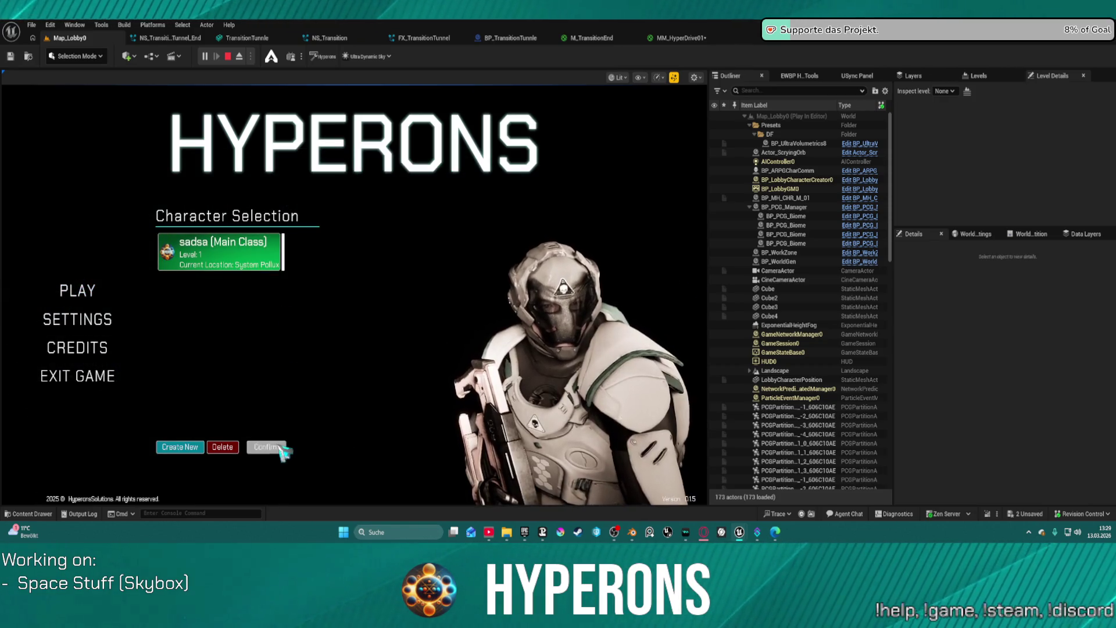
left_click(280, 446)
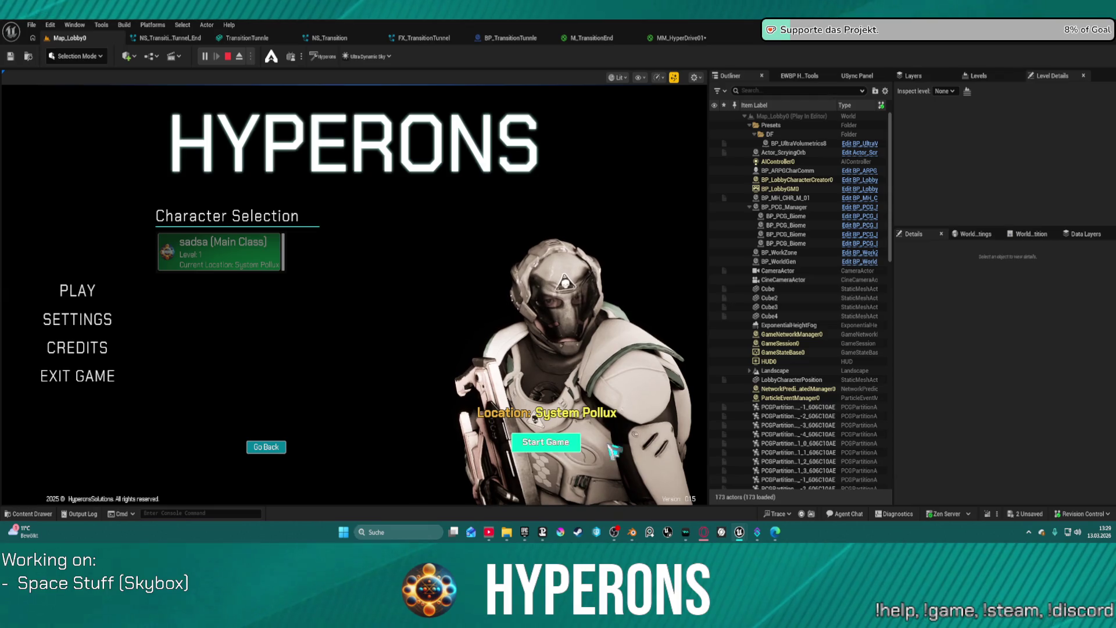
left_click(545, 442)
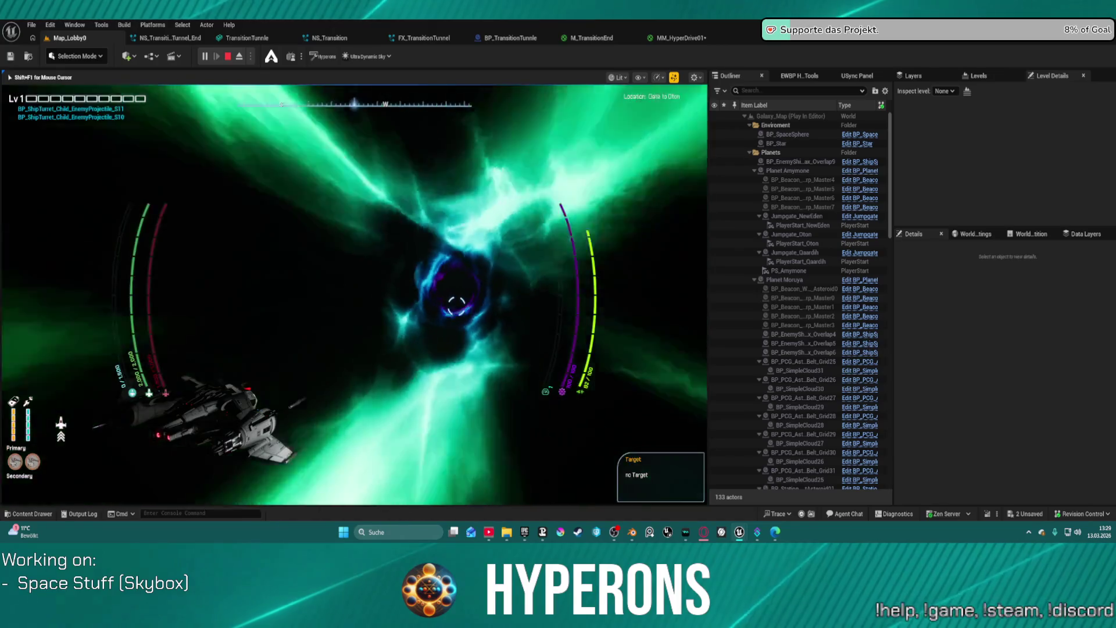
key("Escape")
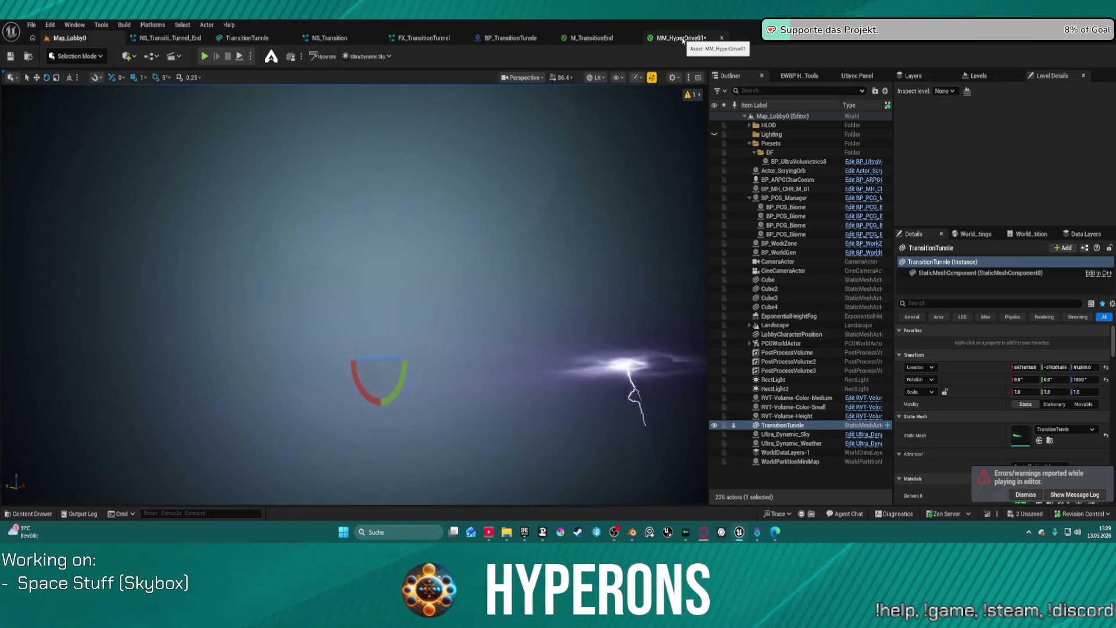
Realign MM_HyperDrive01's output and Multiply nodes, then switch to the BP_TransitionTunnle blueprint
left_click(684, 38)
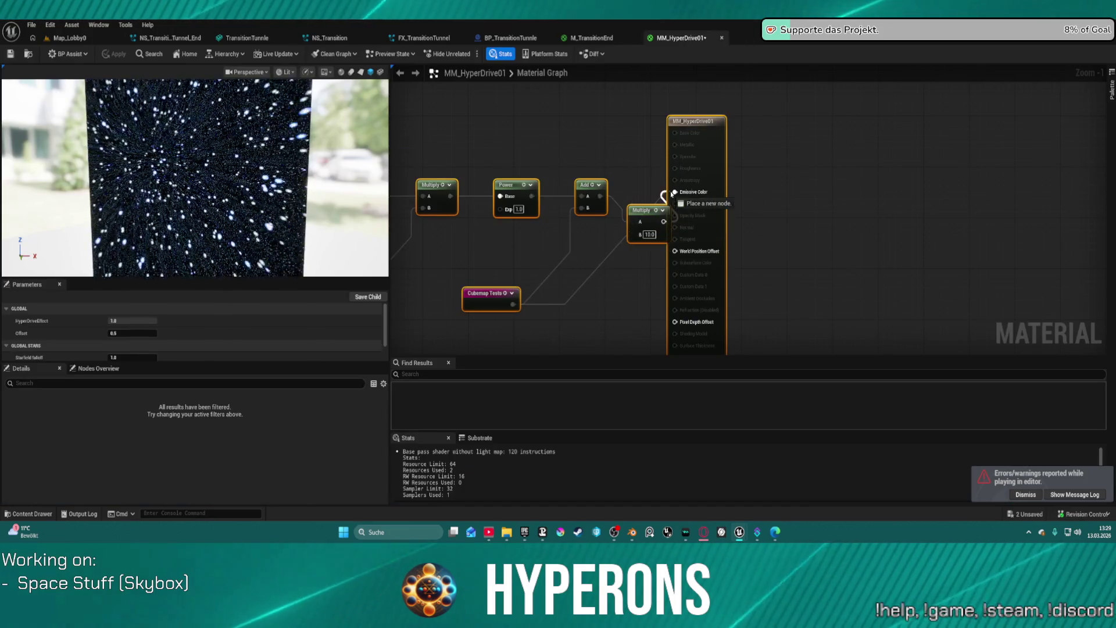
mouse_move(675, 192)
left_mouse_down()
mouse_move(662, 221)
mouse_move(643, 221)
left_mouse_up()
left_click_drag(717, 166, 780, 179)
mouse_move(630, 227)
left_mouse_down()
mouse_move(645, 189)
mouse_move(620, 191)
left_mouse_up()
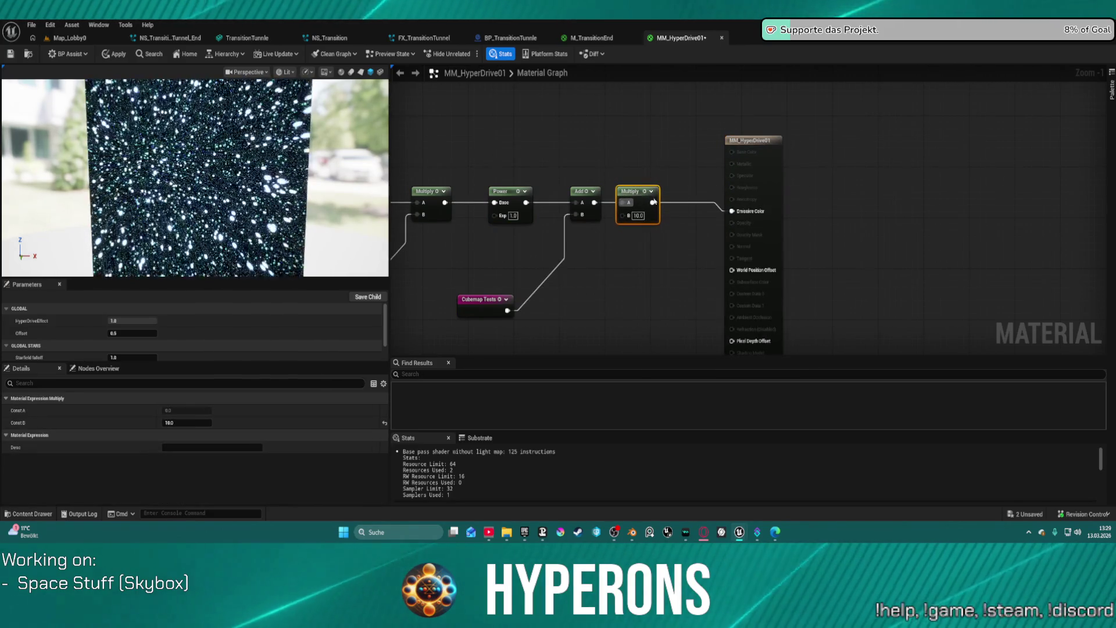
left_click_drag(775, 178, 770, 171)
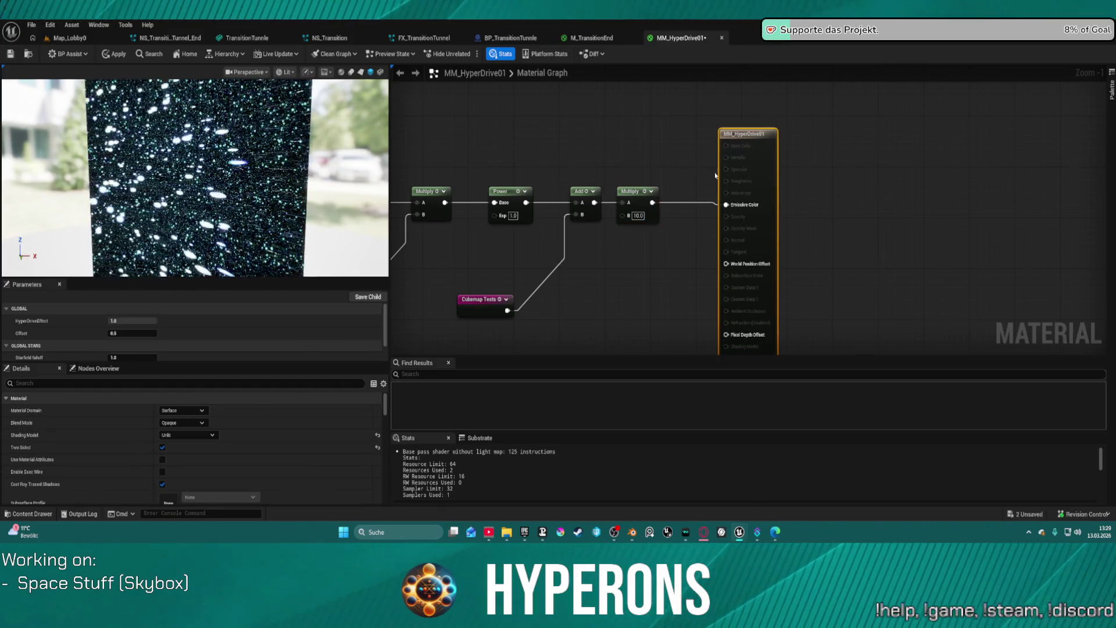
left_click_drag(635, 198, 642, 197)
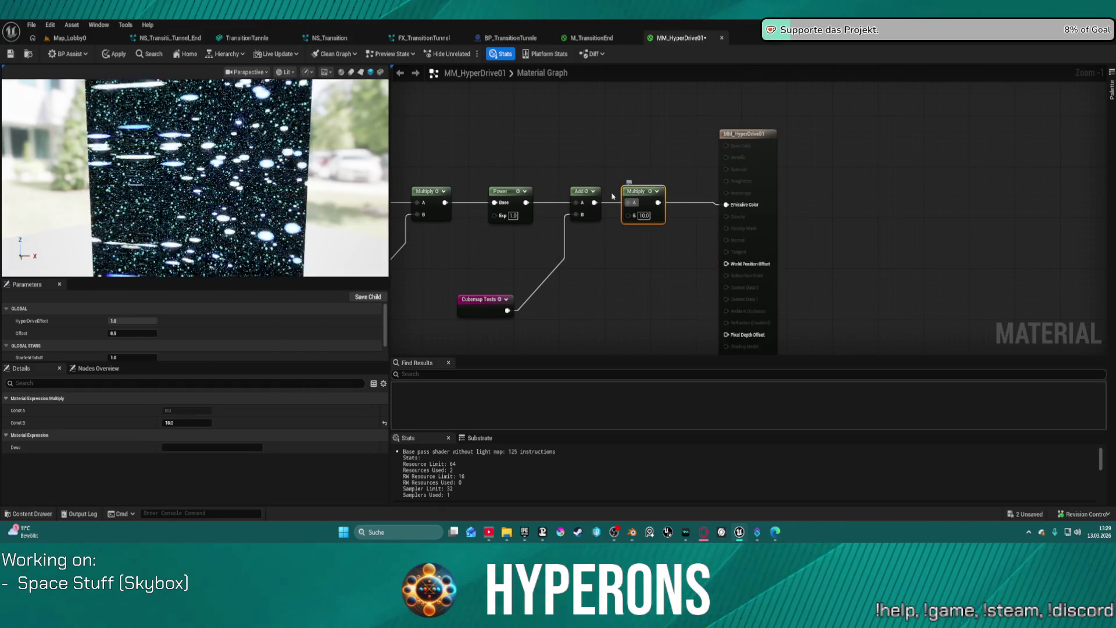
left_click(504, 39)
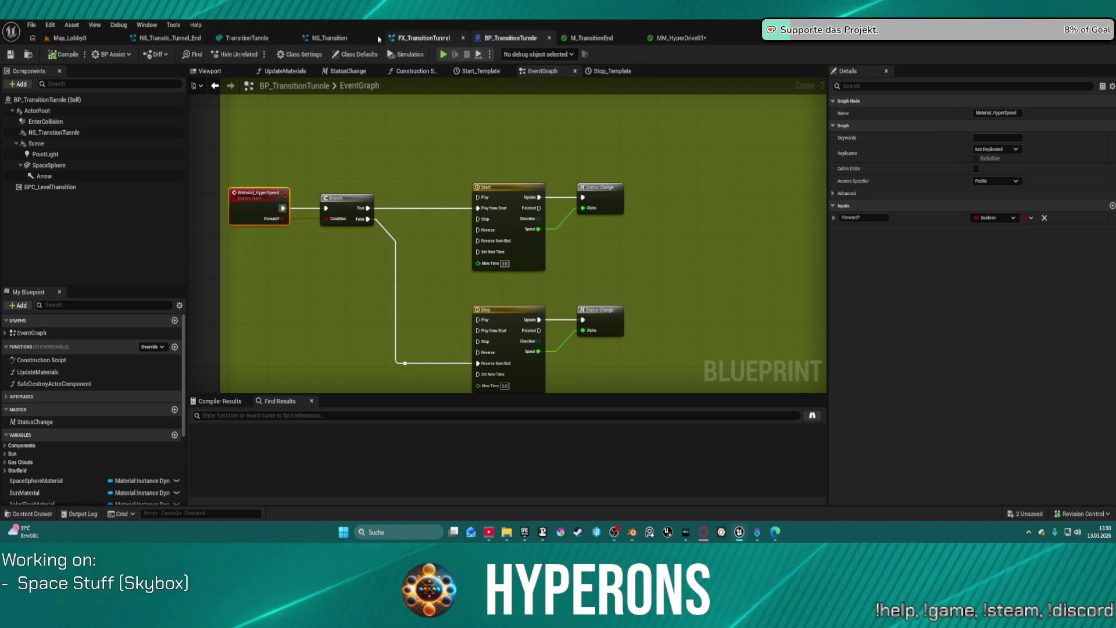
Switch to the FX_TransitionTunnel Niagara system editor
left_click(444, 39)
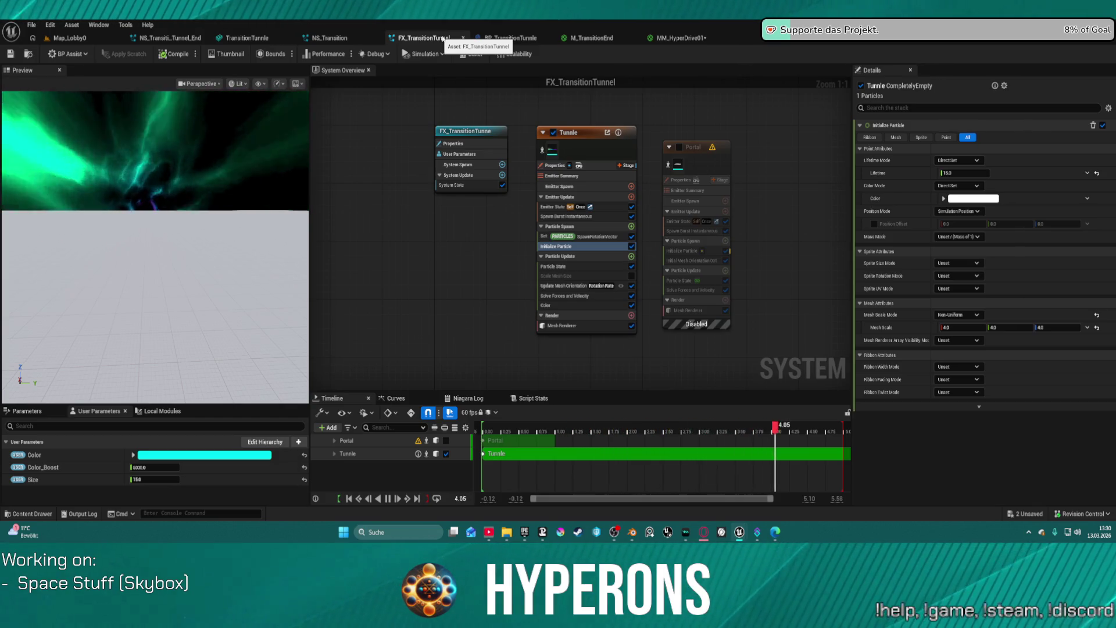
Set the Tunnle emitter's Initialize Particle mesh scale to 8, save FX_TransitionTunnel, and return to Map_Lobby0
left_click(602, 148)
left_click(553, 207)
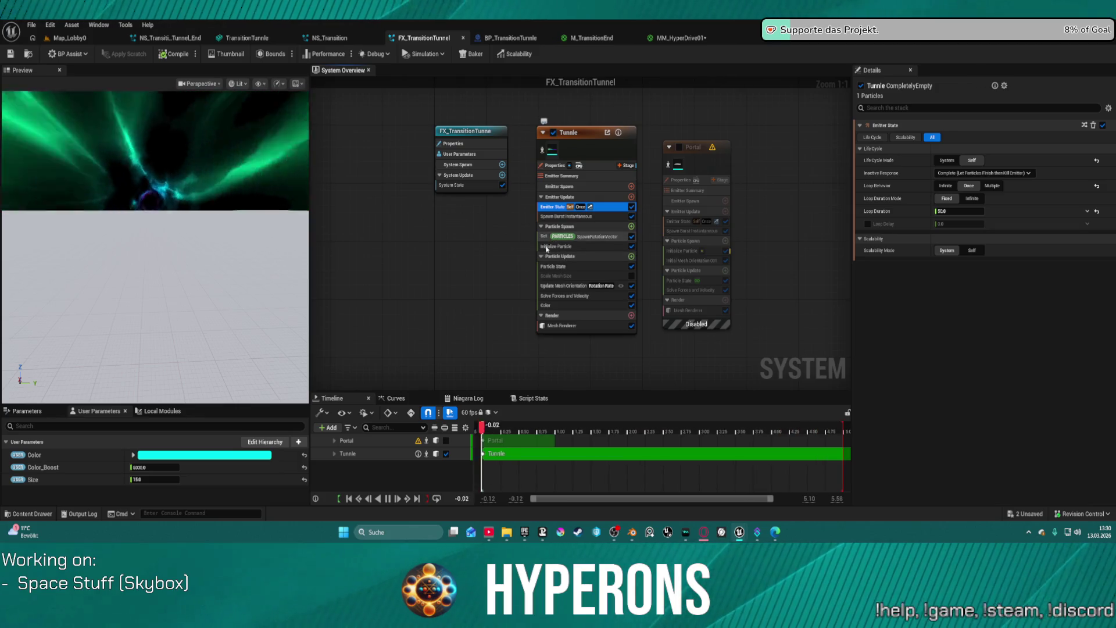
left_click(558, 246)
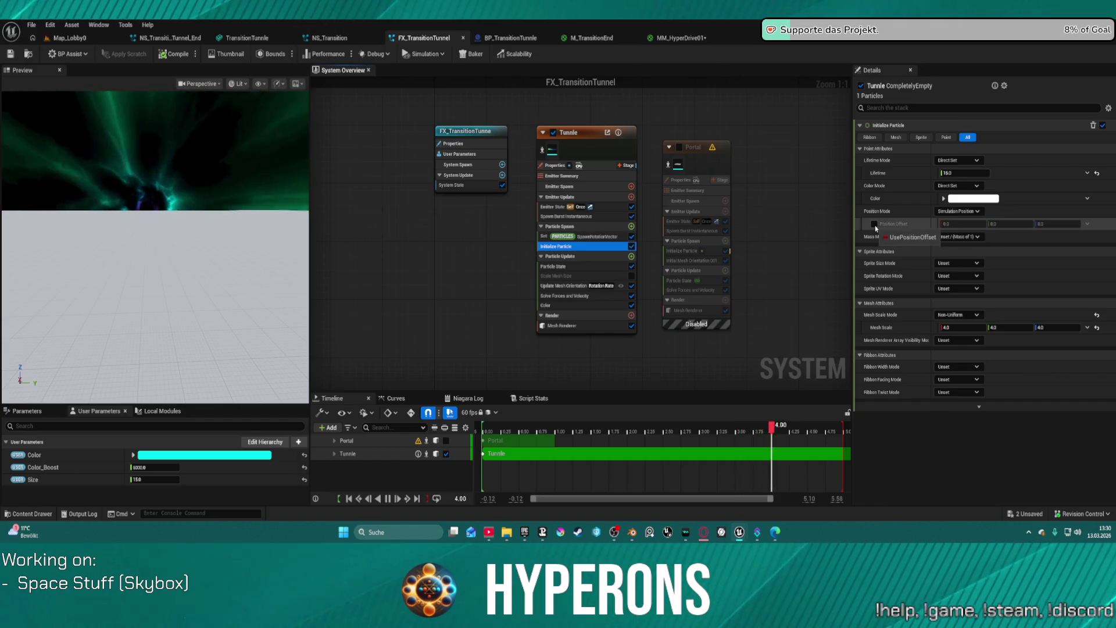
left_click(963, 328)
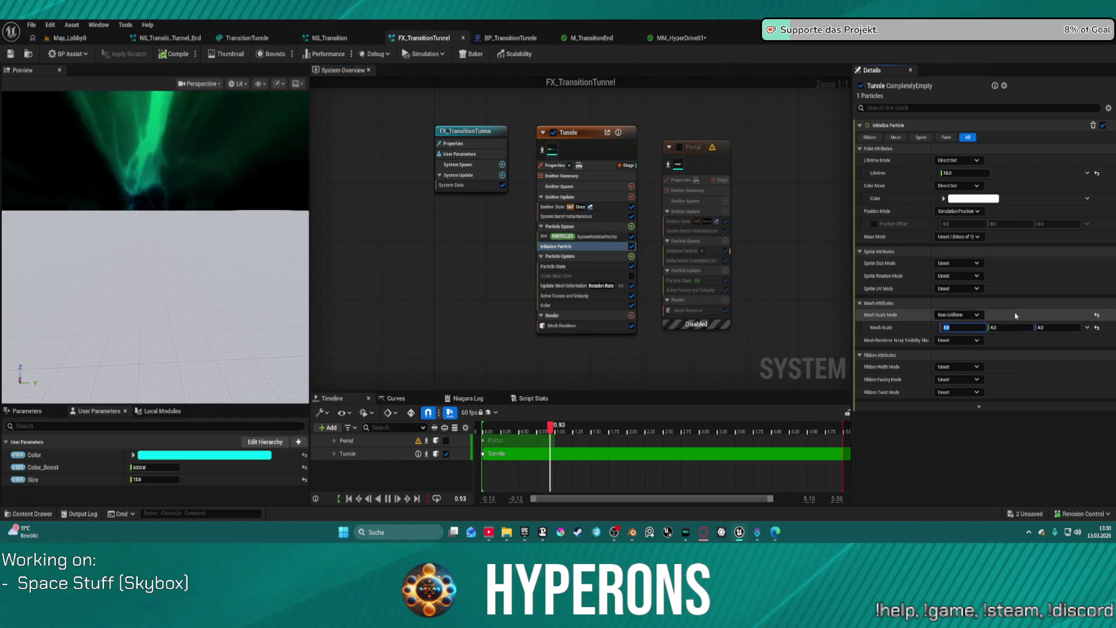
type("8")
key("Tab")
type("5")
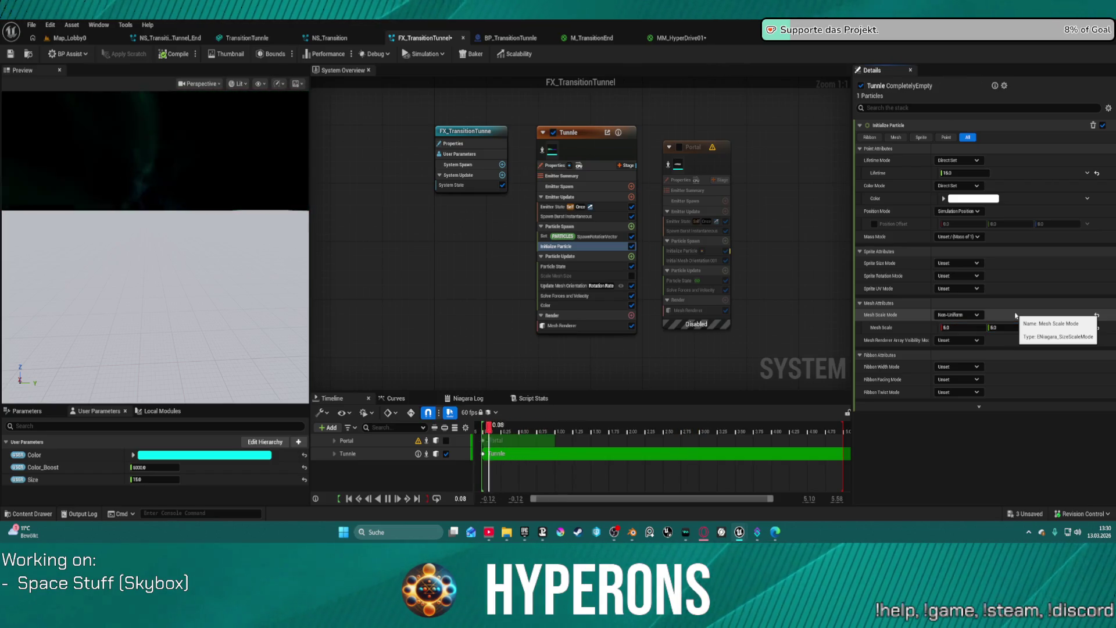
key("Tab")
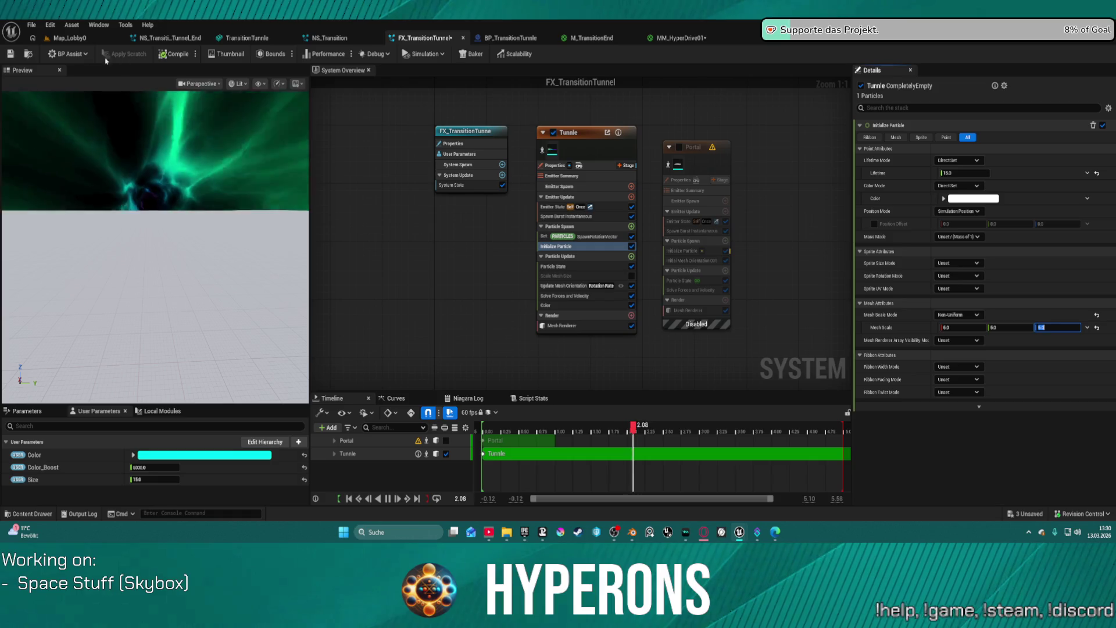
left_click(12, 55)
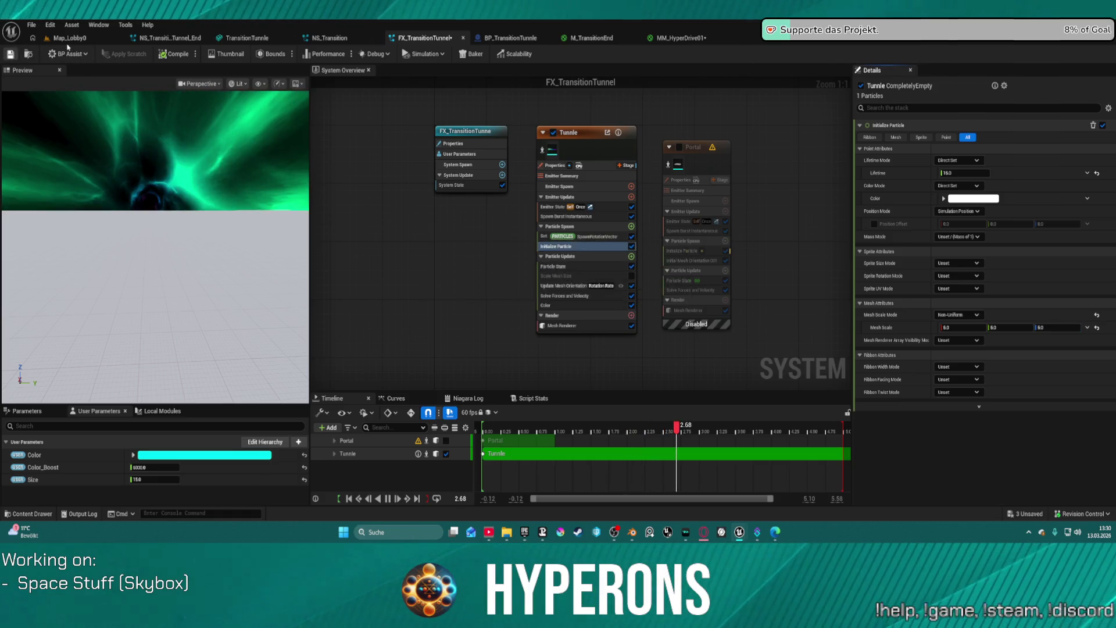
left_click(70, 38)
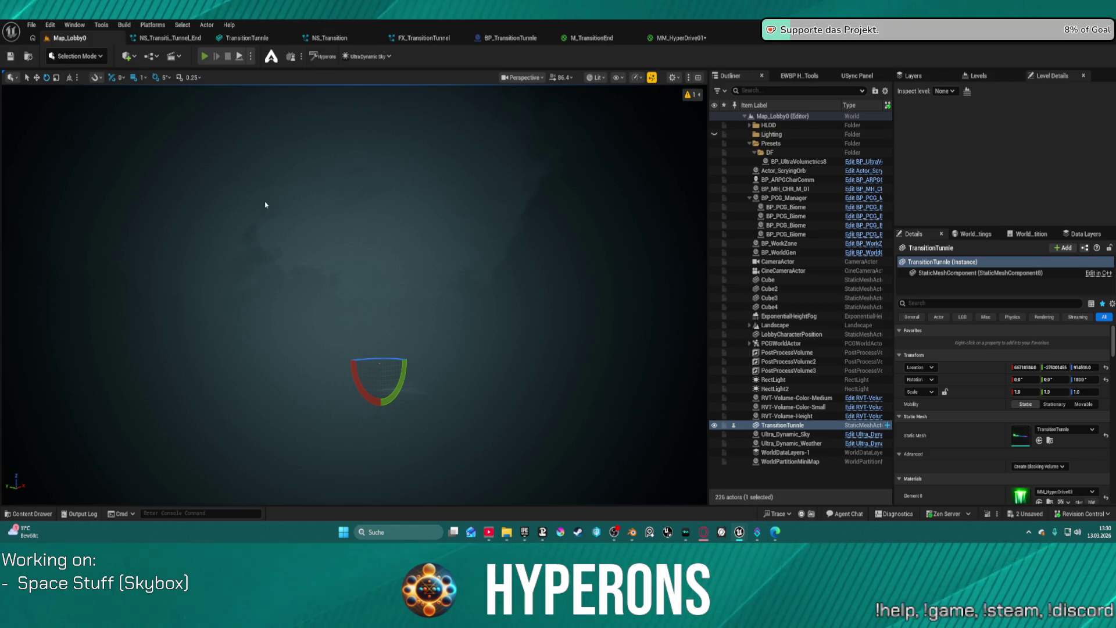
key("alt+p")
left_click(125, 293)
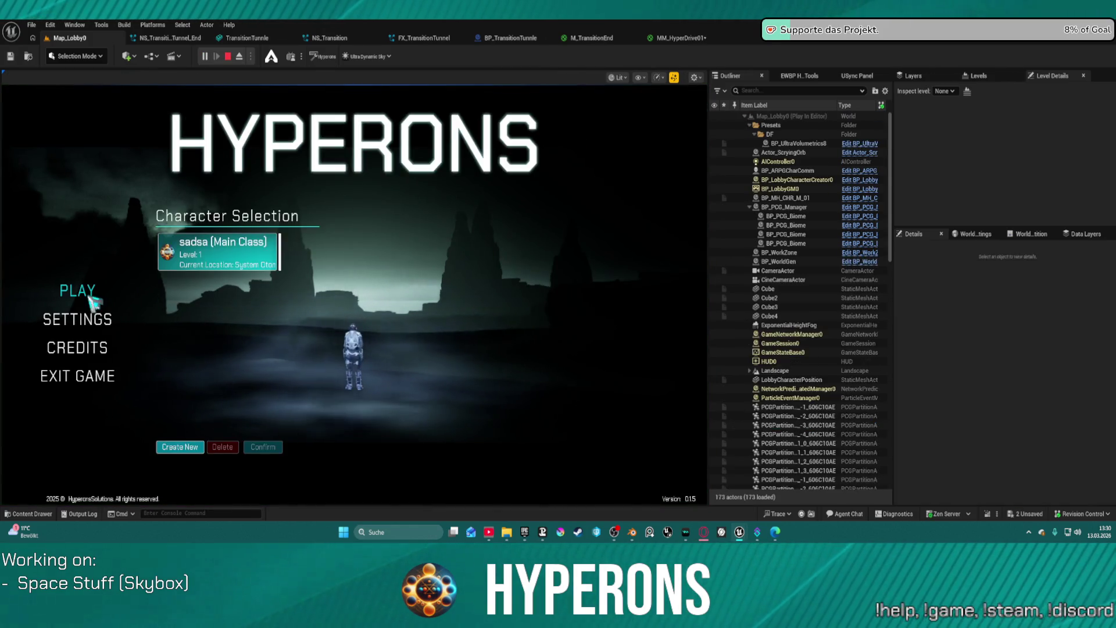
left_click(213, 259)
left_click(263, 446)
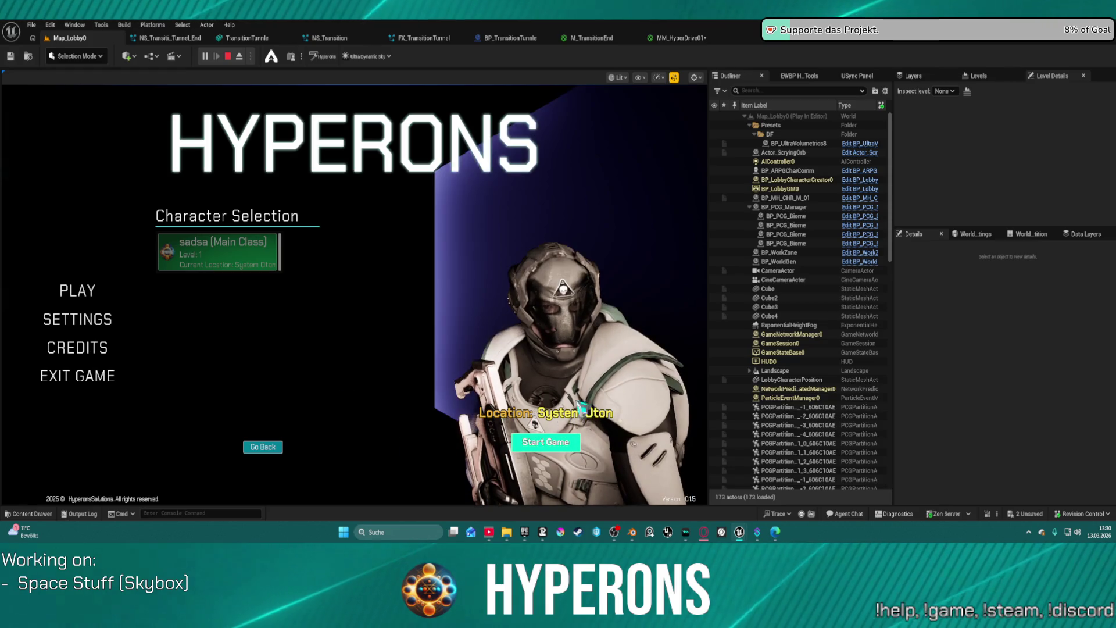
left_click(545, 442)
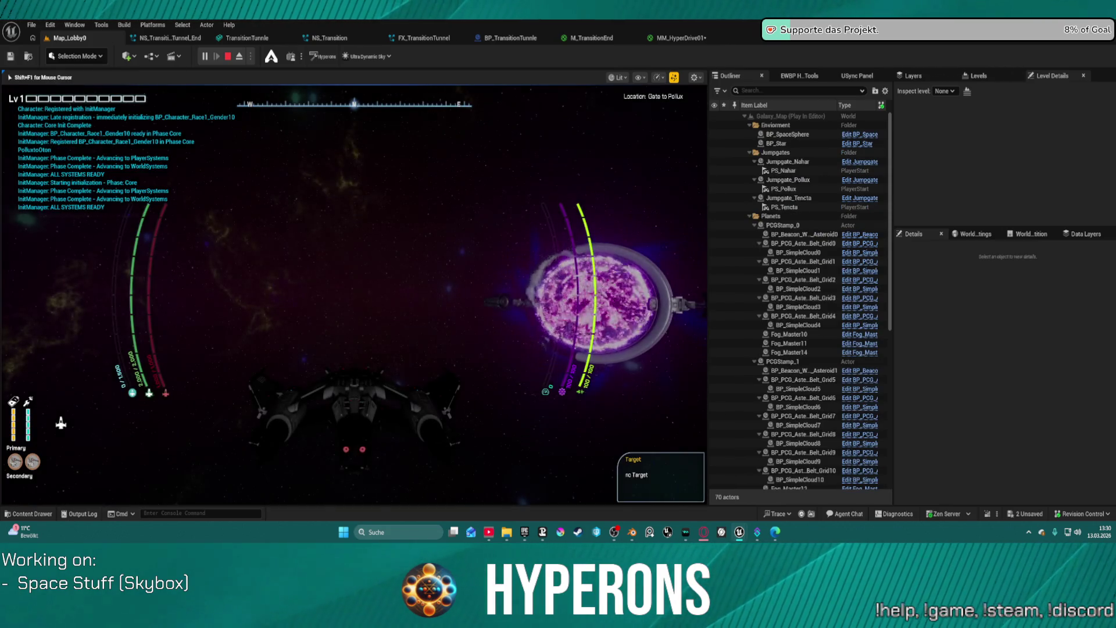
key("w")
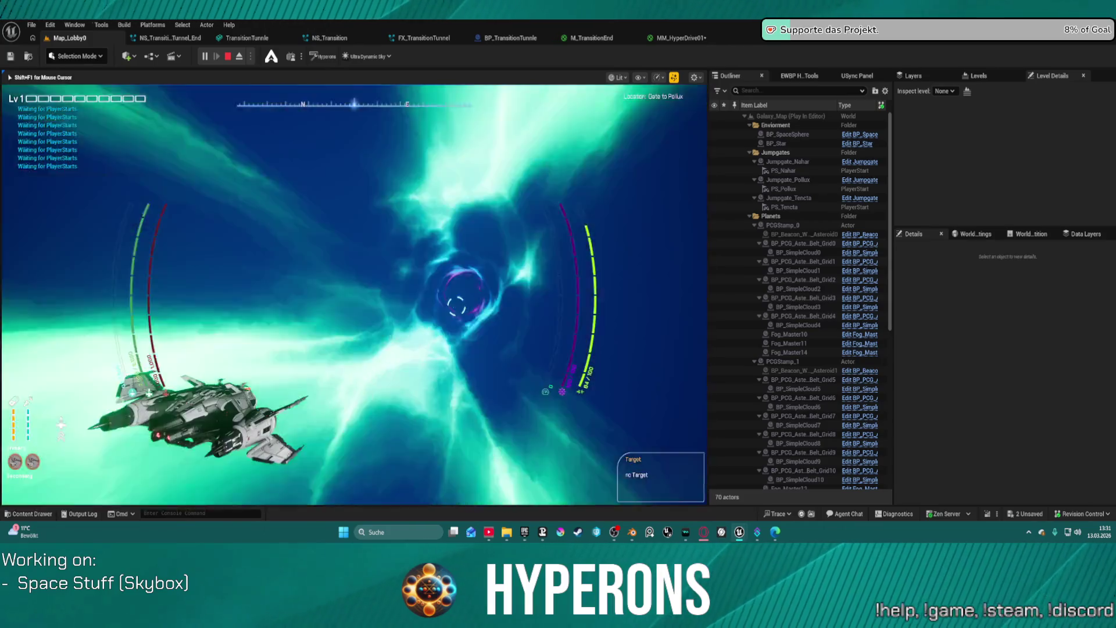
key("Escape")
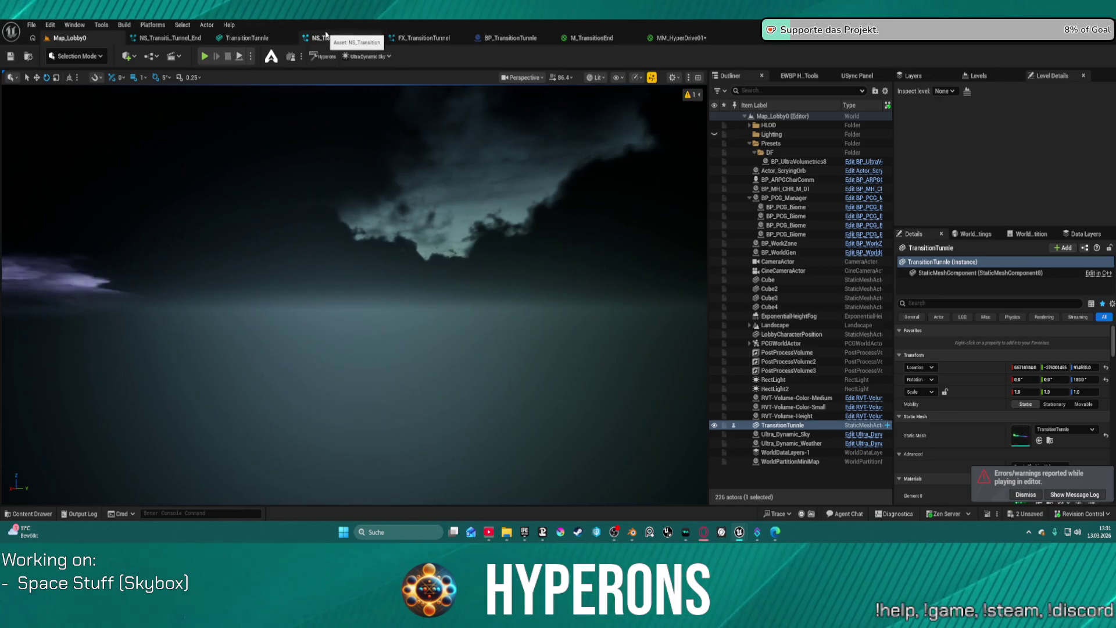
Clear the Niagara System Asset on BP_TransitionTunnle's NS_TransitionTunnle component to None
left_click(523, 39)
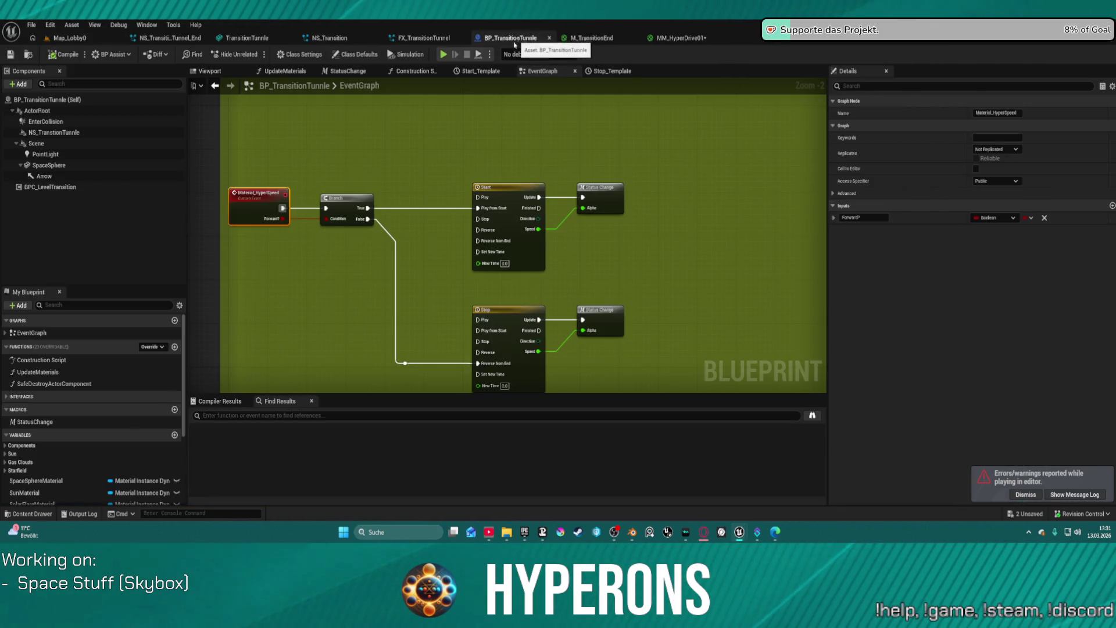
scroll(487, 154, "down", 3)
left_click(54, 133)
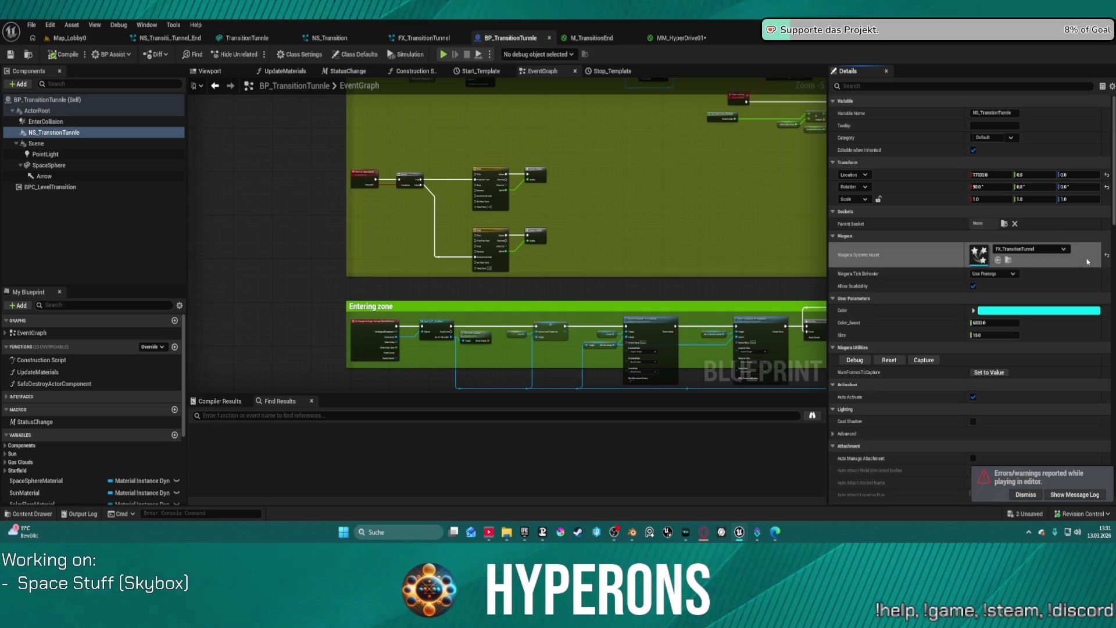
left_click(1107, 255)
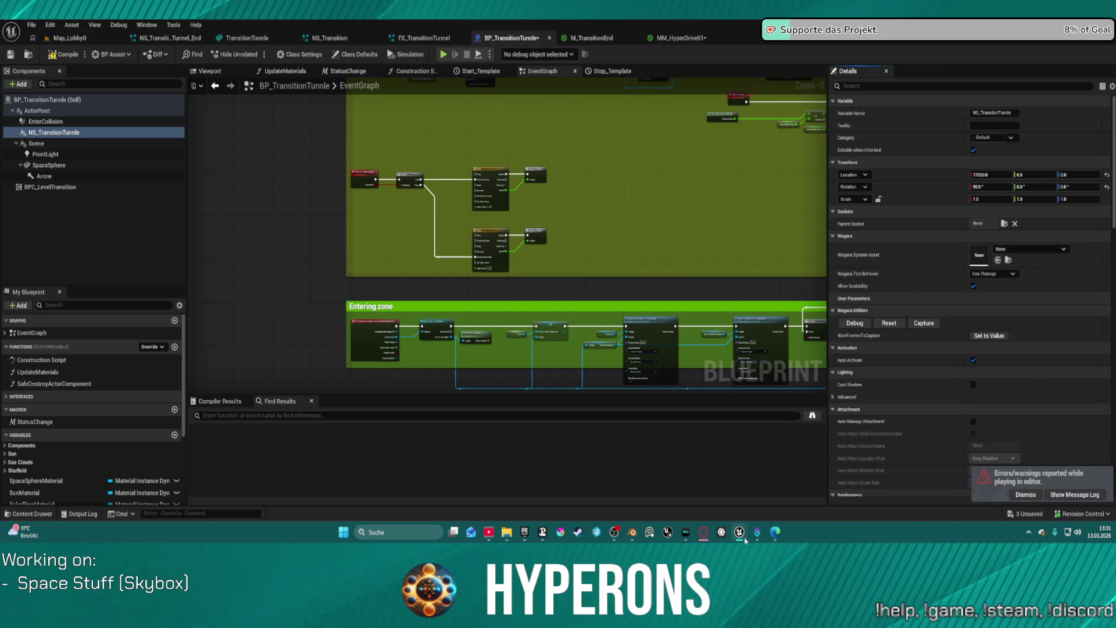
Save the three changed assets and launch the game in its own window
left_click(1026, 514)
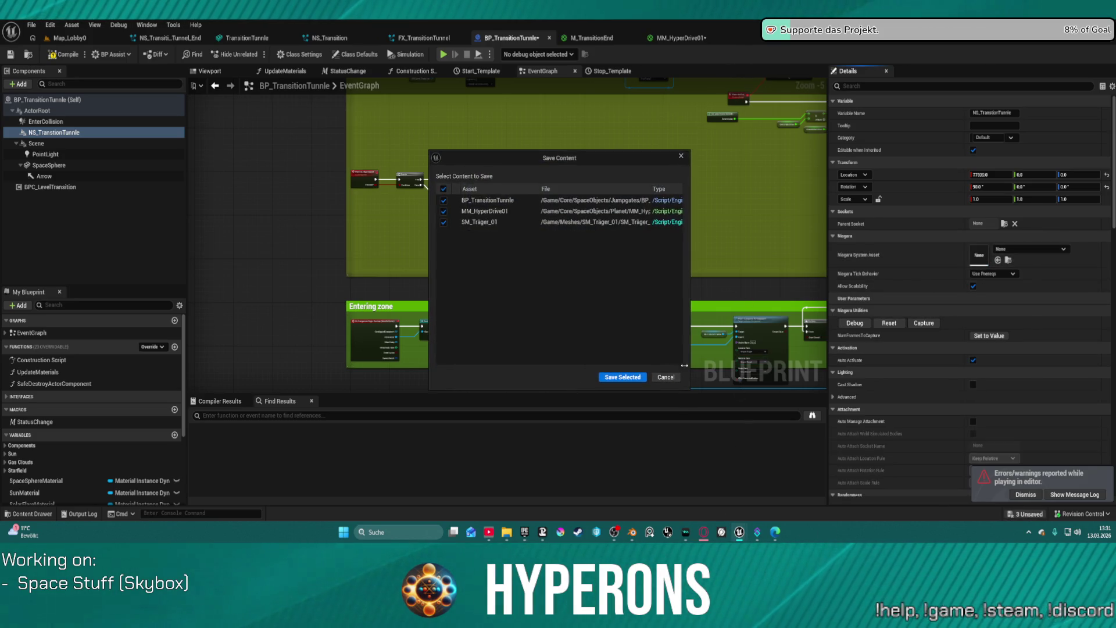
left_click(622, 377)
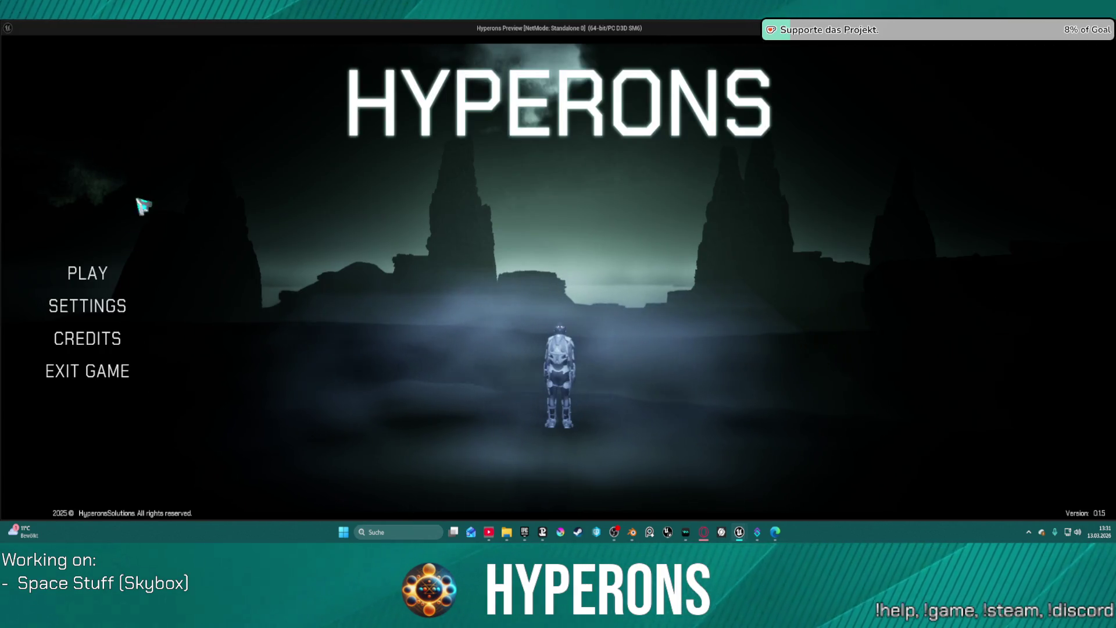
left_click(84, 274)
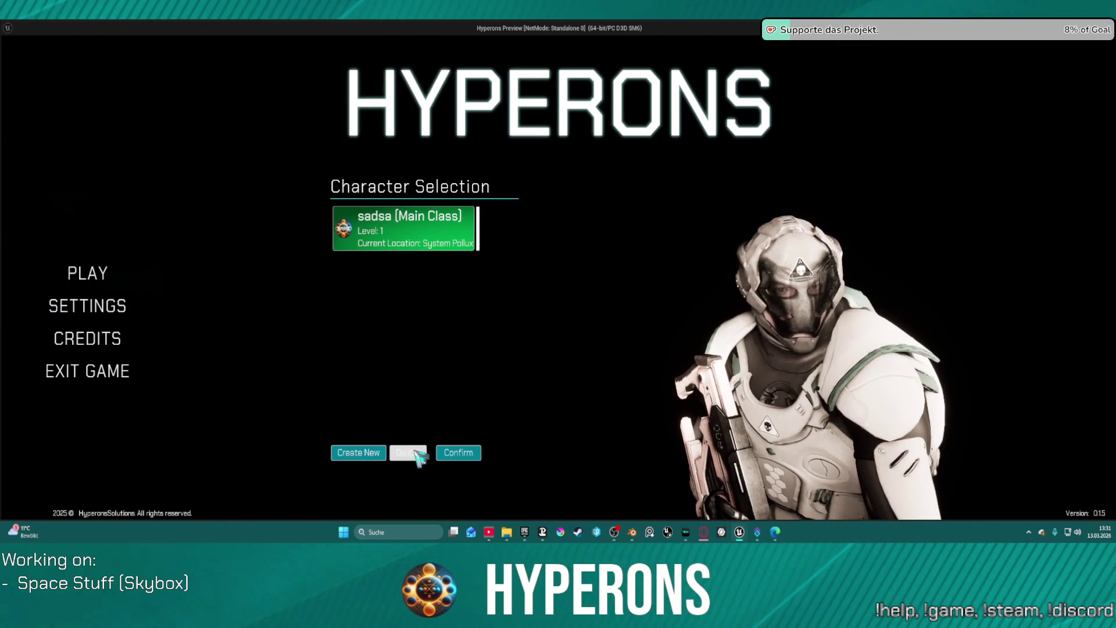
left_click(474, 462)
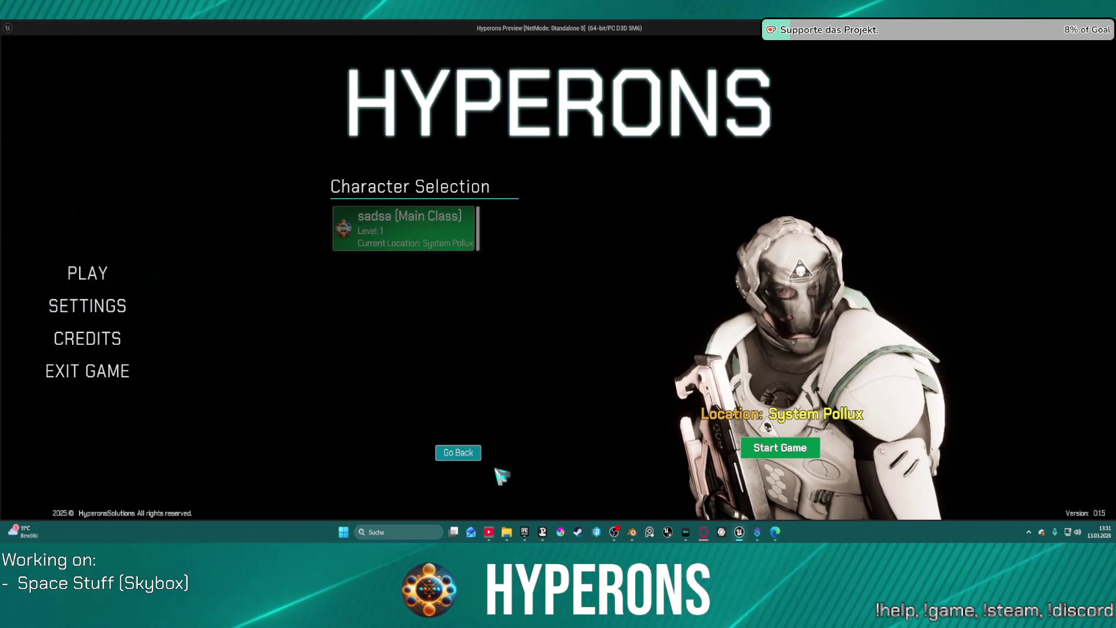
left_click(780, 448)
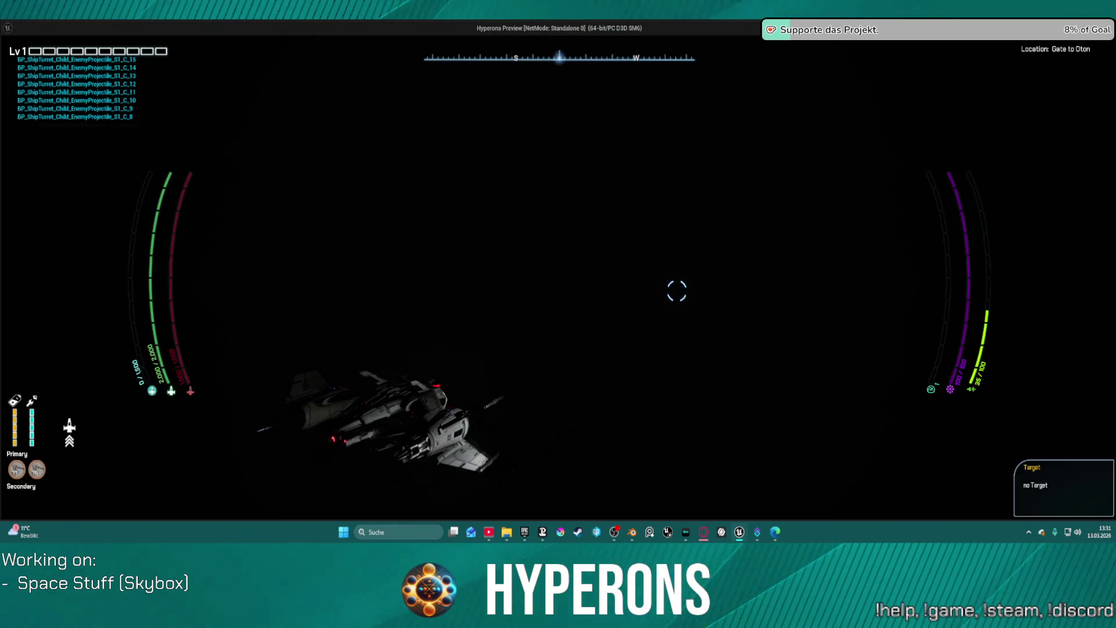
key("Escape")
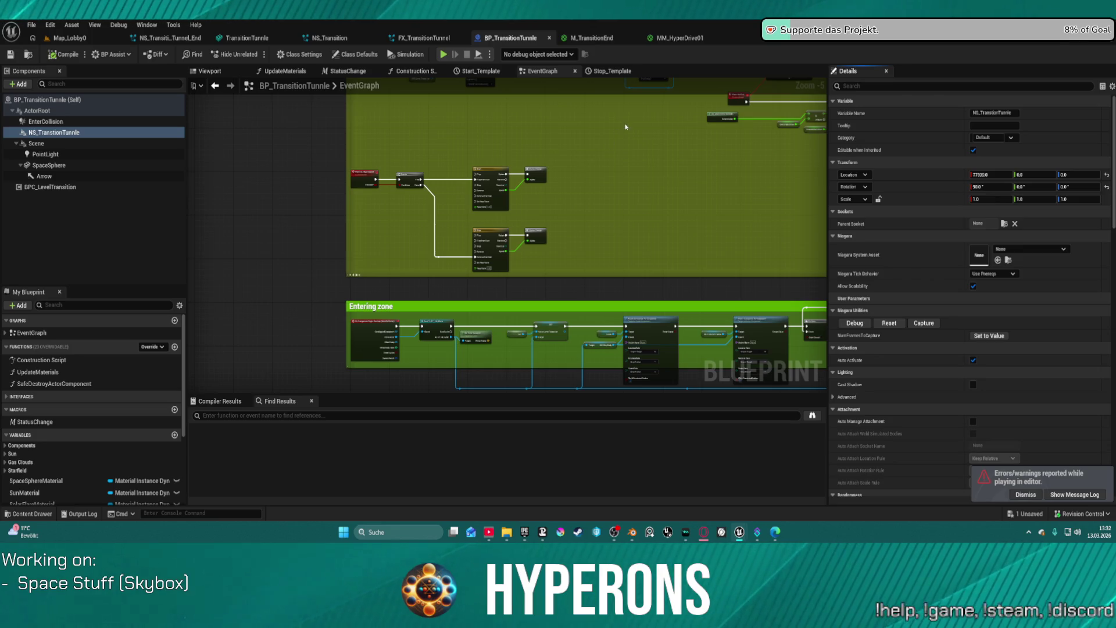
Set NS_TransitionTunnle's Niagara system back to FX_TransitionTunnel and go to the MM_HyperDrive01 graph
left_click(998, 260)
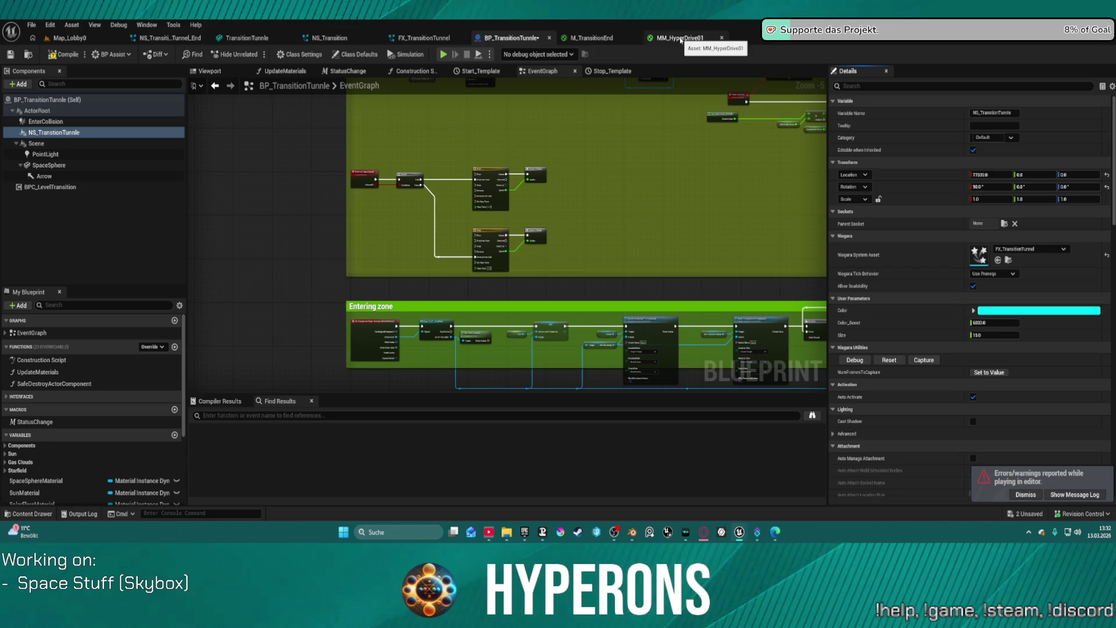
left_click(680, 38)
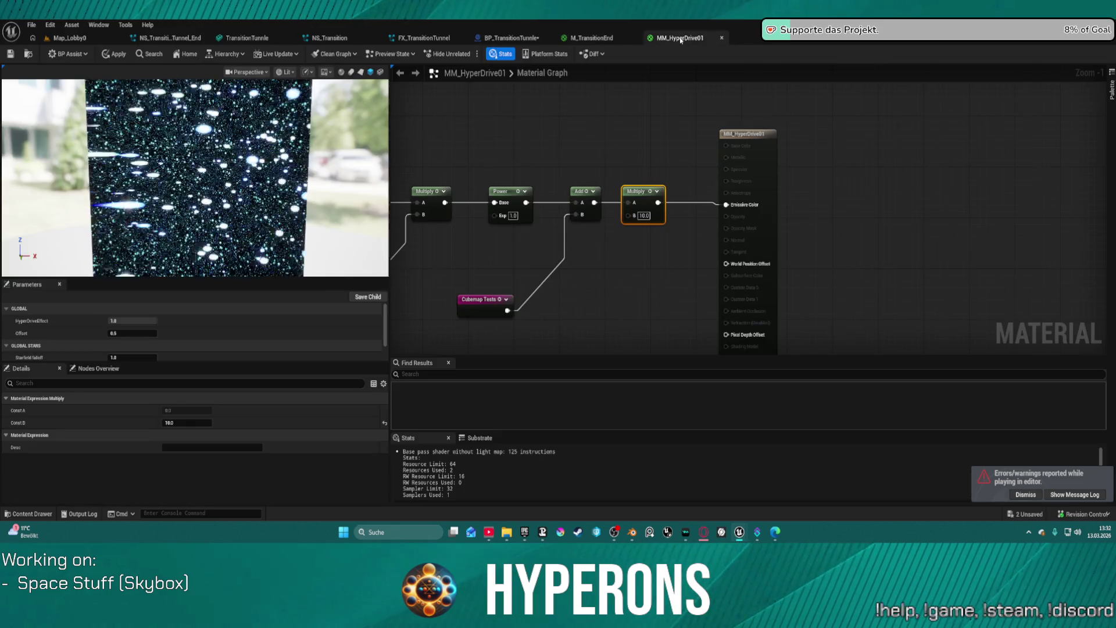
Wire a black Constant3Vector (0,0,0) into Emissive Color, apply, and return to Map_Lobby0
left_click(696, 203)
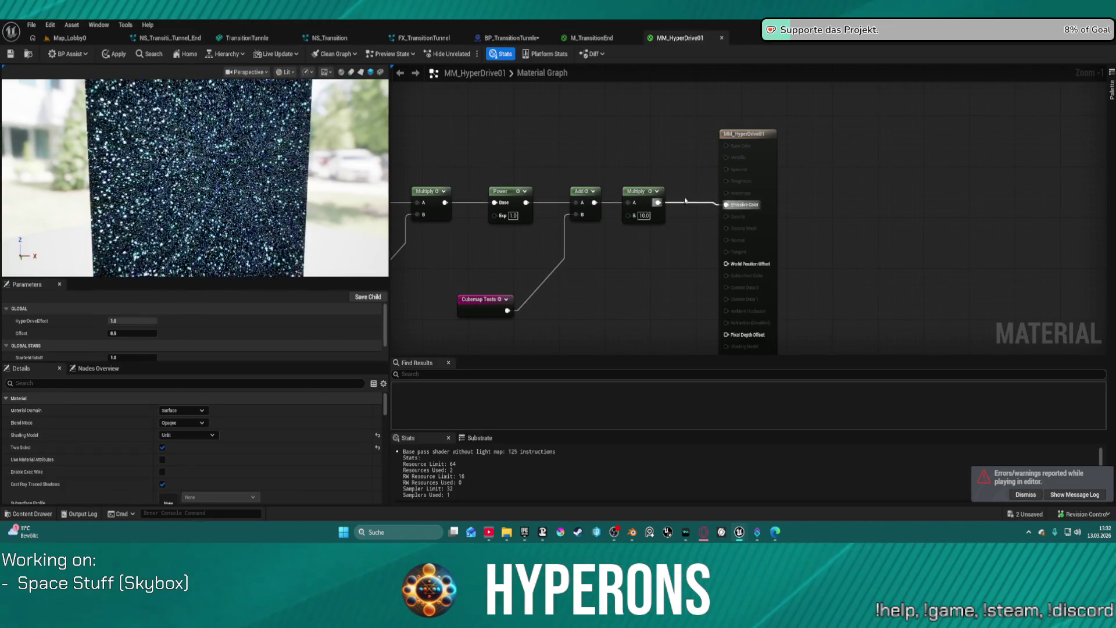
left_click(638, 113)
left_click_drag(703, 126, 727, 204)
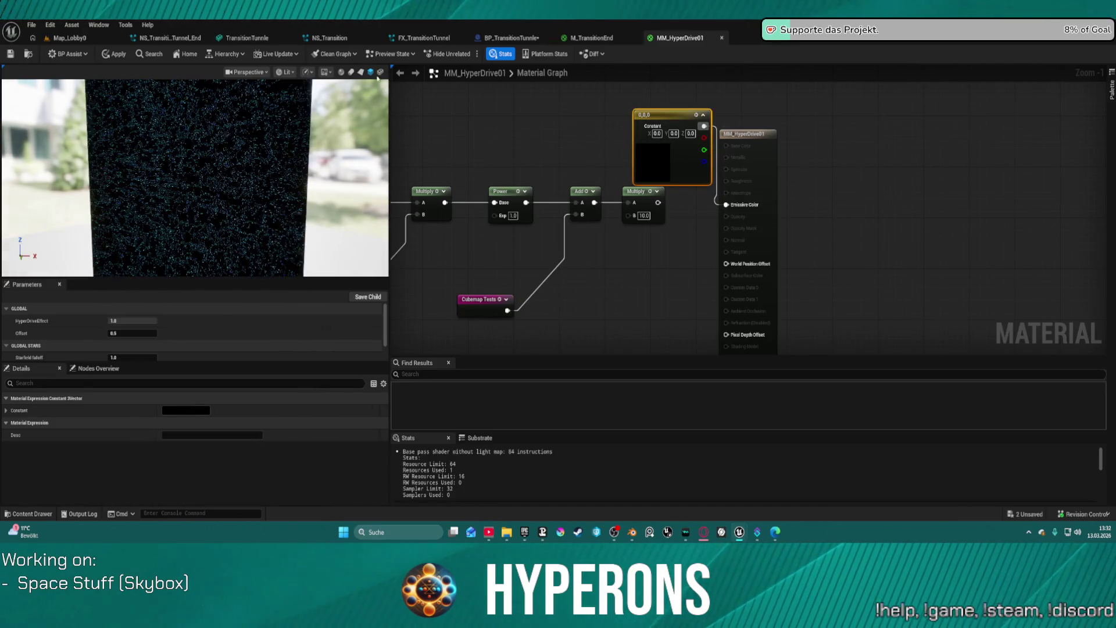
left_click(111, 54)
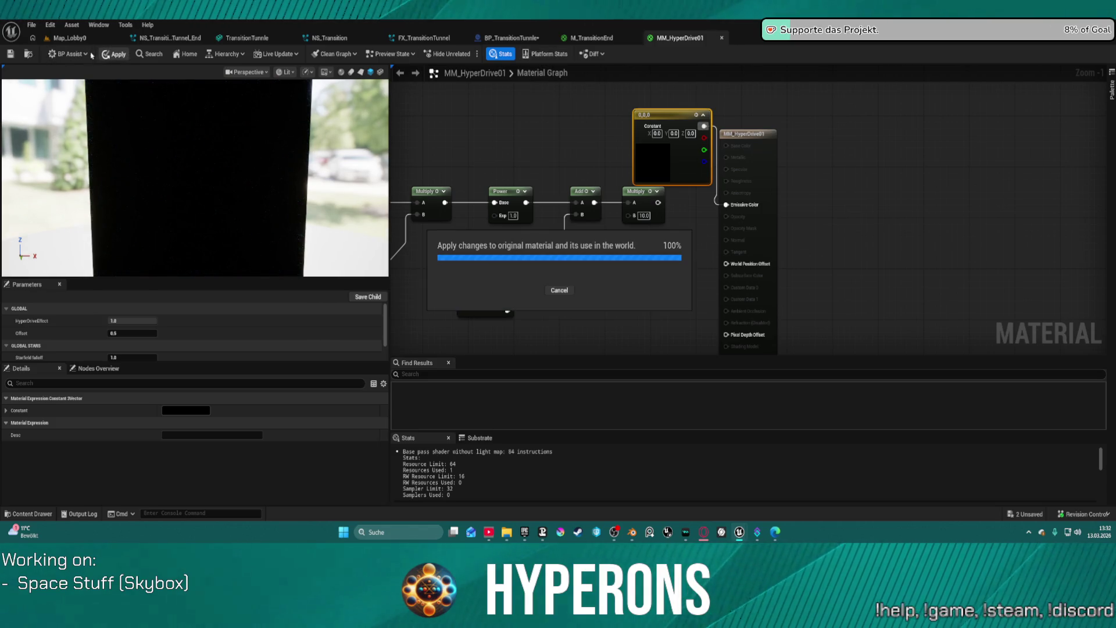
left_click(60, 38)
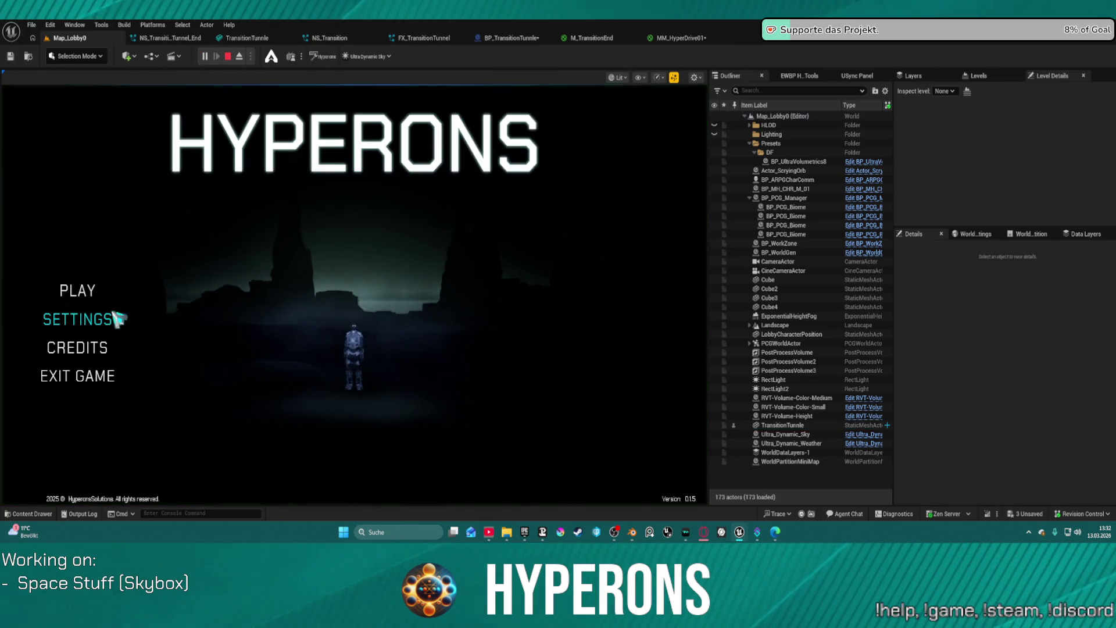
left_click(72, 291)
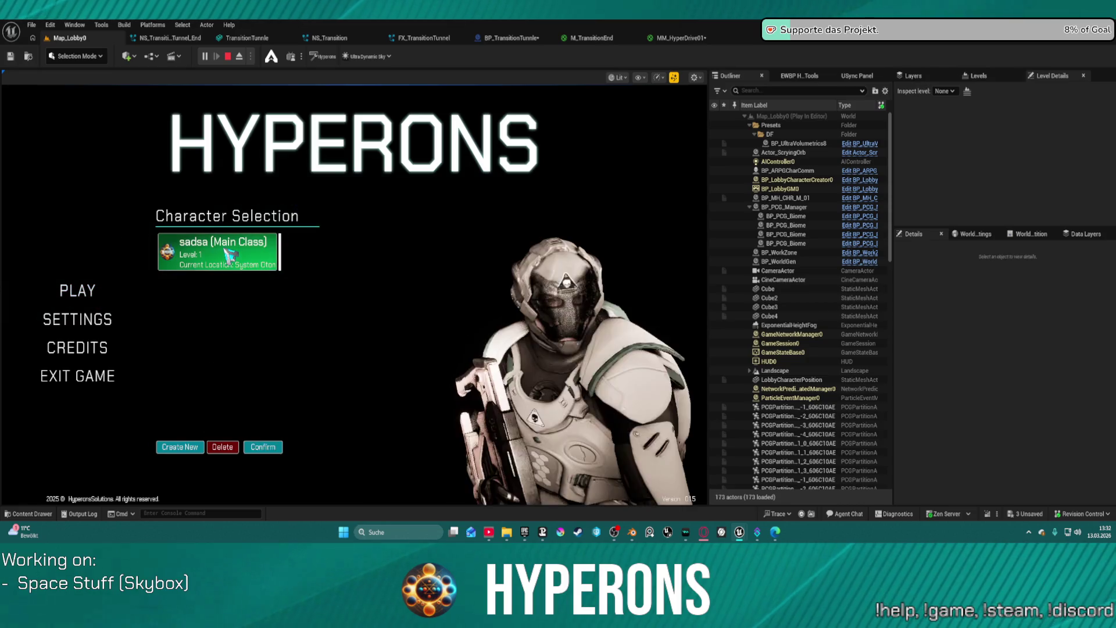
left_click(229, 256)
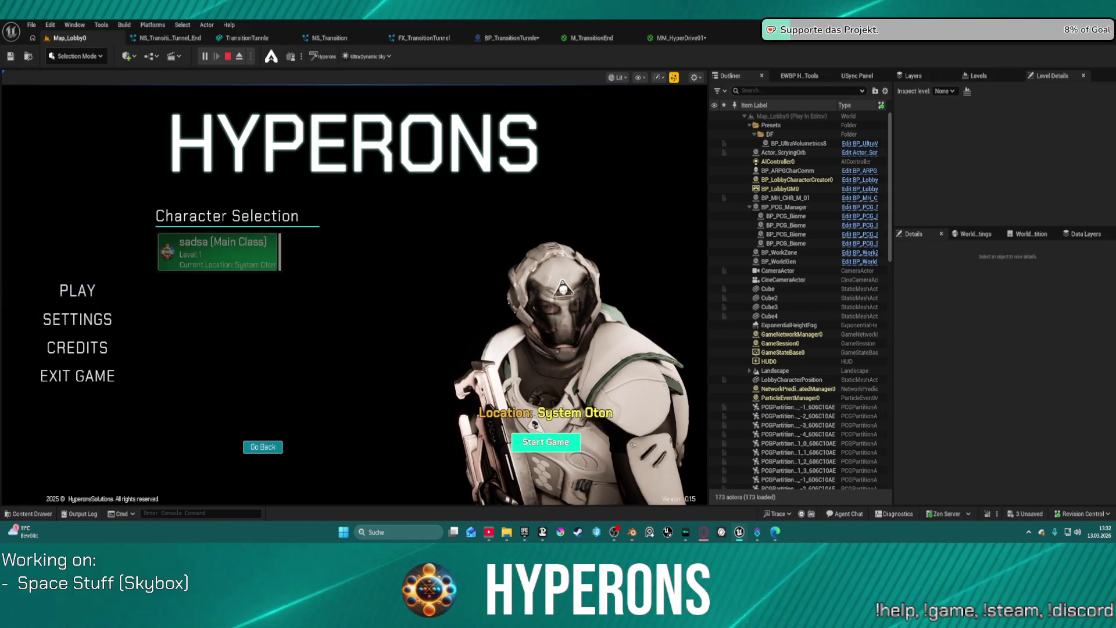
left_click(545, 442)
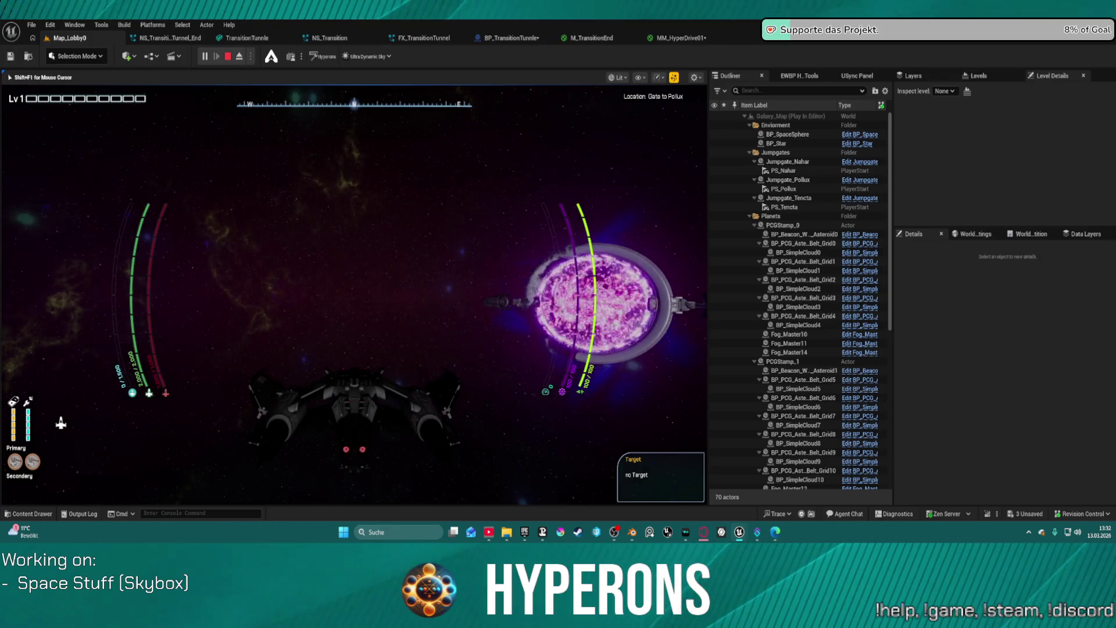
key("w")
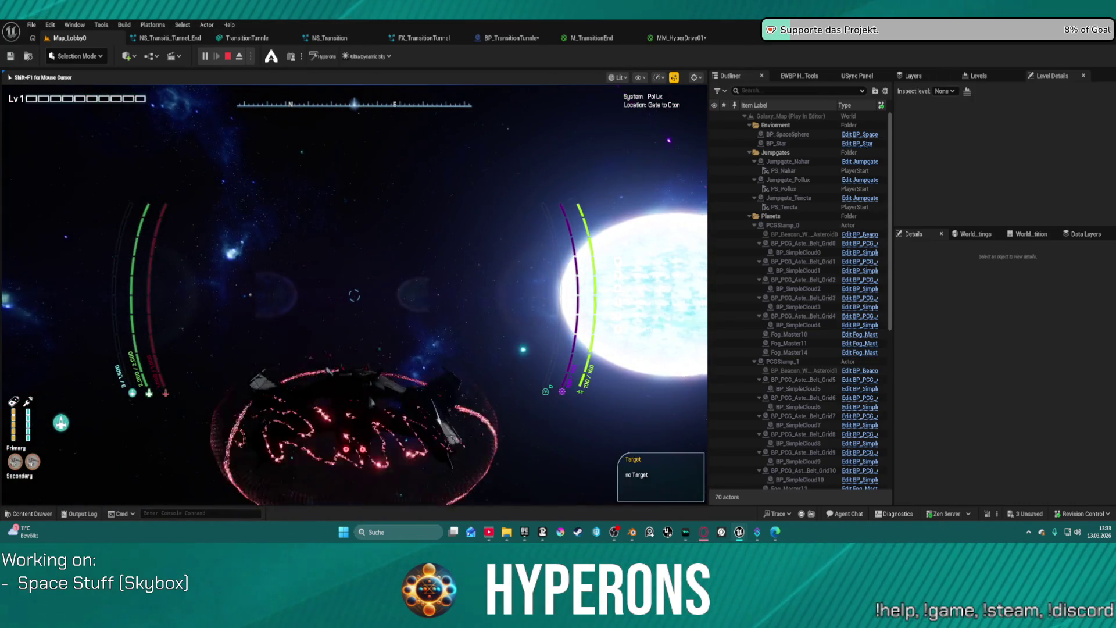
key("Escape")
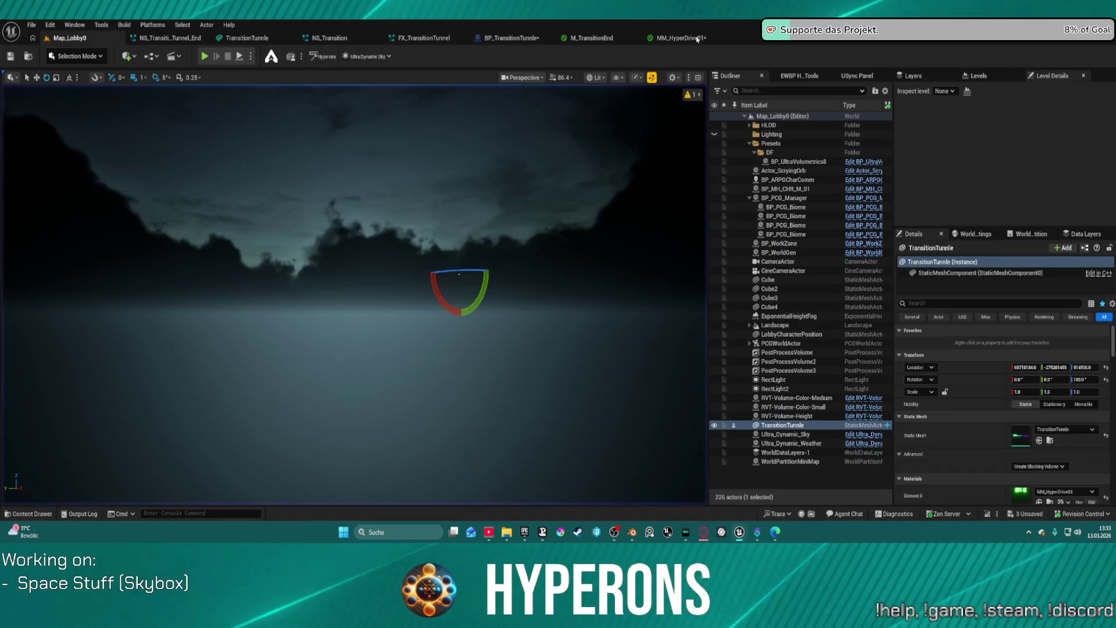
Test the Add node directly in Emissive Color, apply, then reconnect the Multiply node
left_click(680, 38)
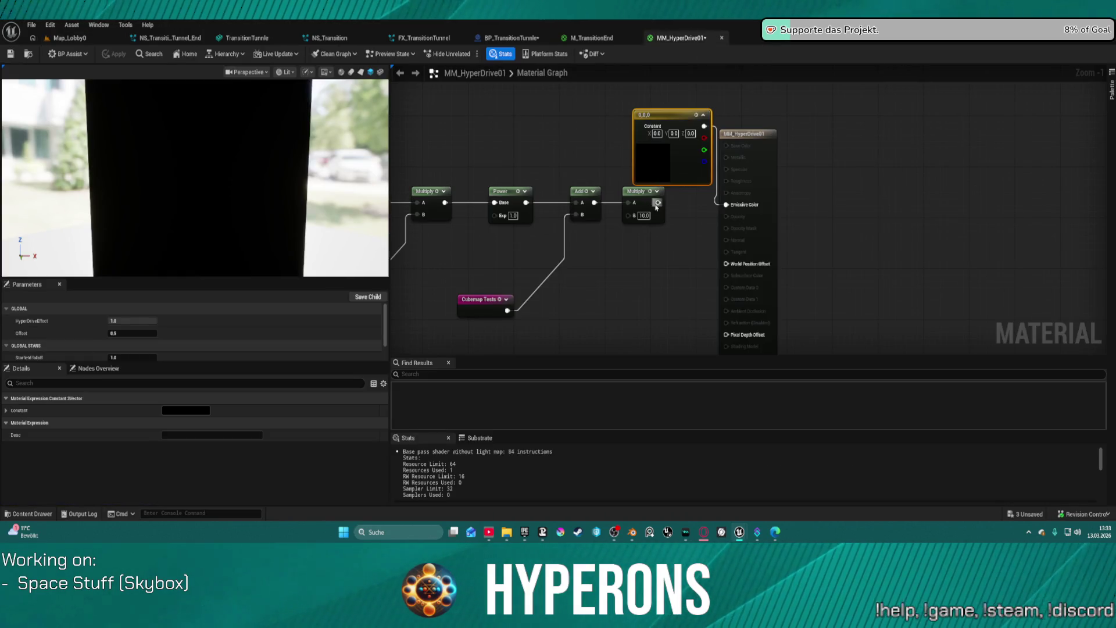
left_click_drag(593, 202, 730, 204)
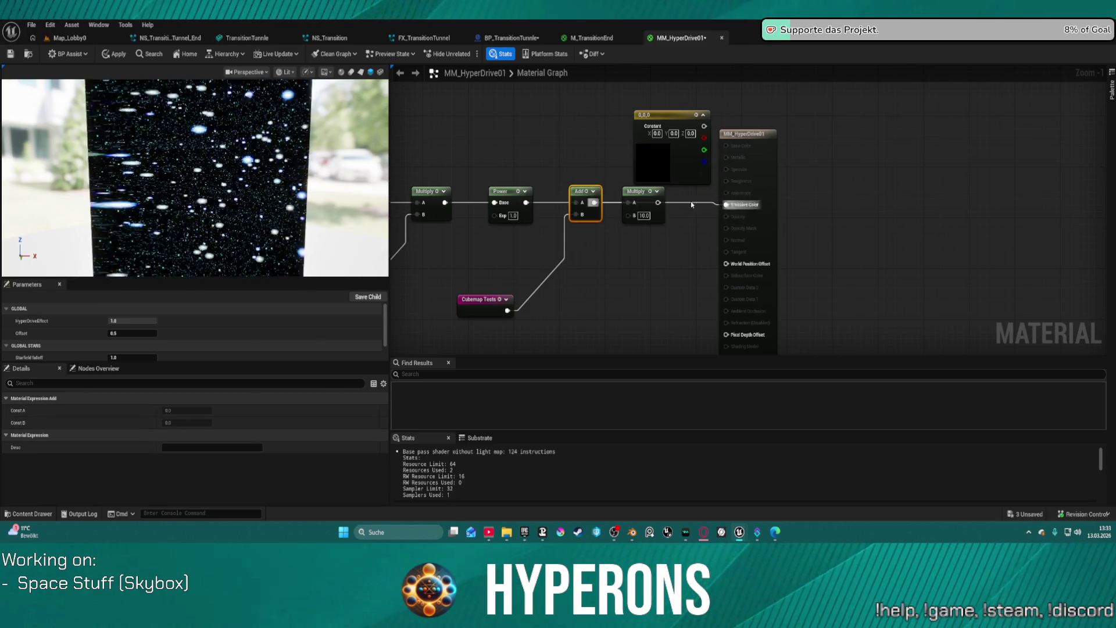
left_click(119, 55)
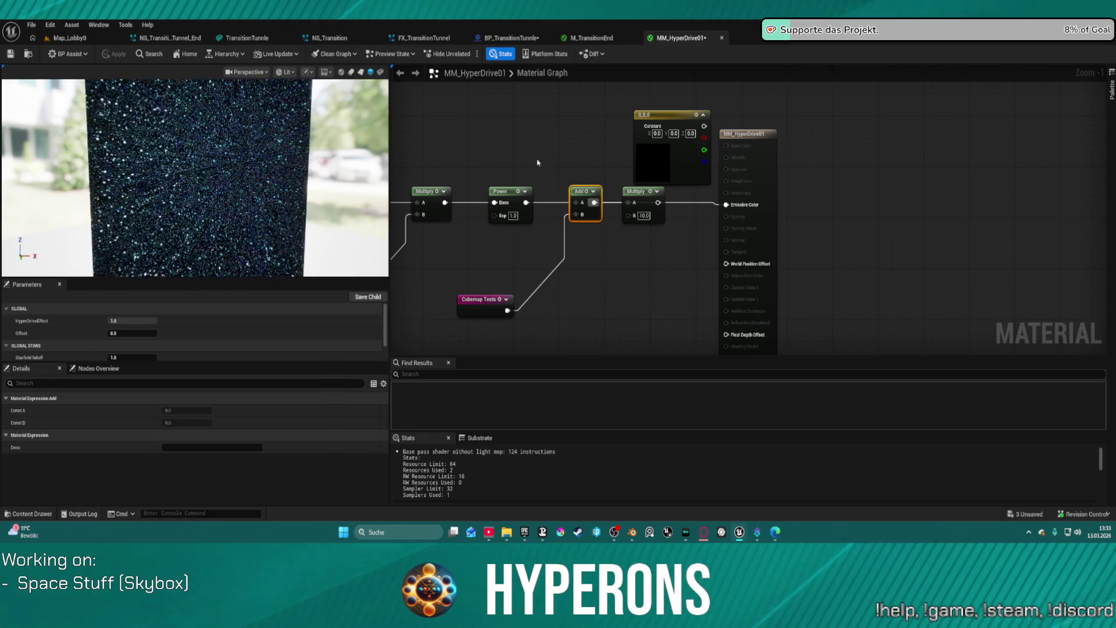
left_click_drag(657, 202, 728, 204)
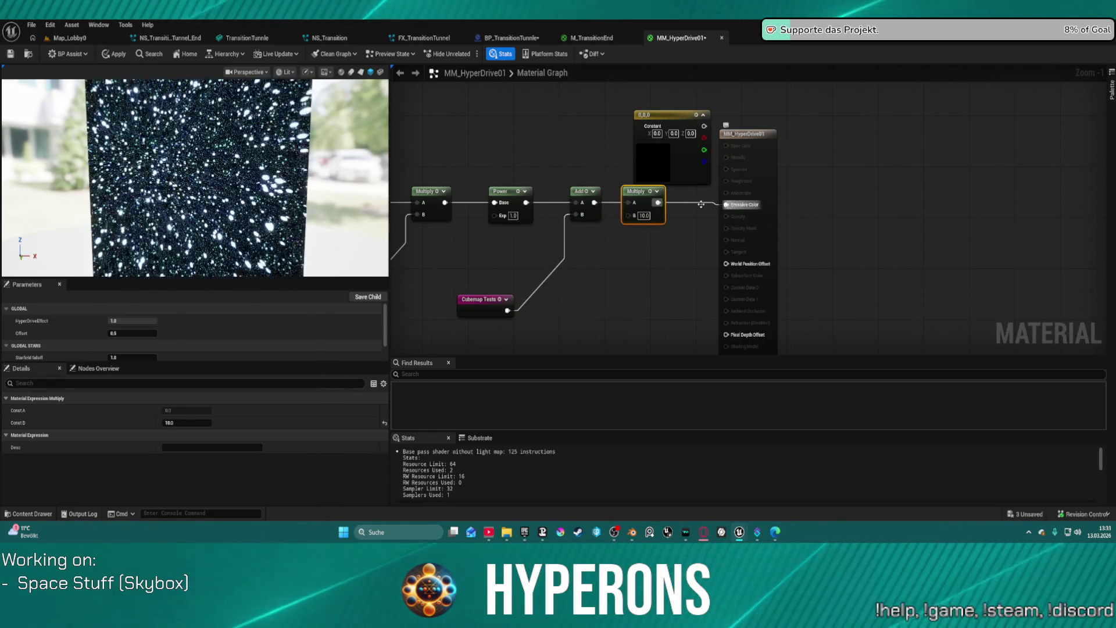
Set the Multiply node's B to 0.1, apply, and return to Map_Lobby0
left_click(639, 215)
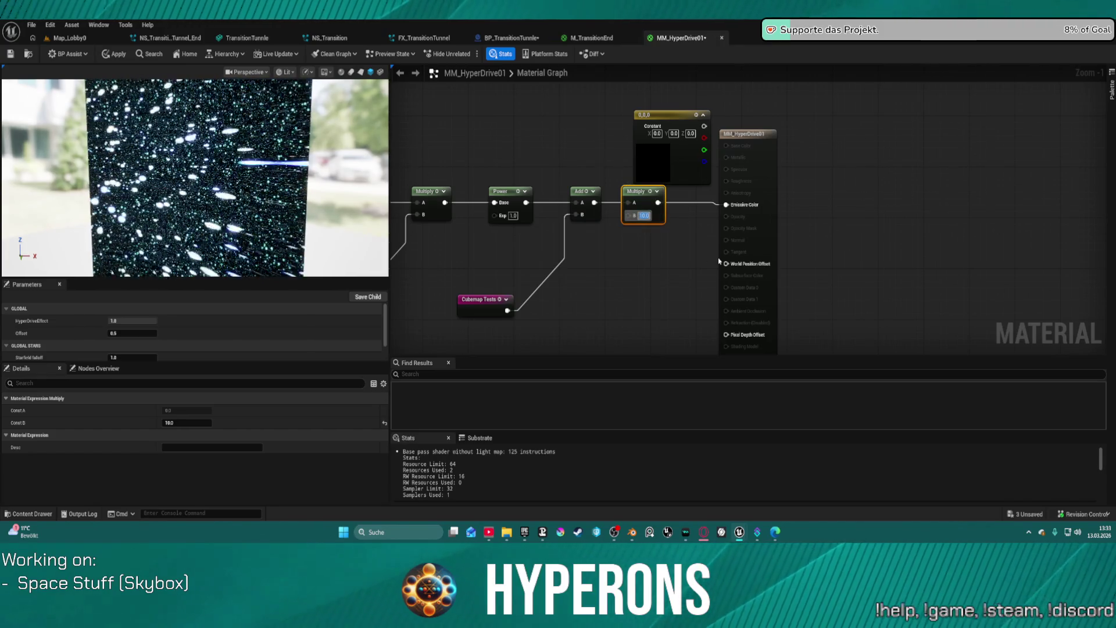
type("0.1")
key("Return")
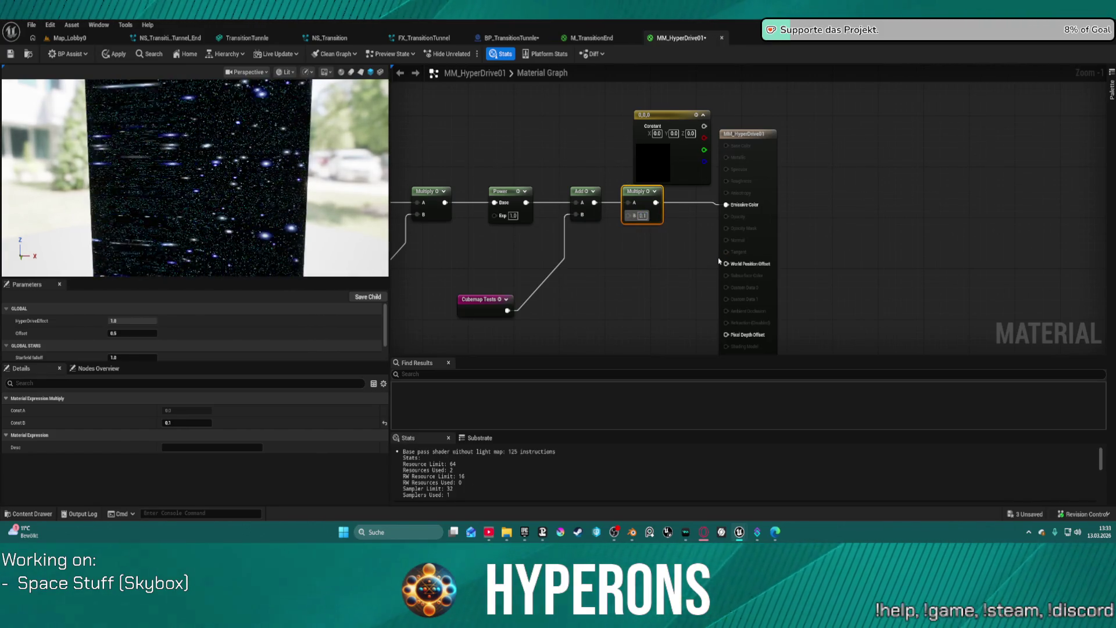
left_click(114, 54)
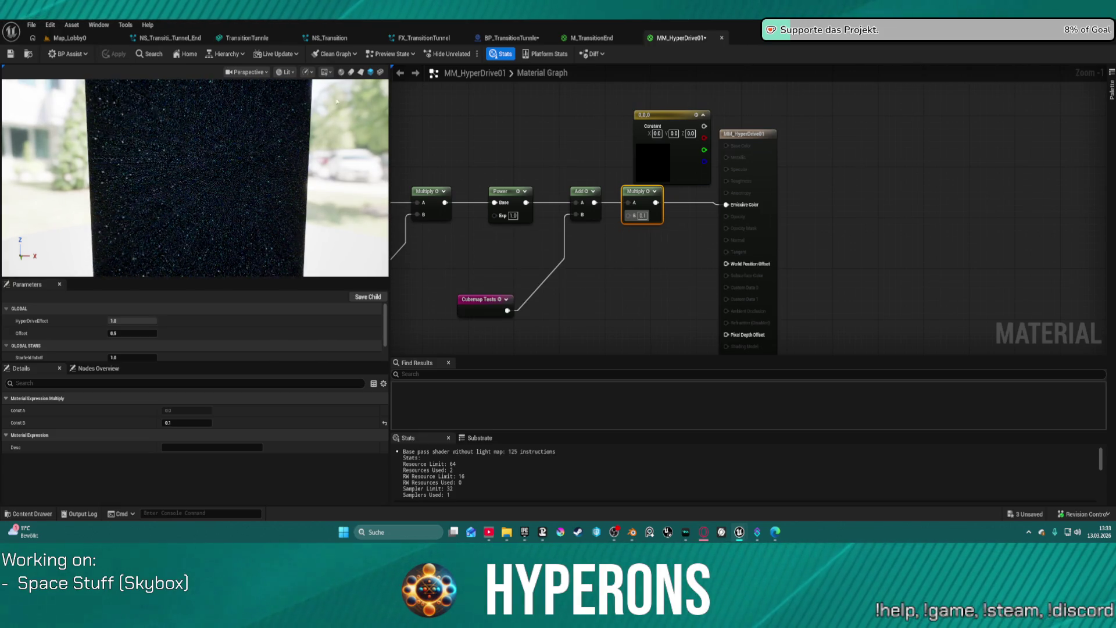
left_click(69, 38)
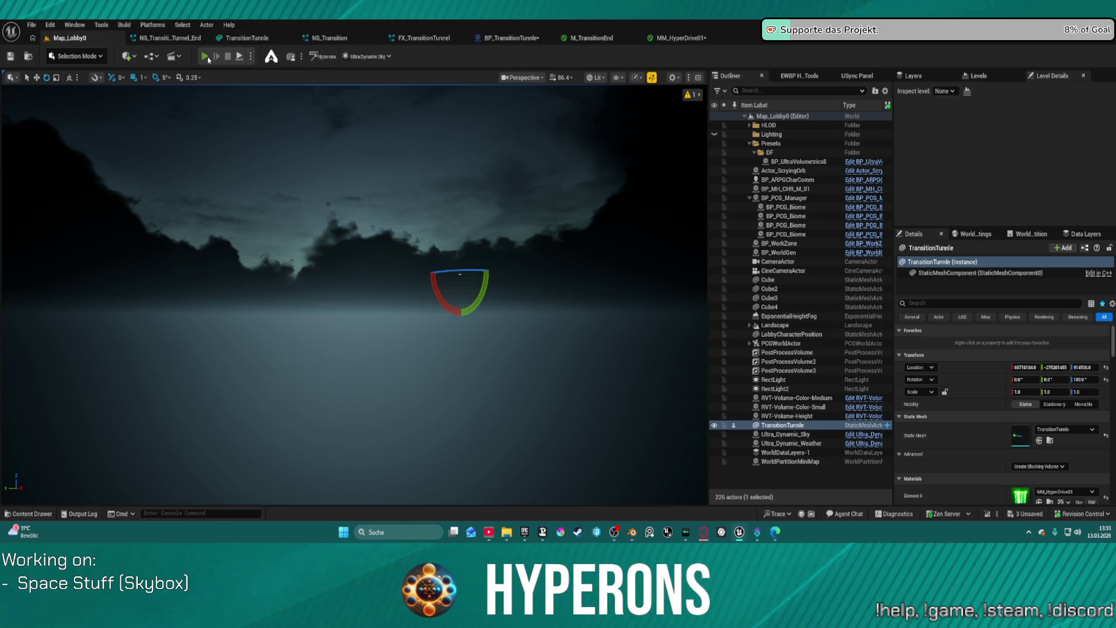
left_click(208, 56)
left_click(77, 290)
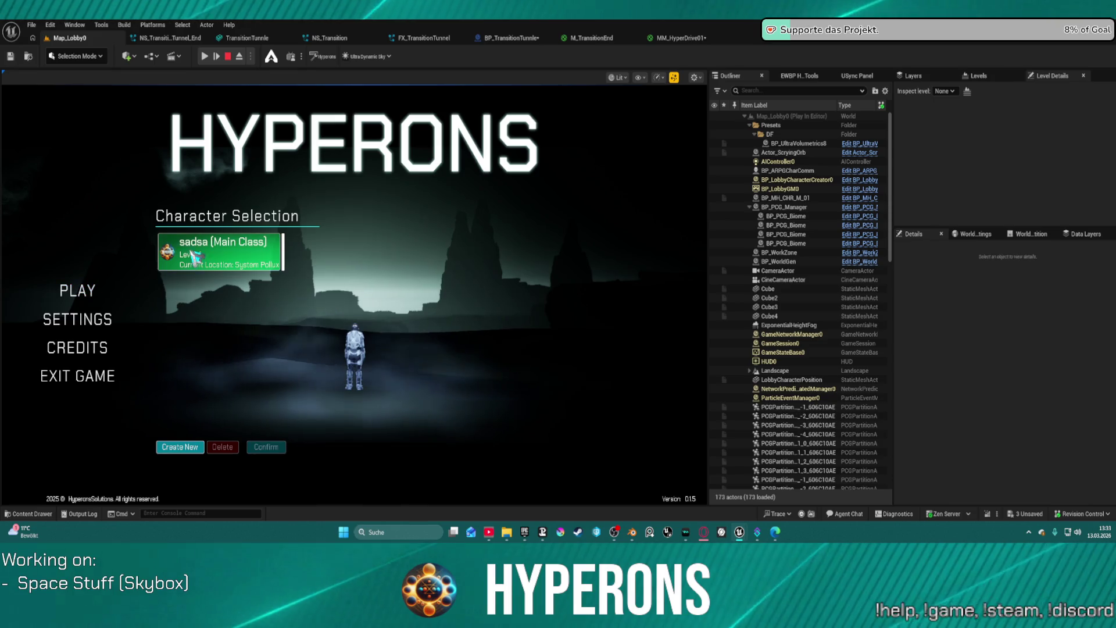
left_click(189, 259)
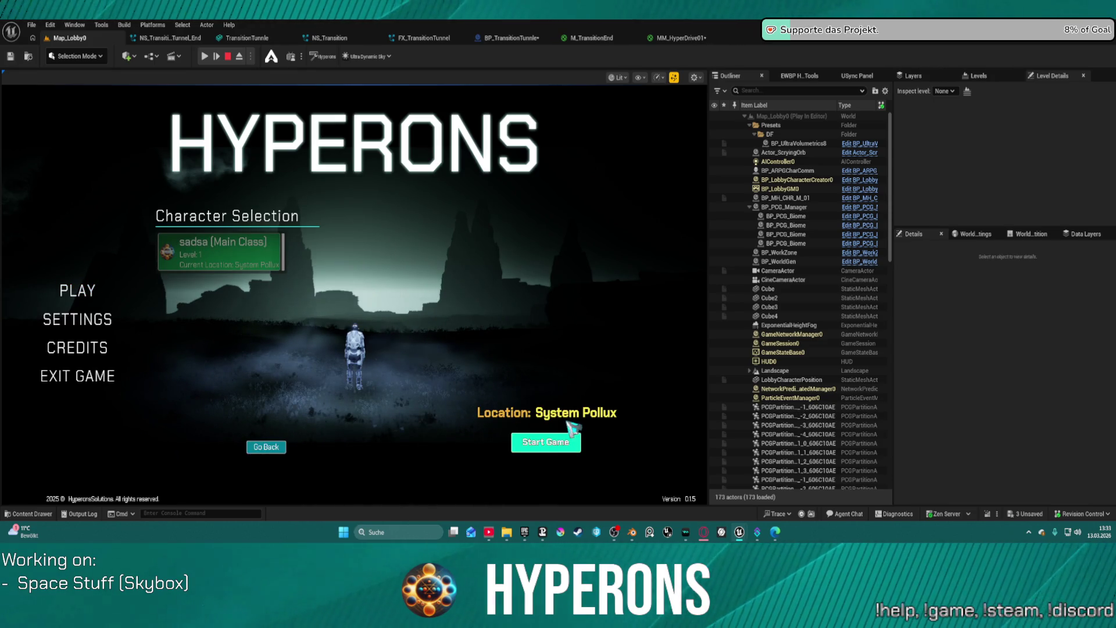
left_click(564, 439)
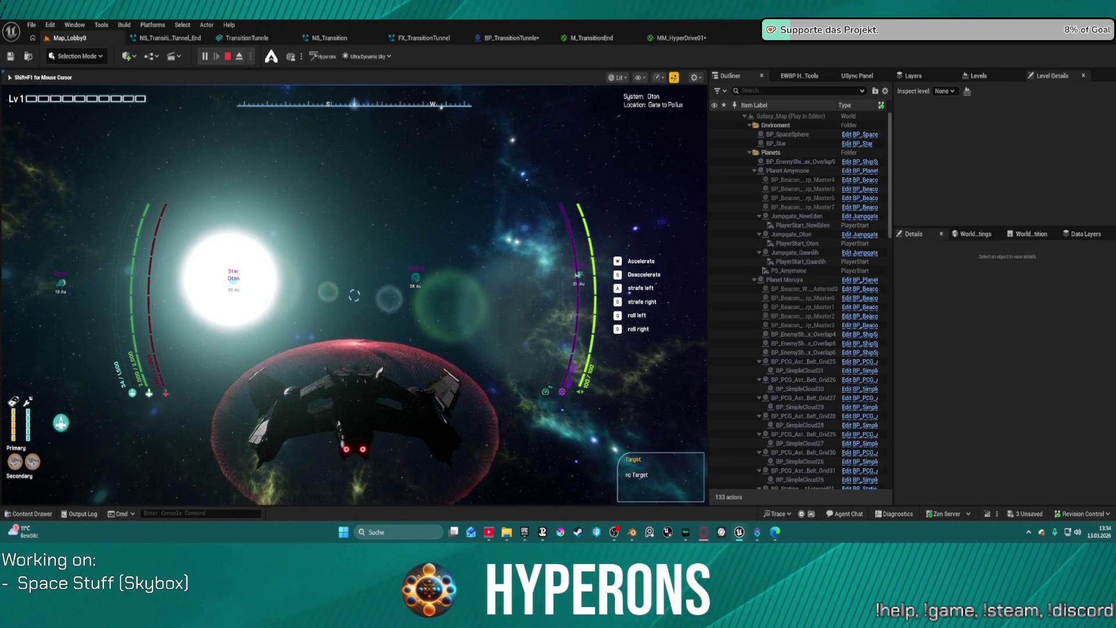
key("Escape")
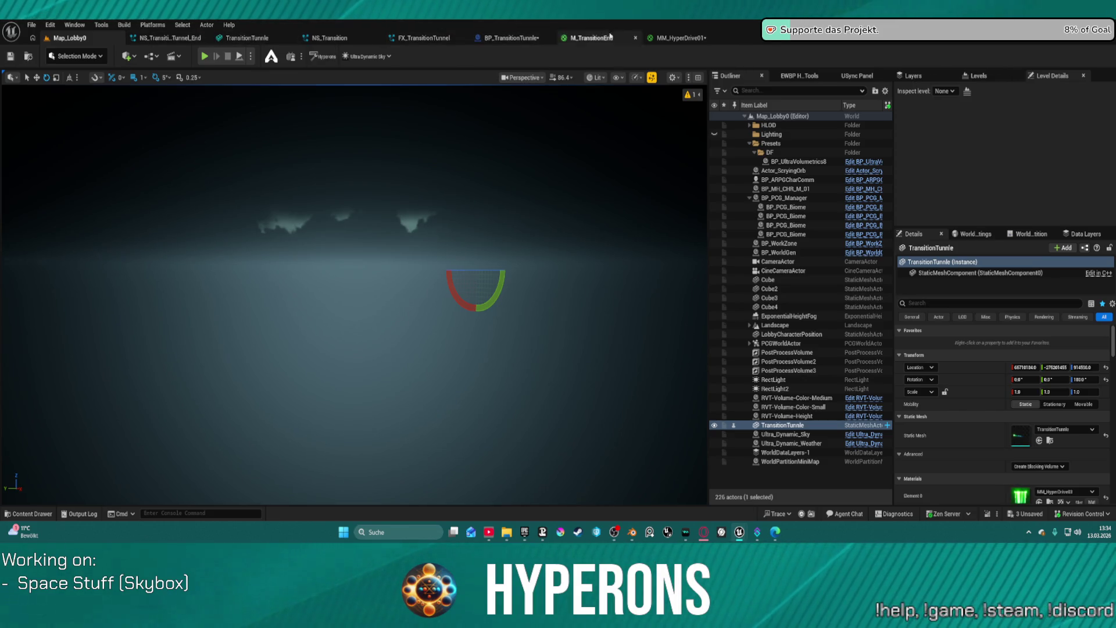
Connect the Add output straight to Emissive Color and move the Multiply node aside
left_click(678, 38)
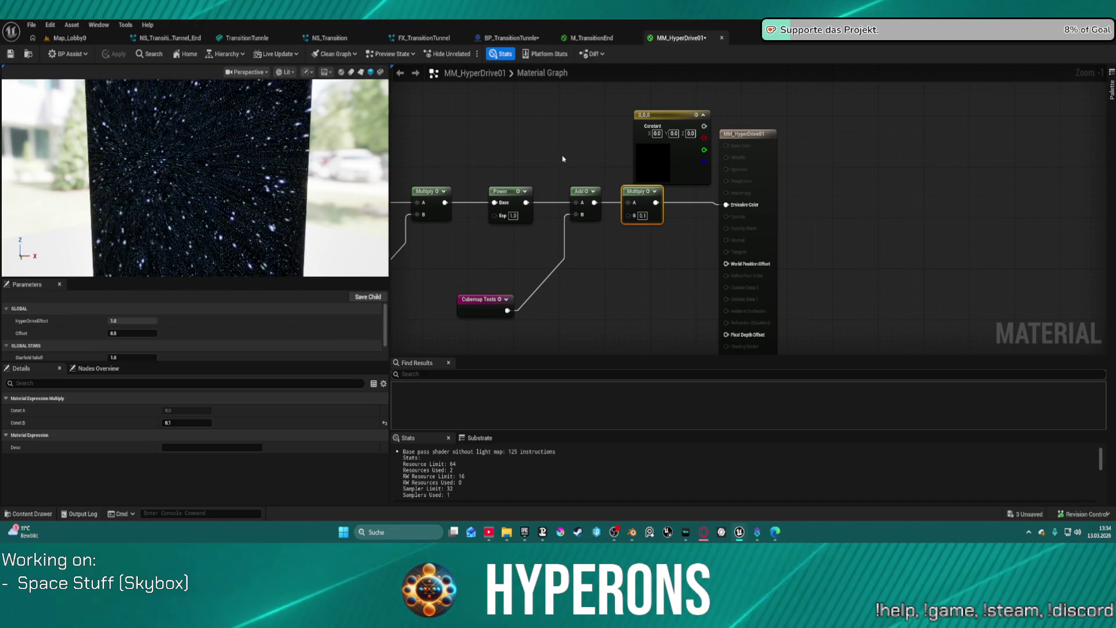
left_click(642, 215)
left_click_drag(593, 202, 726, 205)
mouse_move(645, 207)
left_mouse_down()
mouse_move(637, 247)
mouse_move(738, 244)
mouse_move(727, 205)
left_mouse_up()
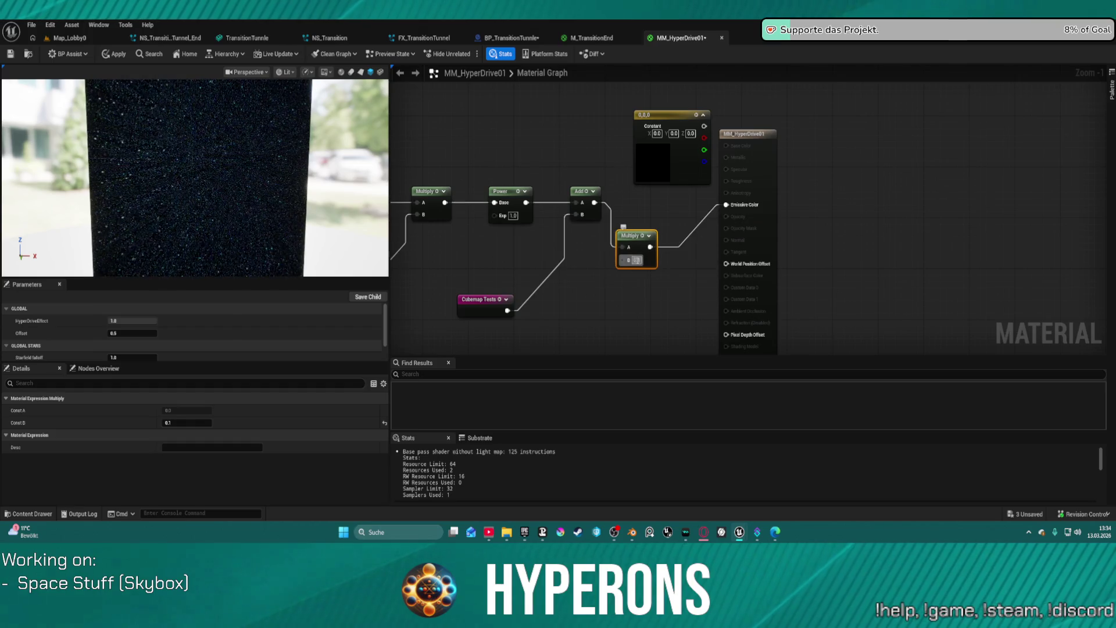
Set the Multiply node's B value to 1.0
left_click(637, 260)
type("1")
key("Return")
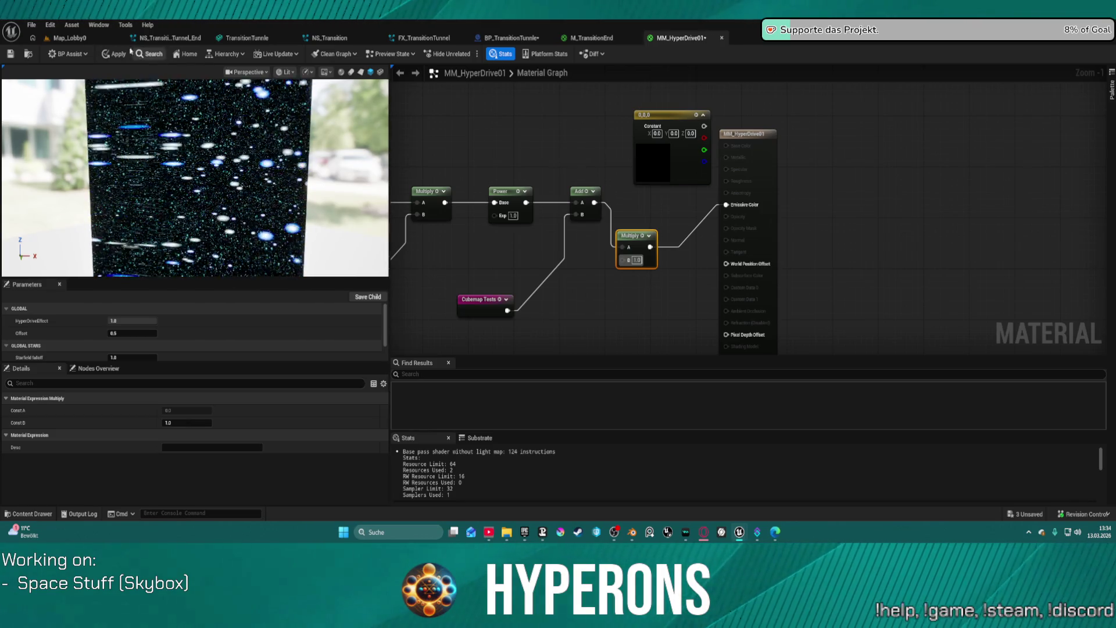
left_click(479, 39)
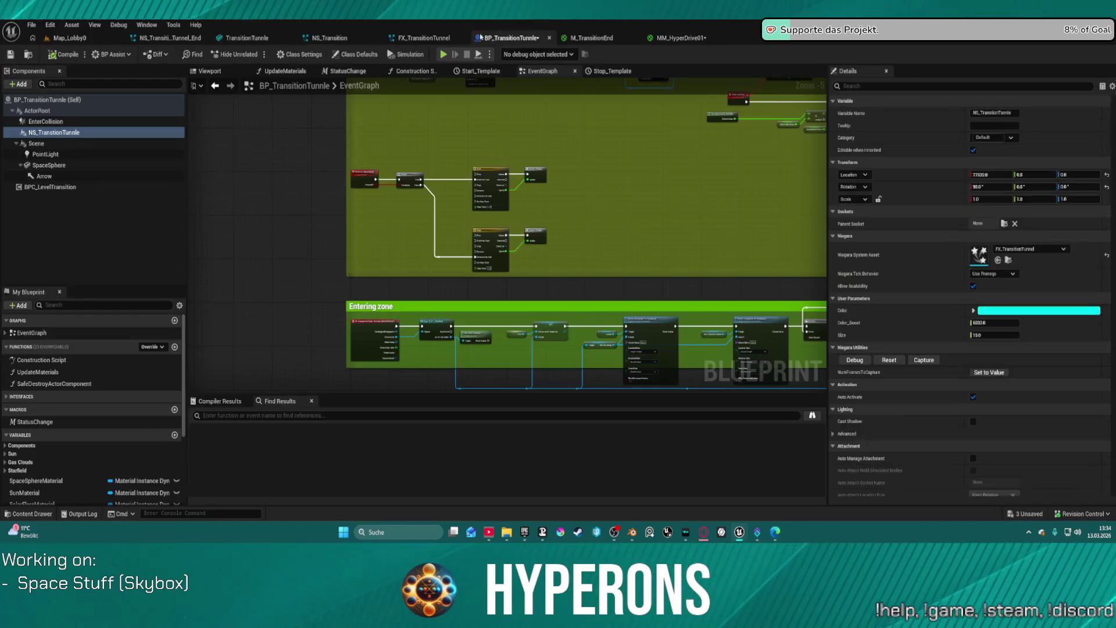
Set SpaceSphere's X scale to 25000 and return to Map_Lobby0
left_click(991, 199)
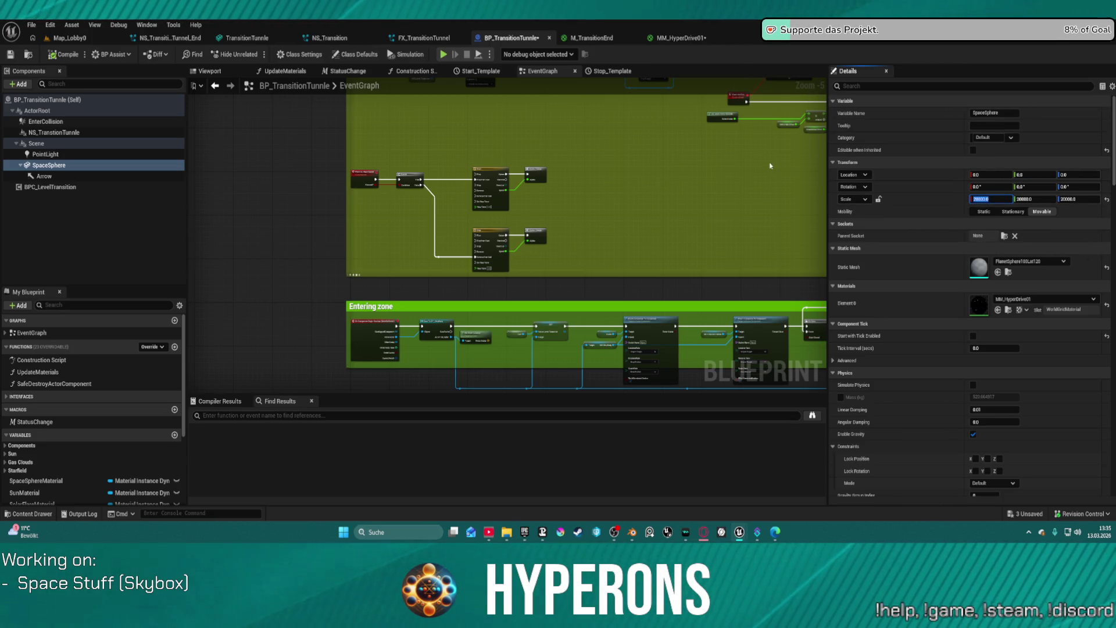
type("25000")
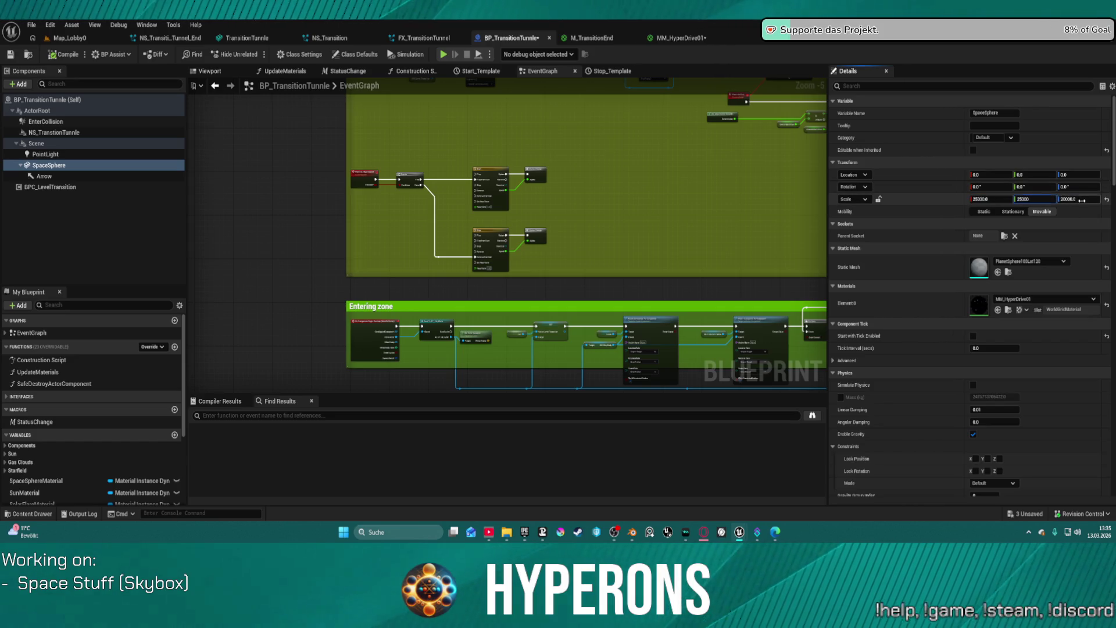
left_click(76, 40)
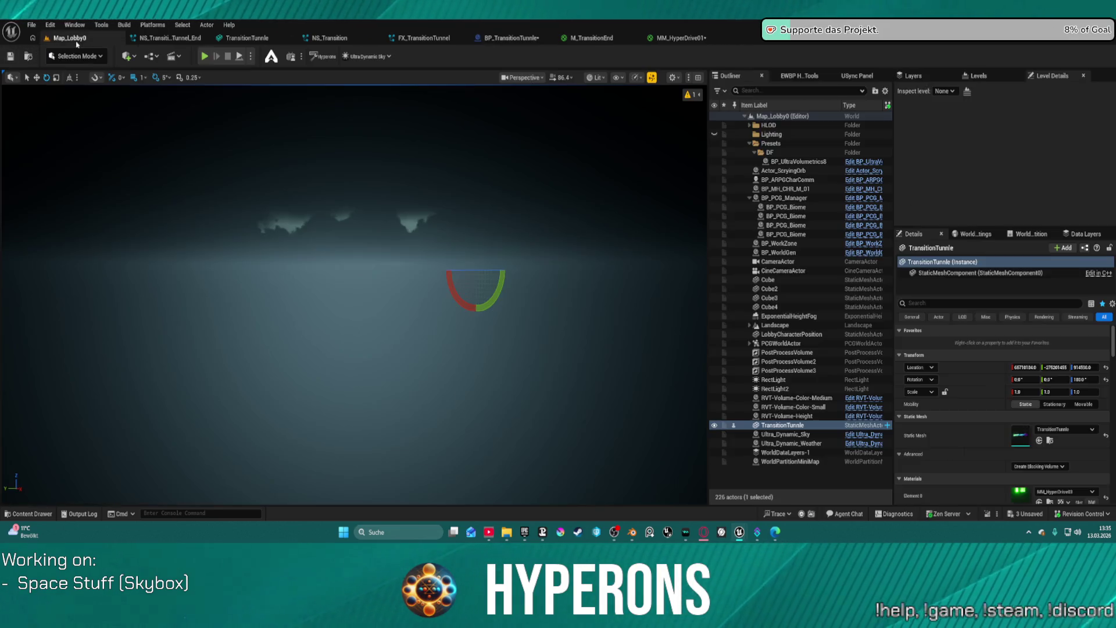
left_click(204, 57)
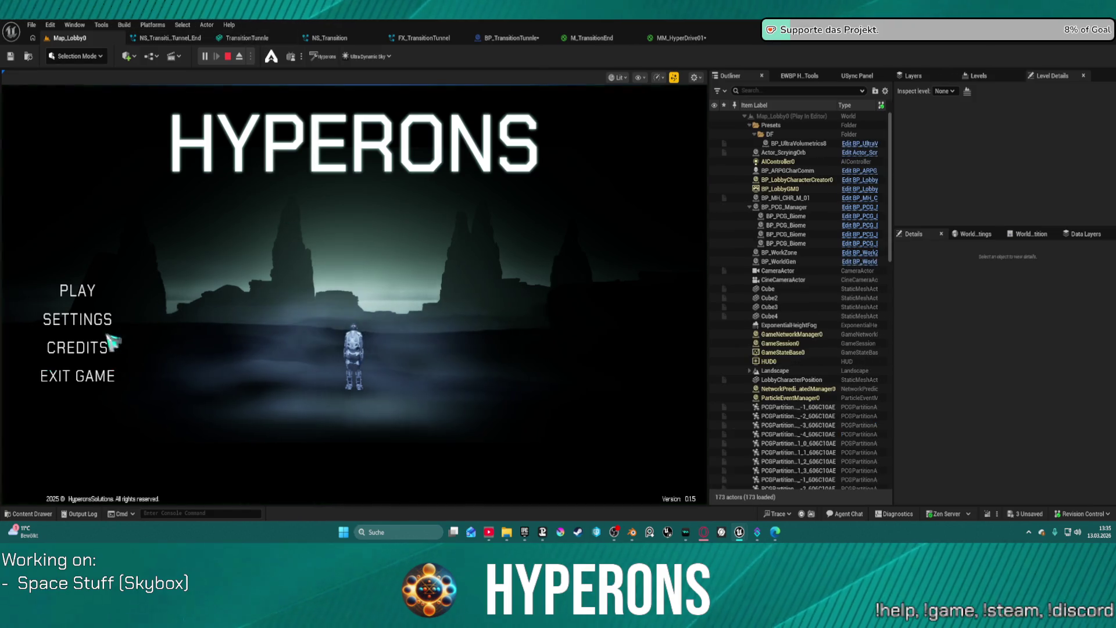
left_click(82, 290)
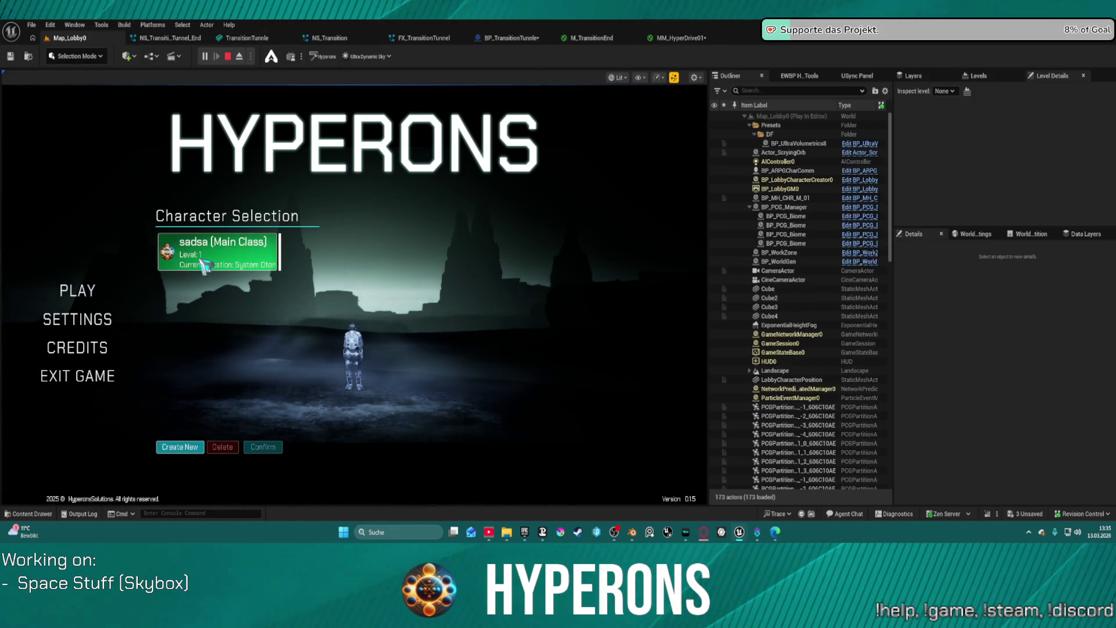
left_click(218, 256)
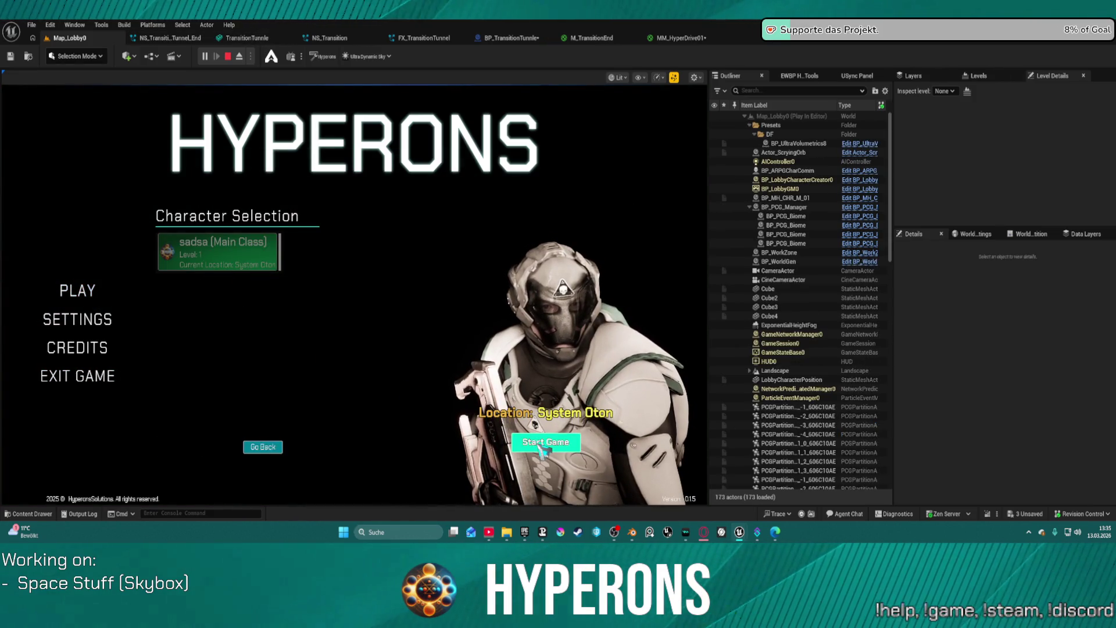
left_click(540, 448)
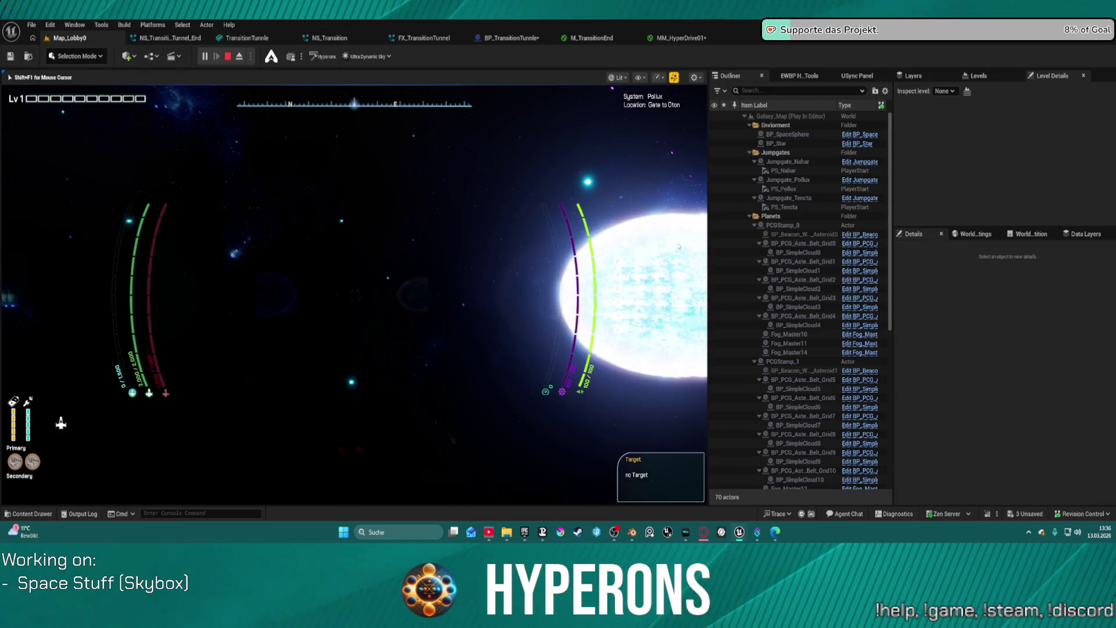
key("Escape")
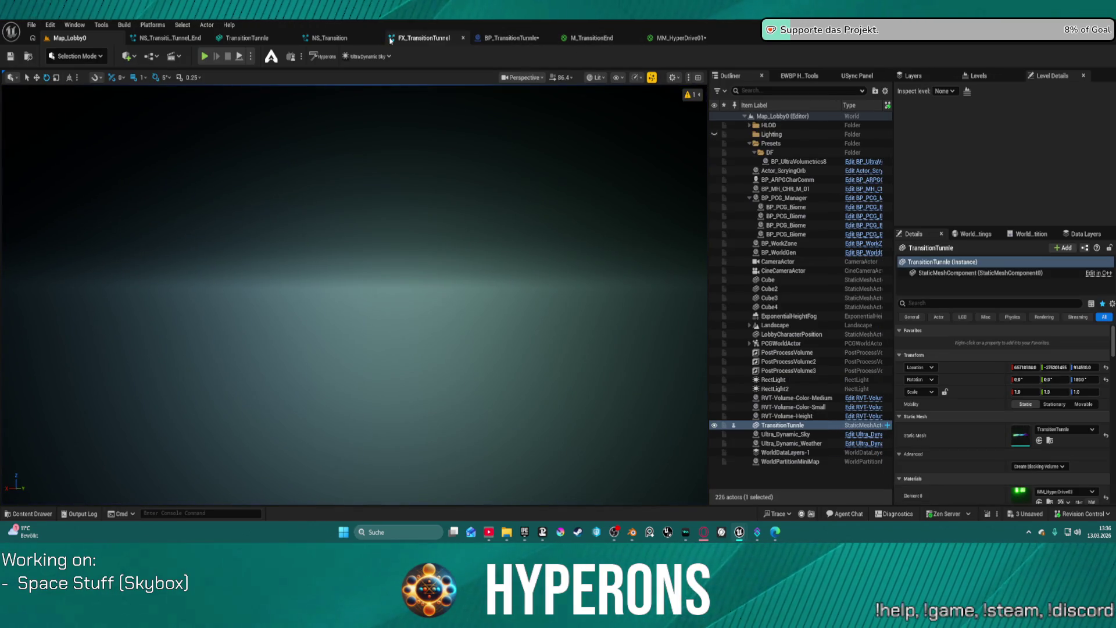
Open the NS_Transition particle system and hide the floor in its preview
left_click(410, 40)
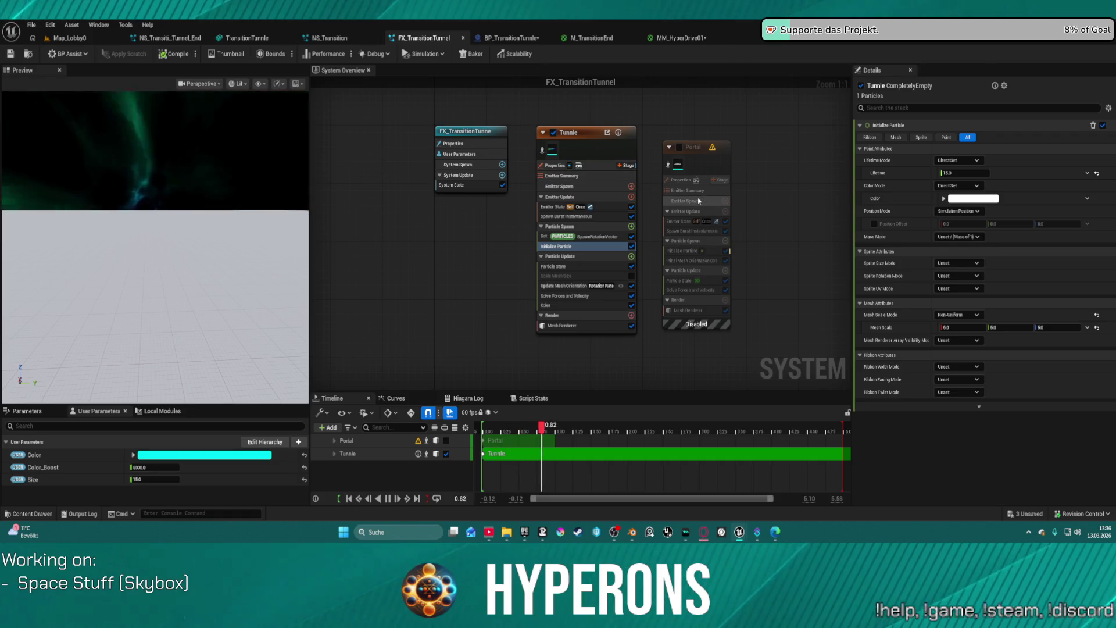
scroll(702, 211, "down", 8)
scroll(702, 210, "up", 11)
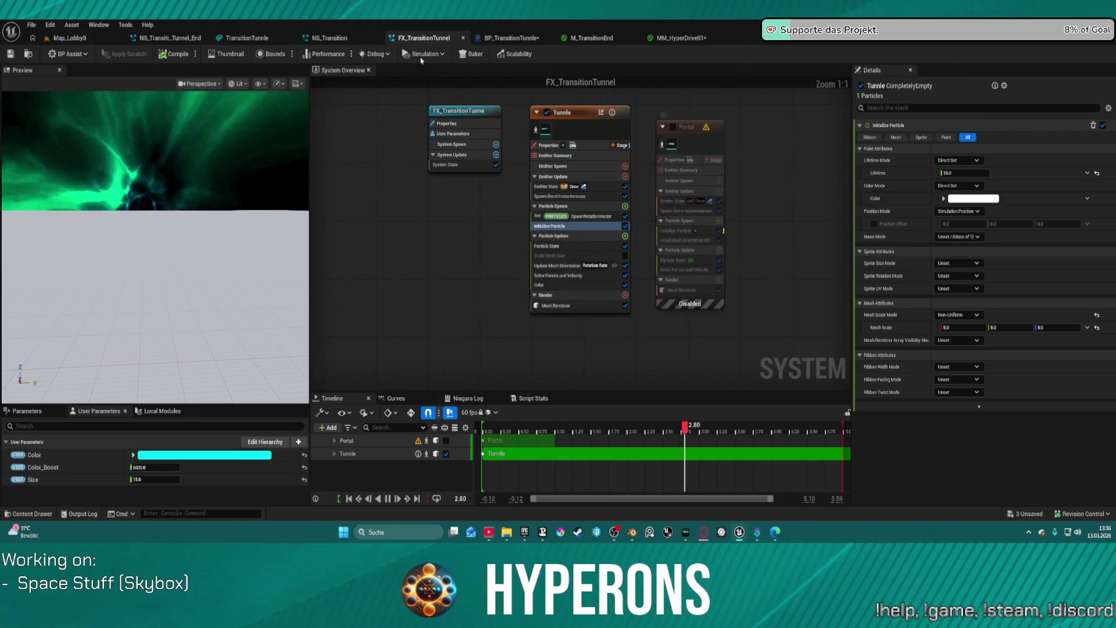
left_click(344, 39)
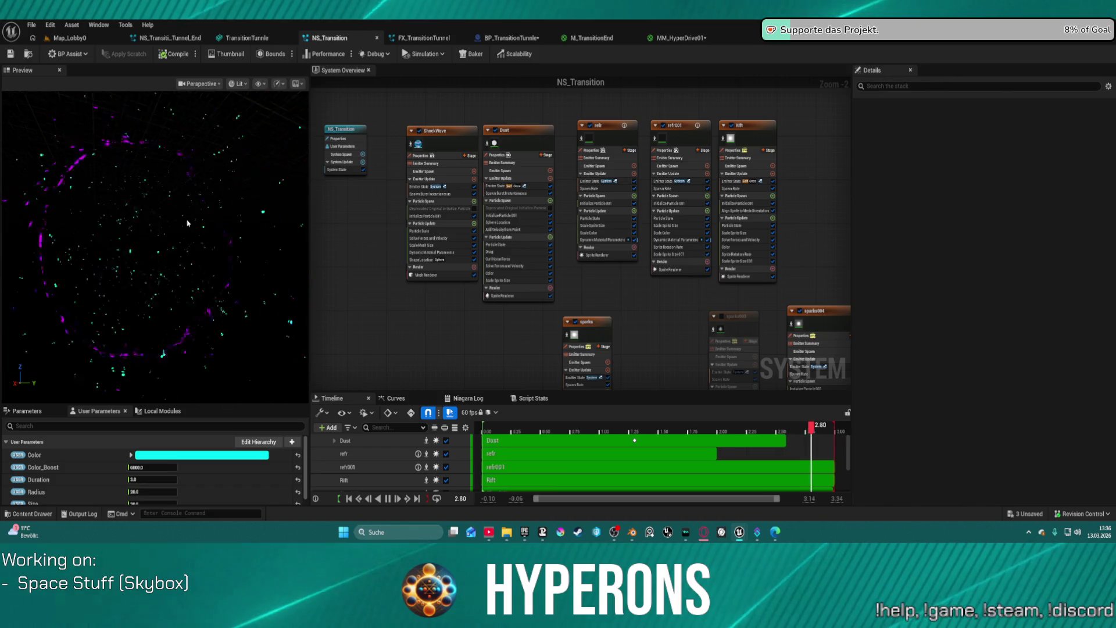
left_click_drag(180, 215, 180, 215)
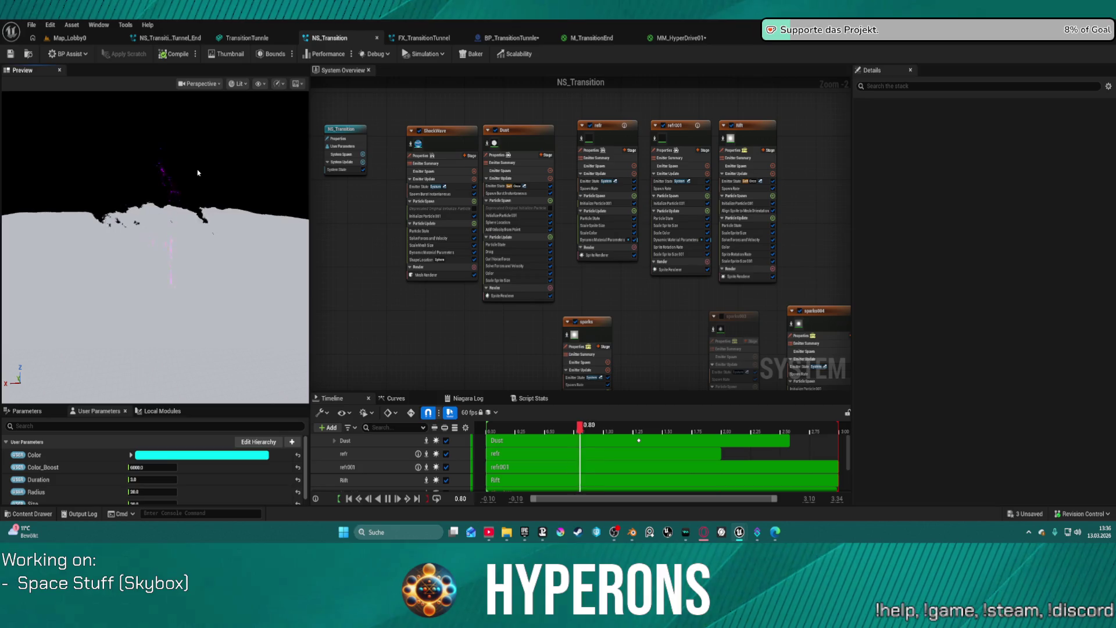
left_click(300, 86)
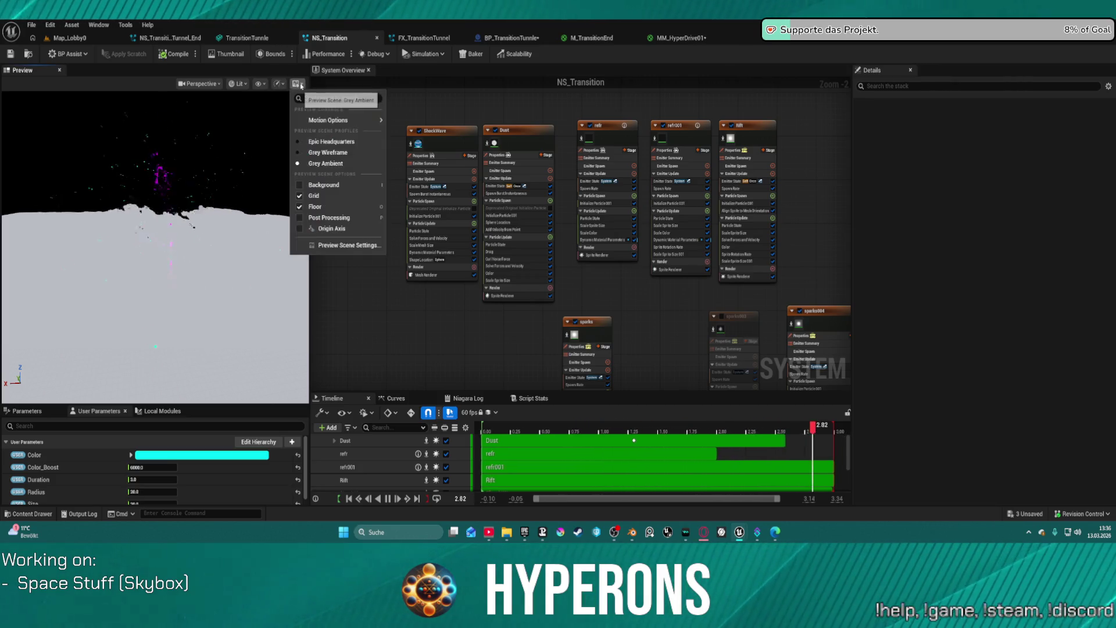
left_click(300, 206)
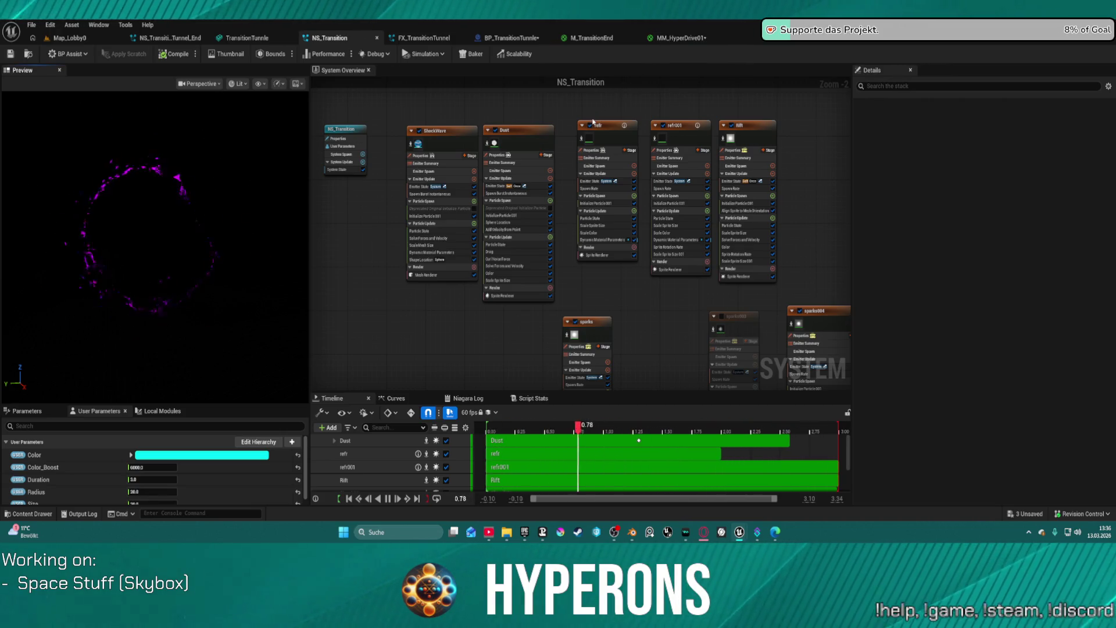
Enable the sparks003 emitter and view the particle ring edge-on
left_click_drag(573, 287, 514, 186)
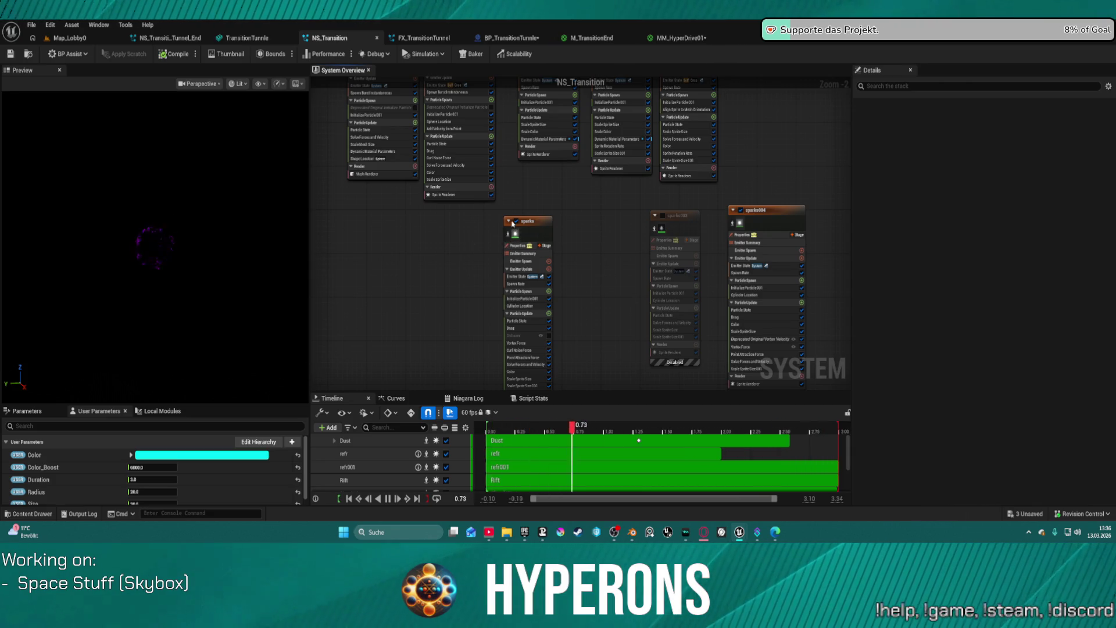
left_click(662, 216)
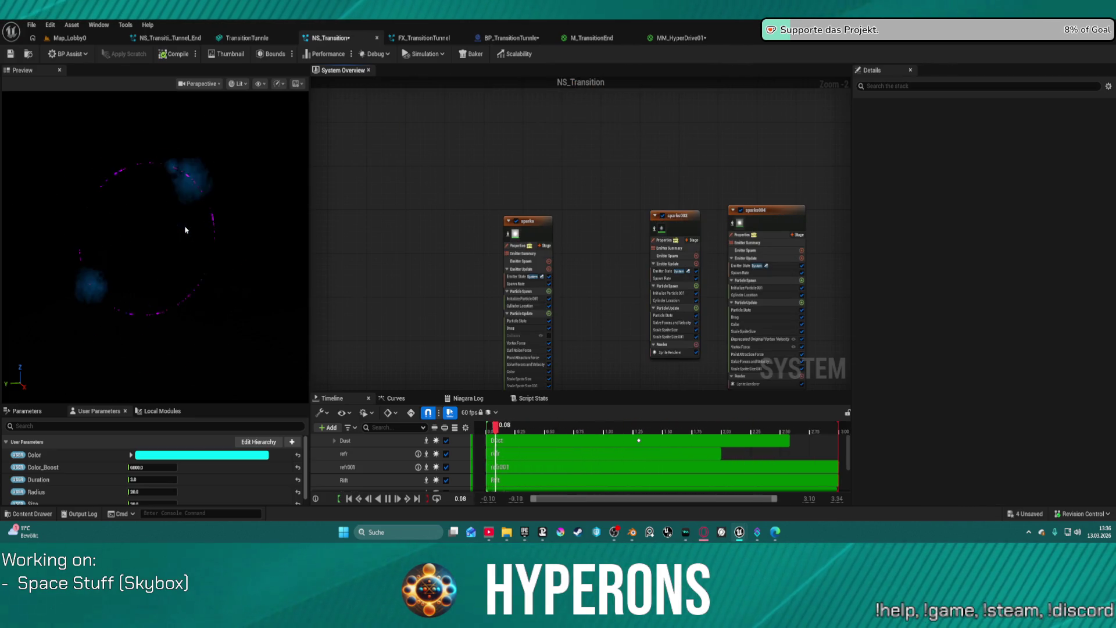
left_click_drag(186, 230, 232, 215)
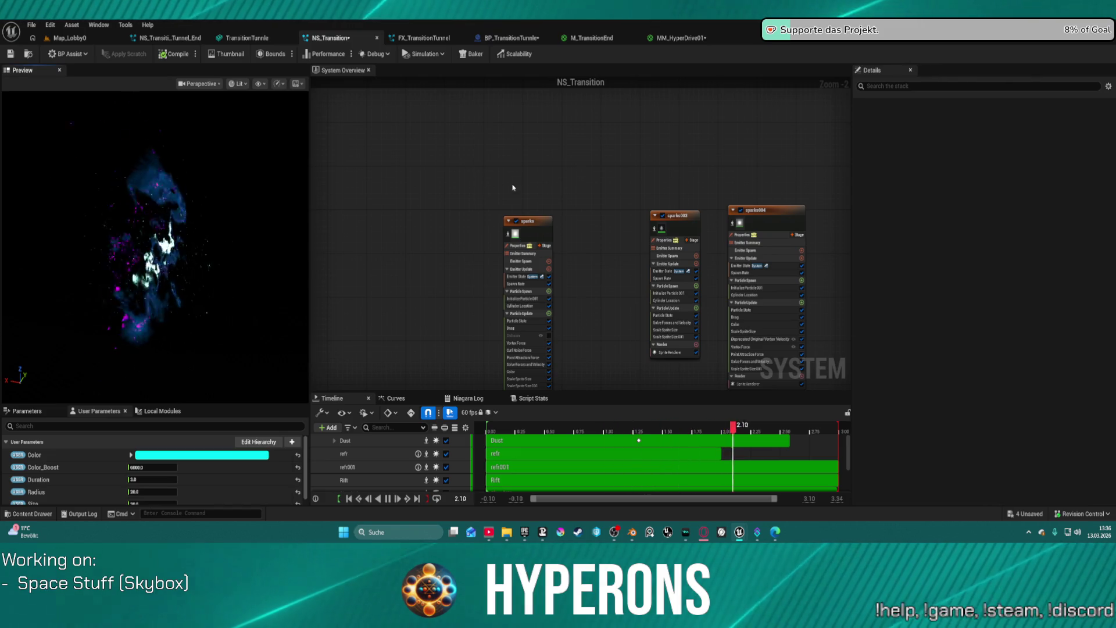
scroll(599, 168, "down", 4)
scroll(603, 159, "up", 6)
scroll(523, 182, "down", 4)
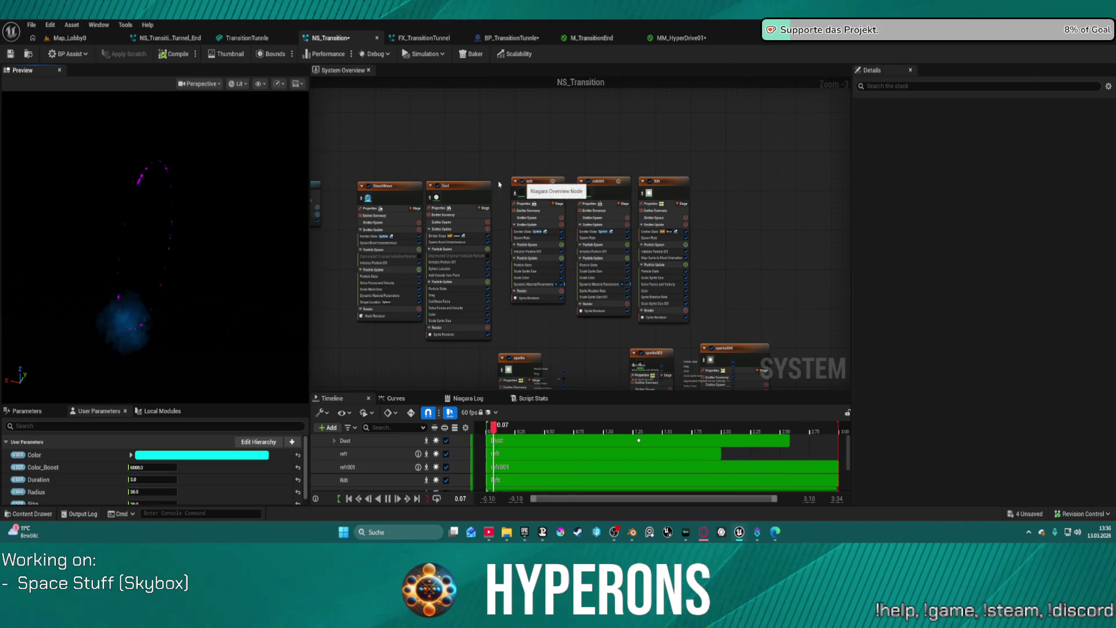
Disable the ShockWave emitter and return to Map_Lobby0
left_click(374, 192)
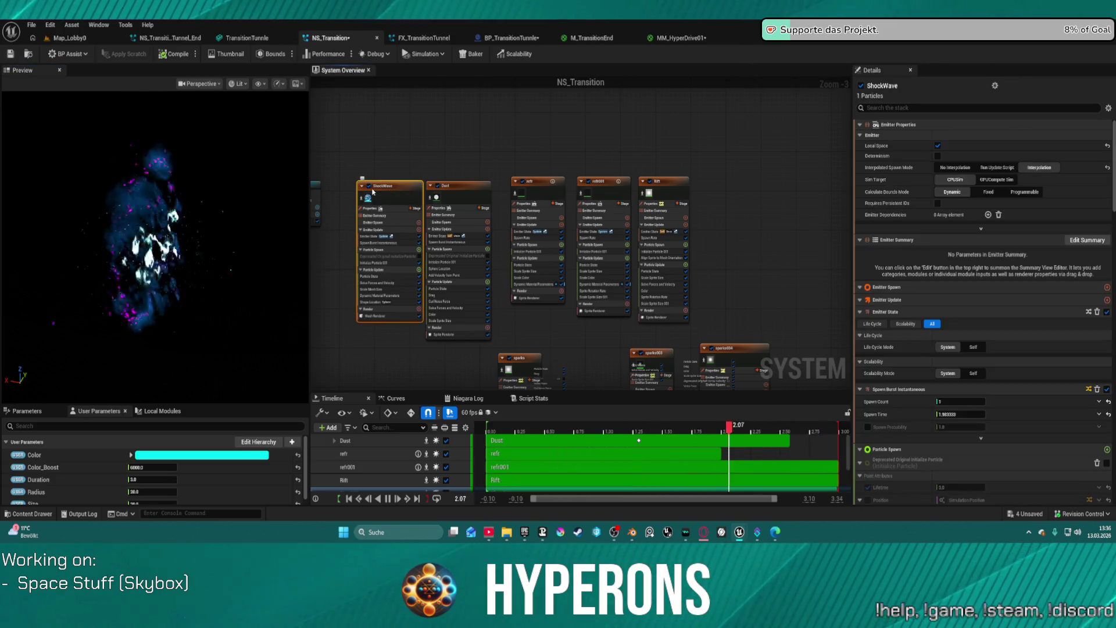
left_click(368, 187)
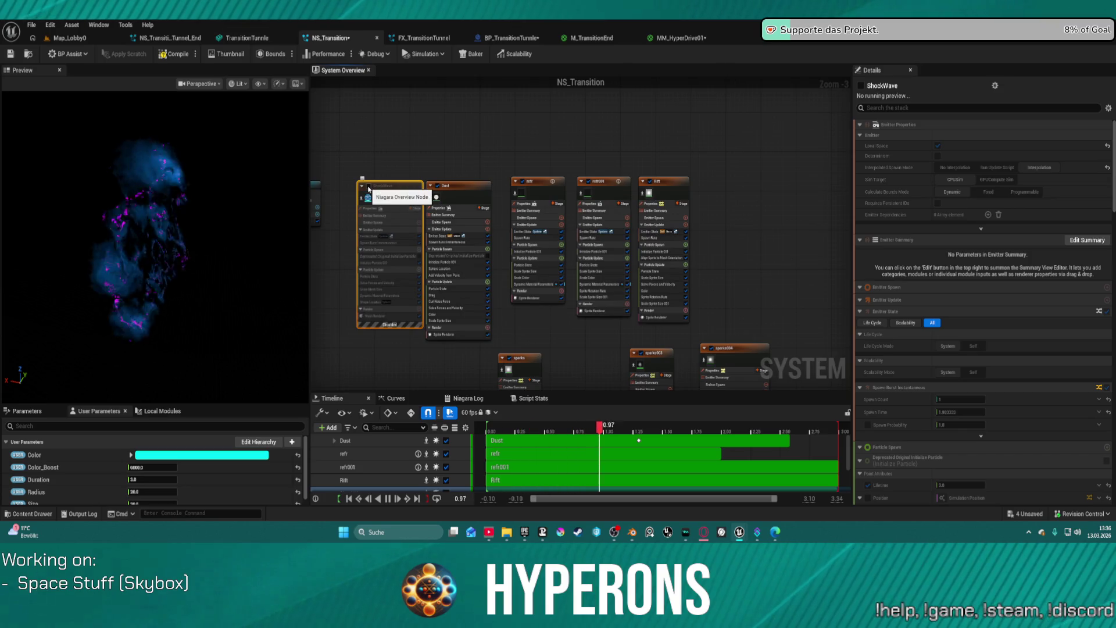
left_click(61, 38)
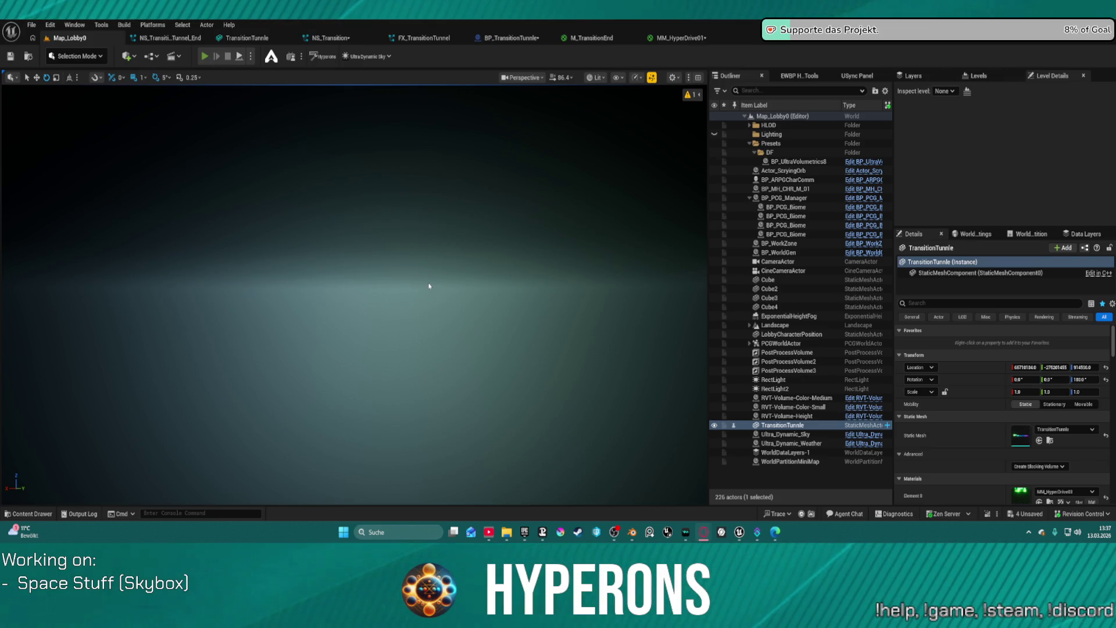
key("alt+p")
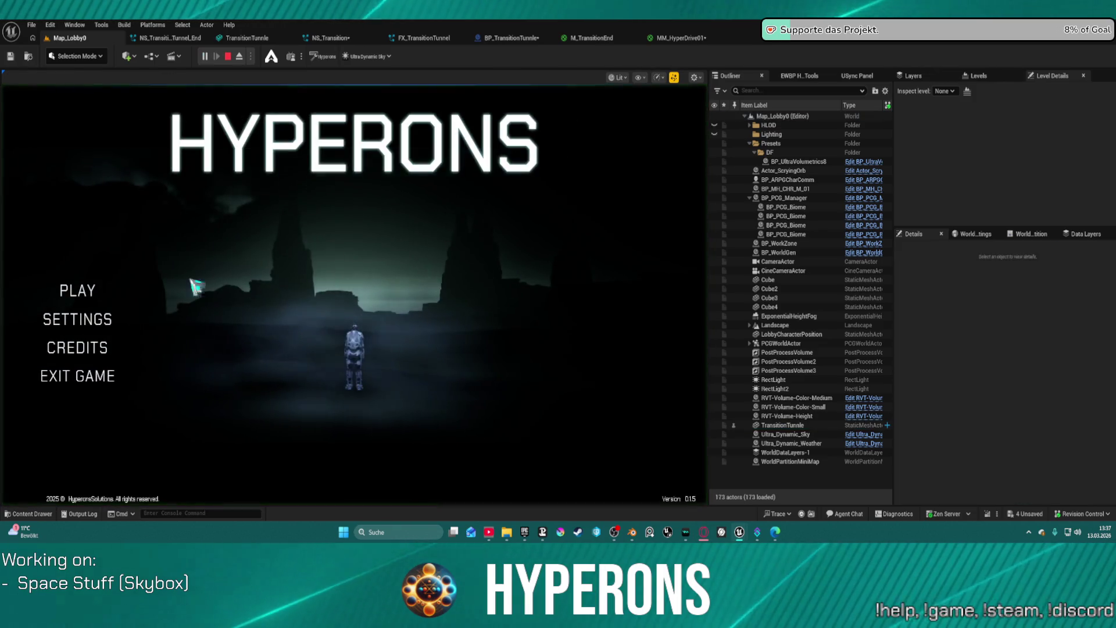
left_click(247, 267)
left_click(265, 446)
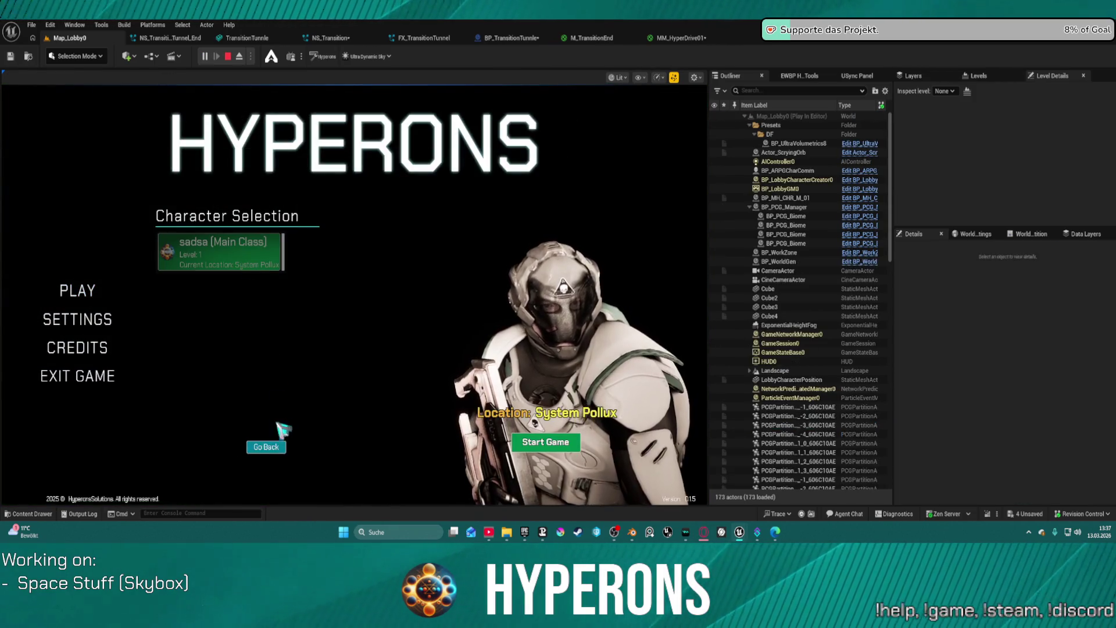
left_click(545, 444)
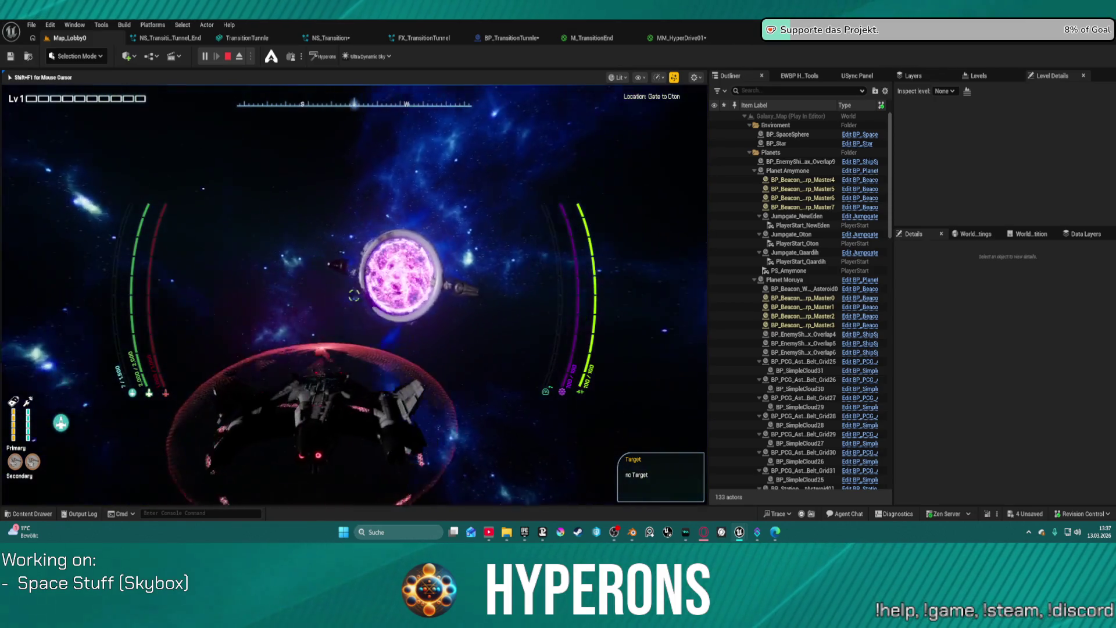
key("w")
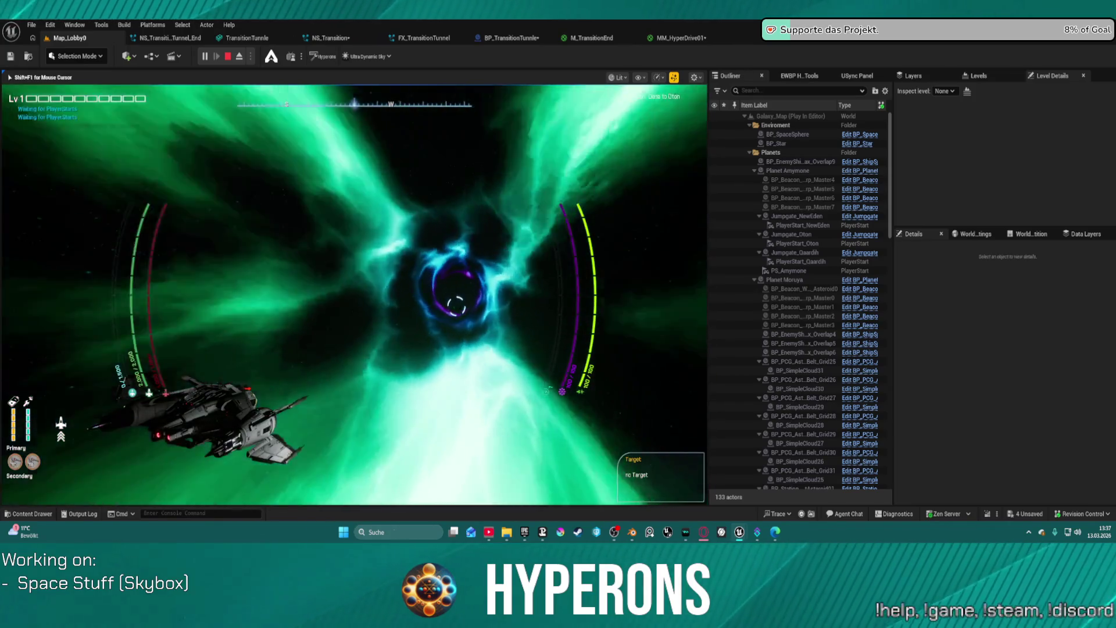
key("Escape")
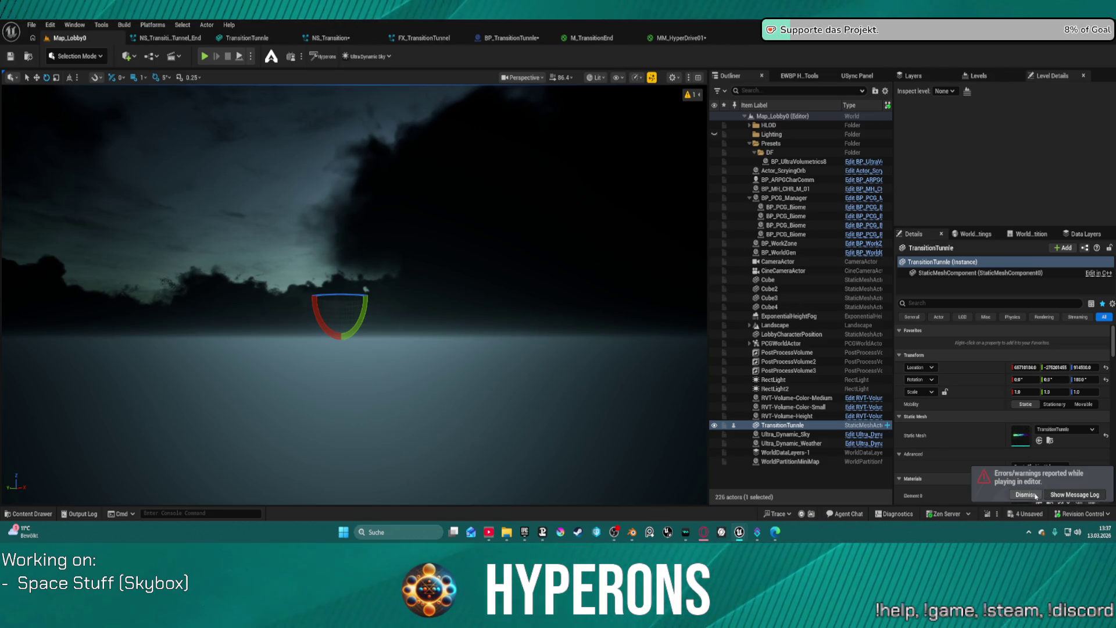
Switch to the MM_HyperDrive01 material editor tab
left_click(674, 39)
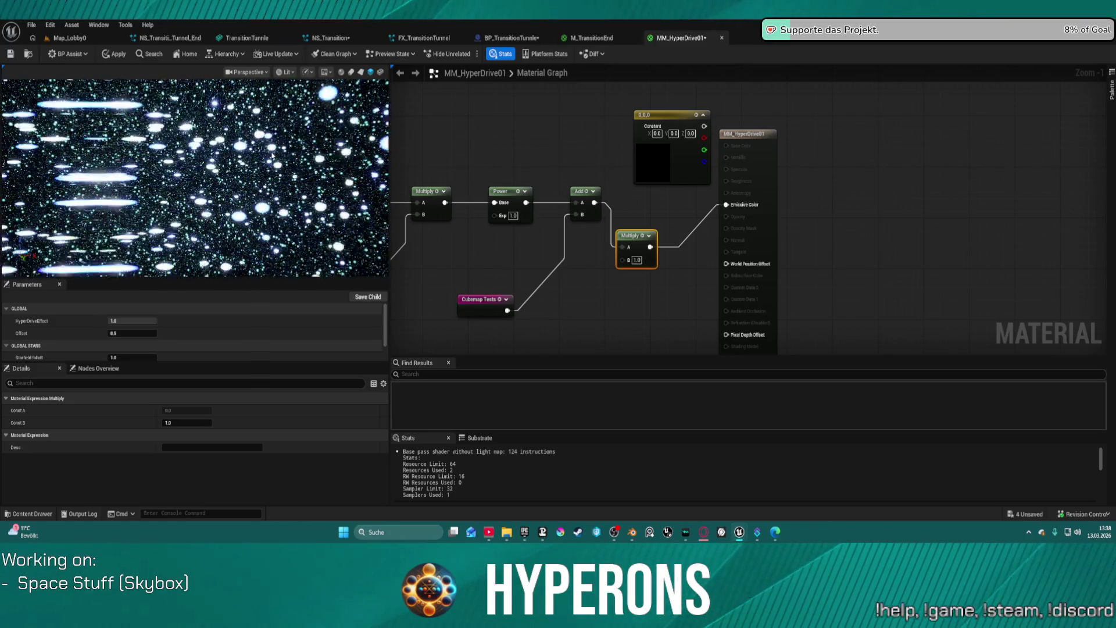
In the material's properties, keep Blend Mode at Opaque and toggle Two Sided
left_click_drag(194, 280, 189, 212)
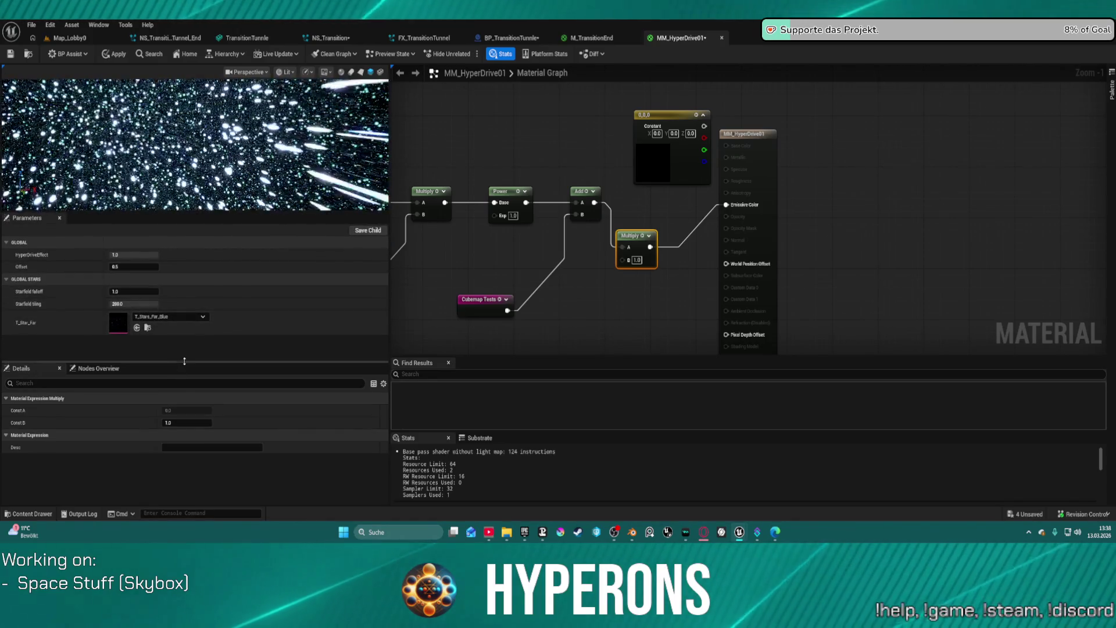
left_click(772, 154)
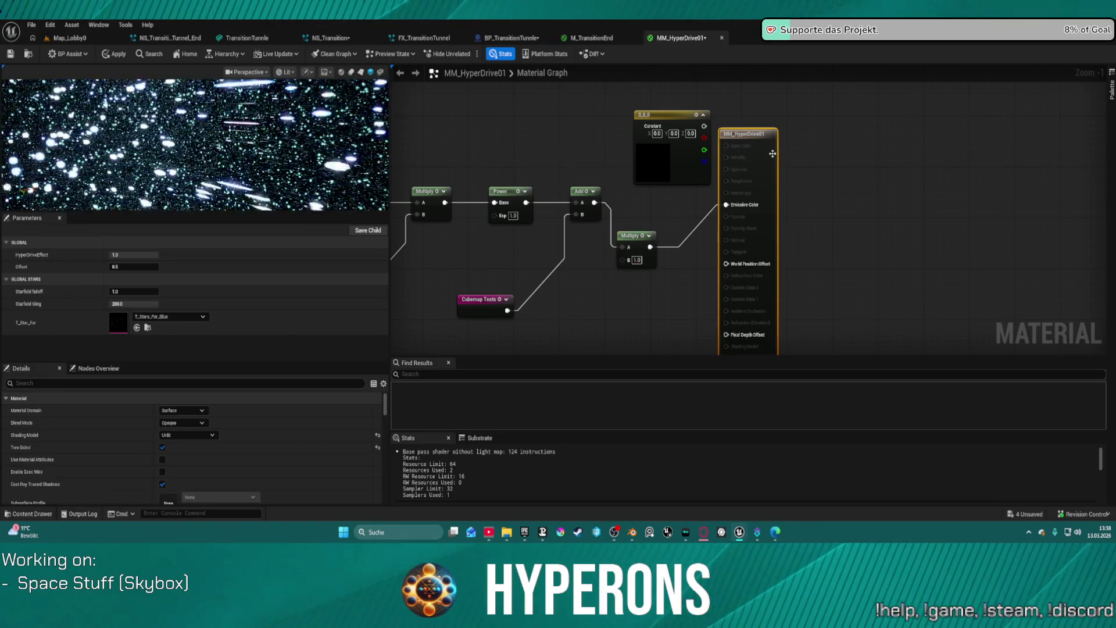
left_click(187, 425)
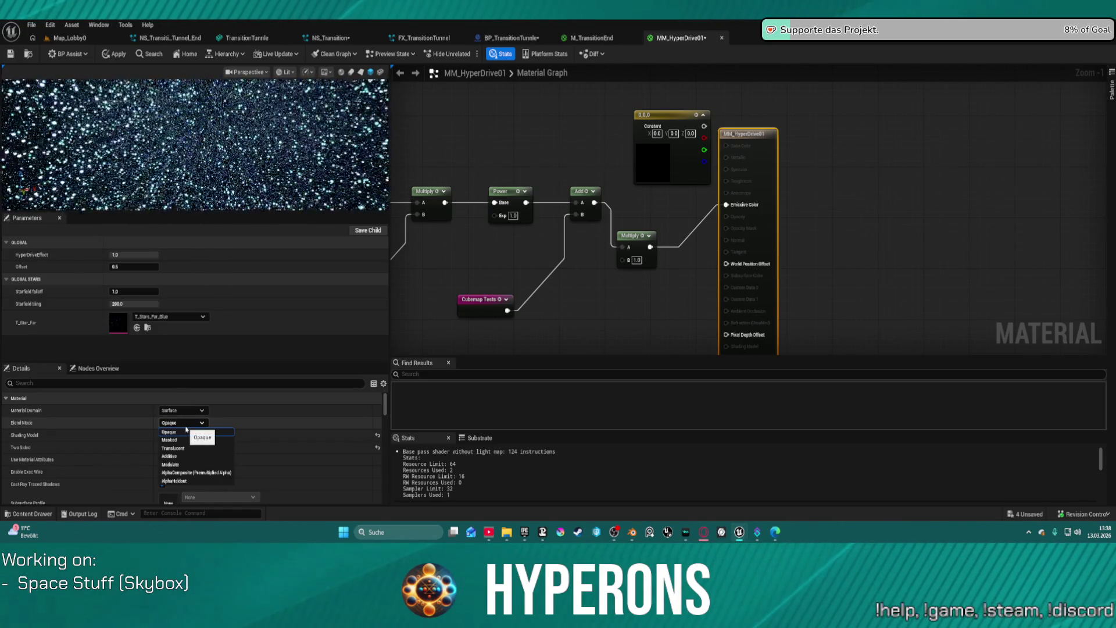
left_click(186, 431)
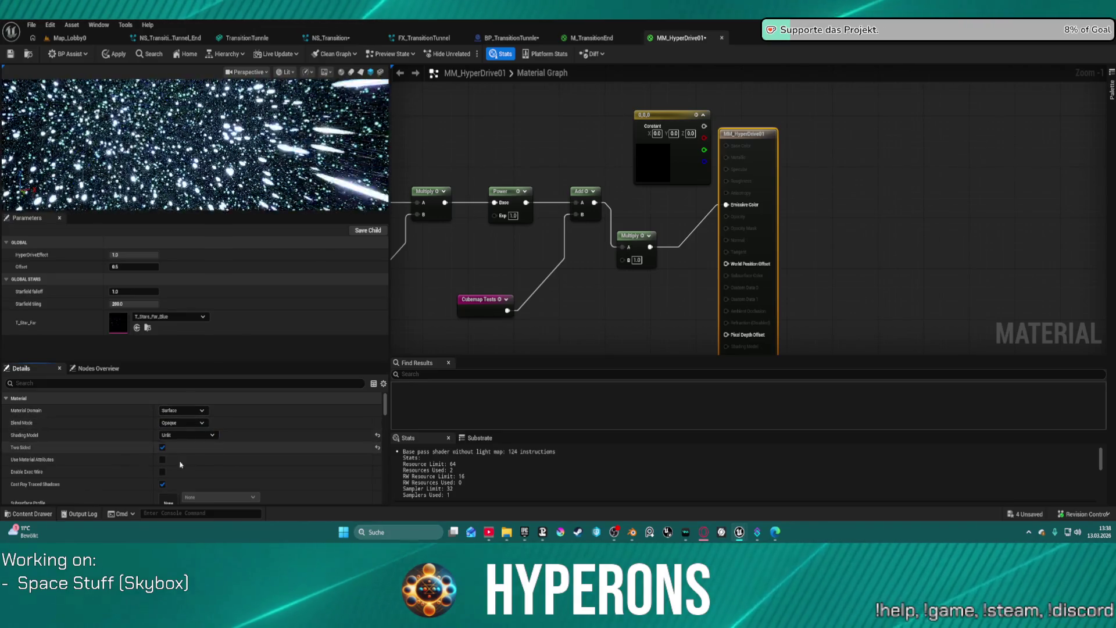
scroll(181, 464, "down", 1)
left_click(162, 418)
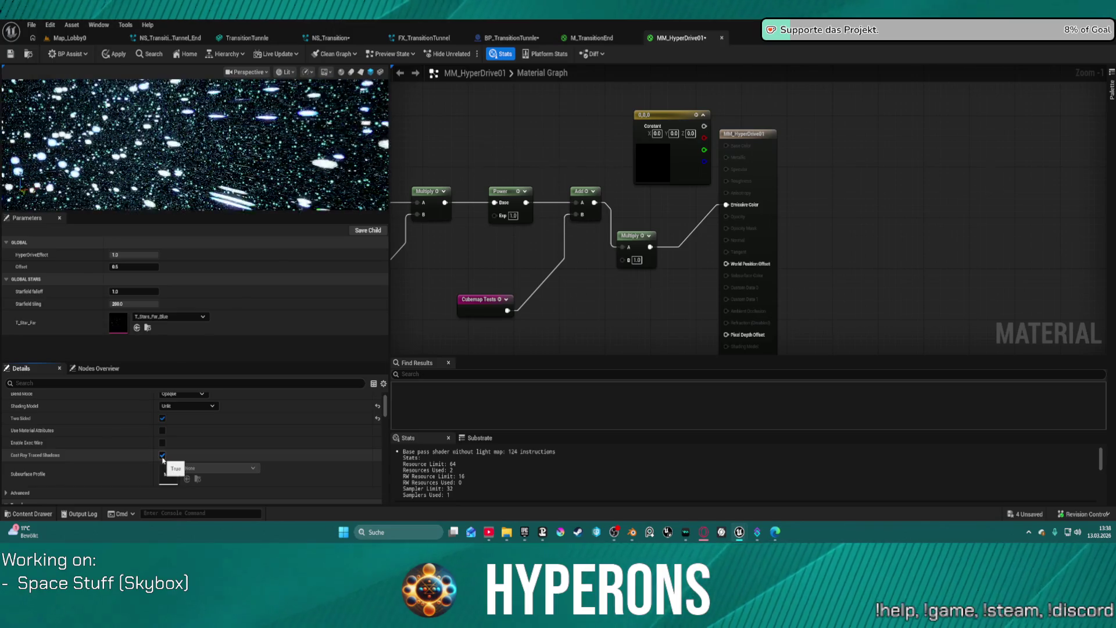
Review the remaining MM_HyperDrive01 material settings in Details
scroll(193, 468, "down", 10)
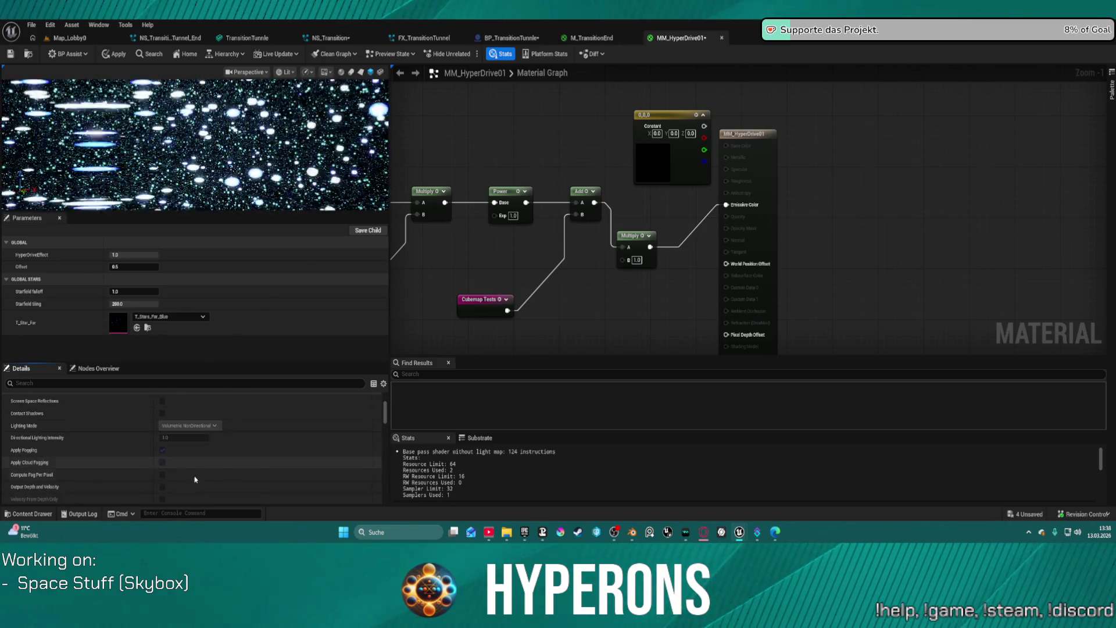
scroll(206, 474, "down", 10)
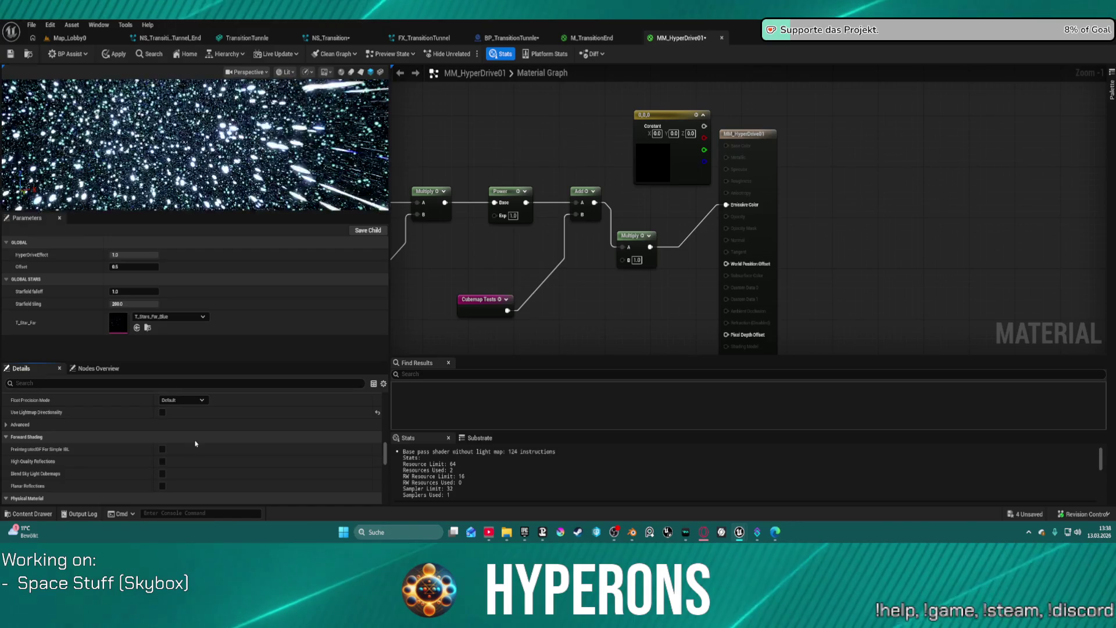
scroll(219, 448, "down", 10)
scroll(215, 452, "down", 15)
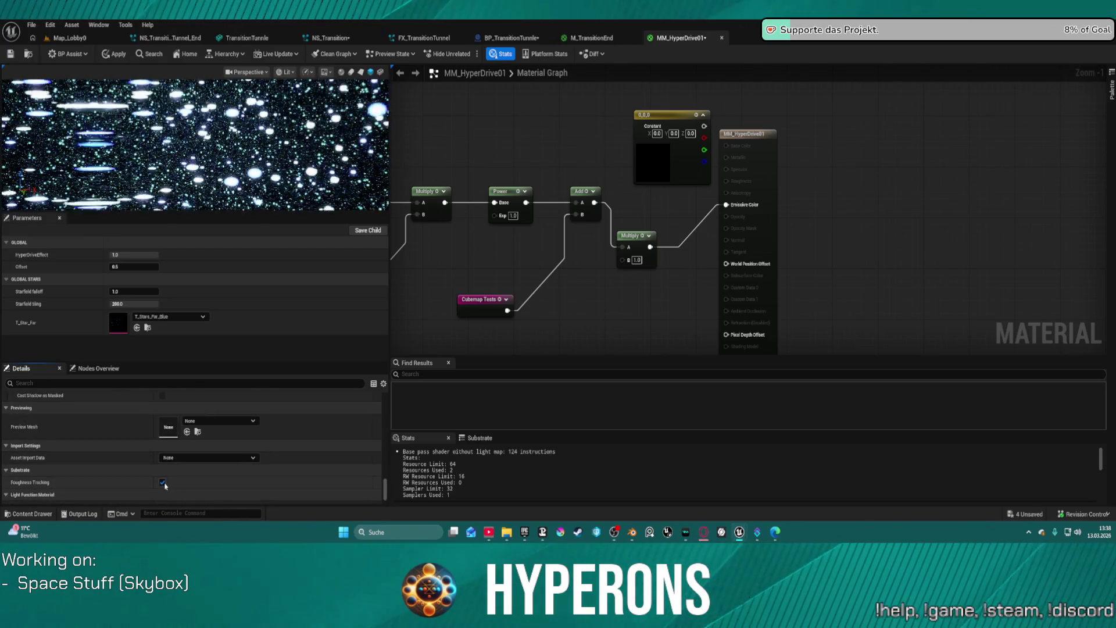
scroll(172, 482, "down", 3)
scroll(182, 483, "down", 10)
scroll(197, 472, "up", 5)
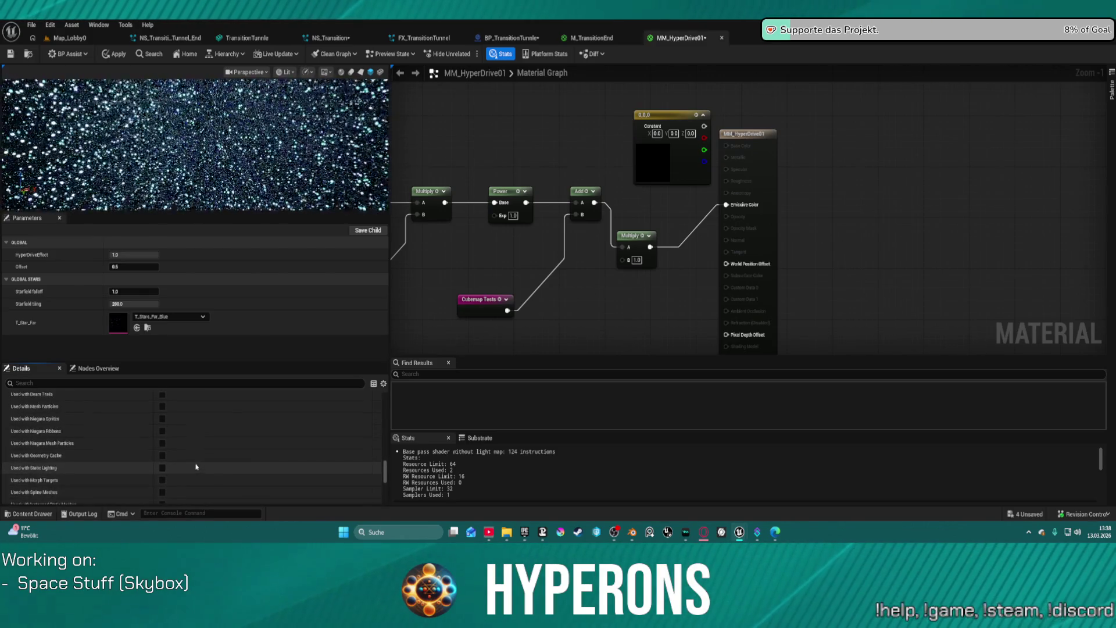
scroll(195, 462, "up", 10)
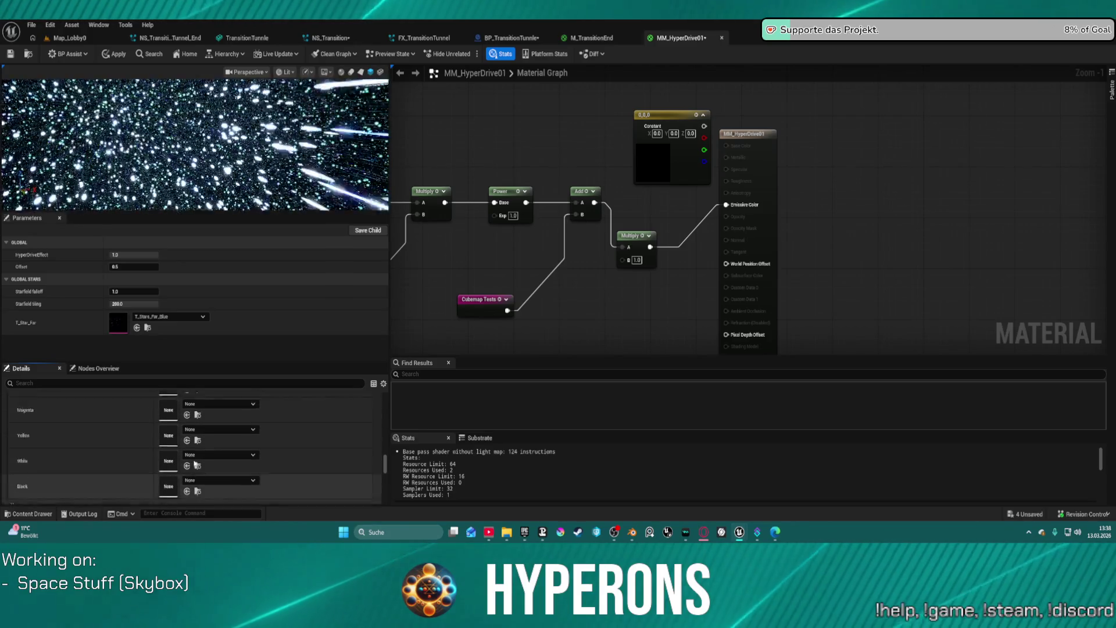
scroll(195, 466, "up", 10)
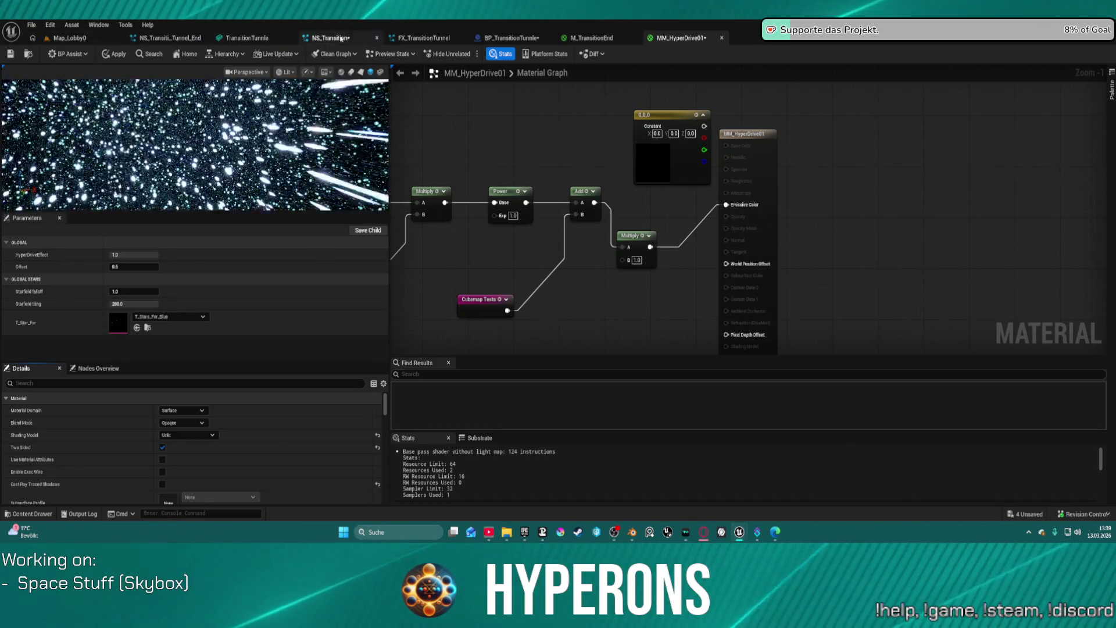
left_click(509, 37)
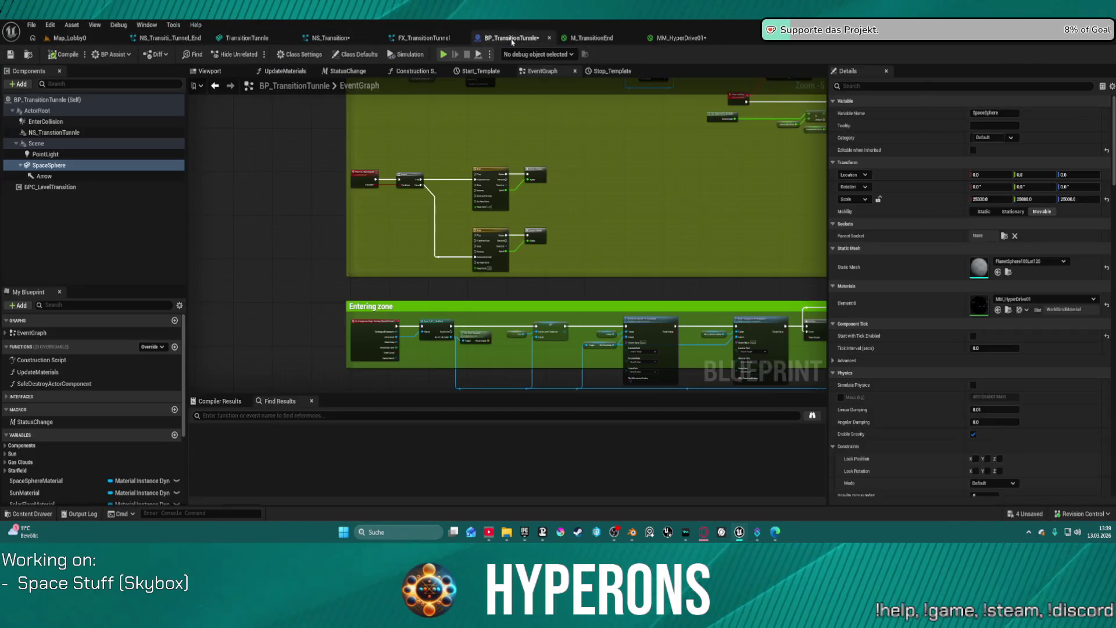
Under SpaceSphere's advanced Rendering options, untick Receives Decals and Use as Occluder
scroll(973, 401, "down", 5)
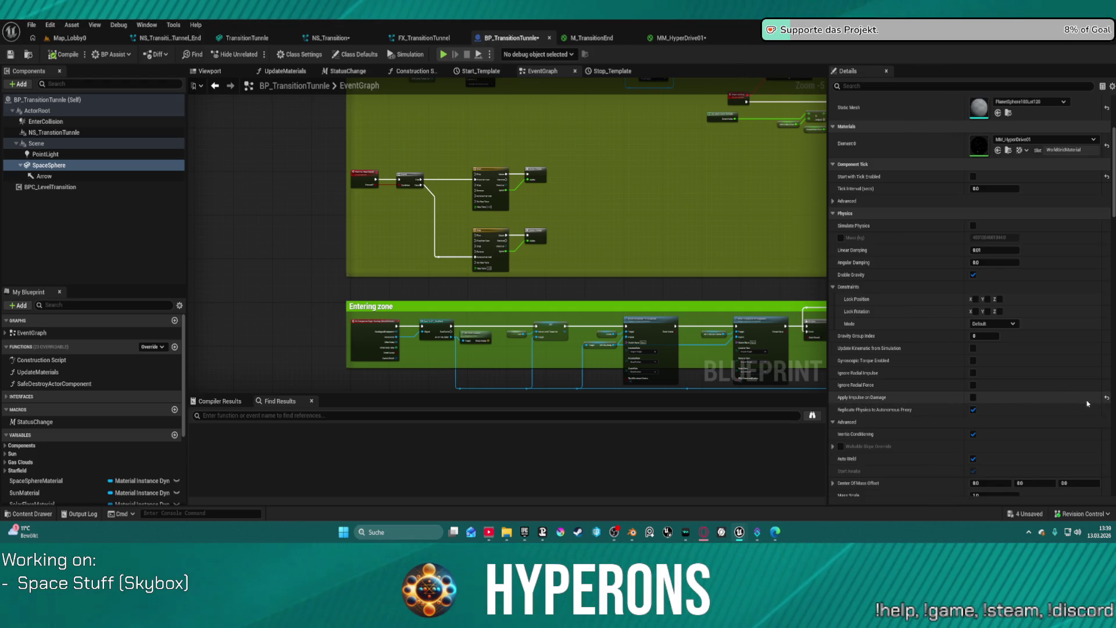
scroll(1090, 403, "down", 10)
scroll(983, 323, "down", 7)
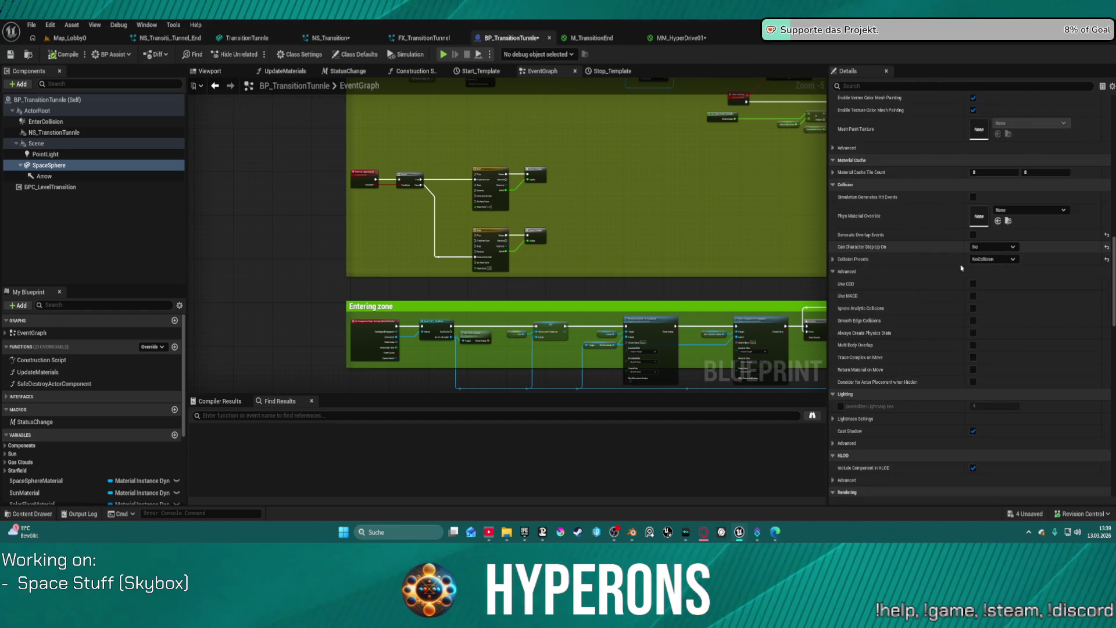
scroll(958, 262, "down", 15)
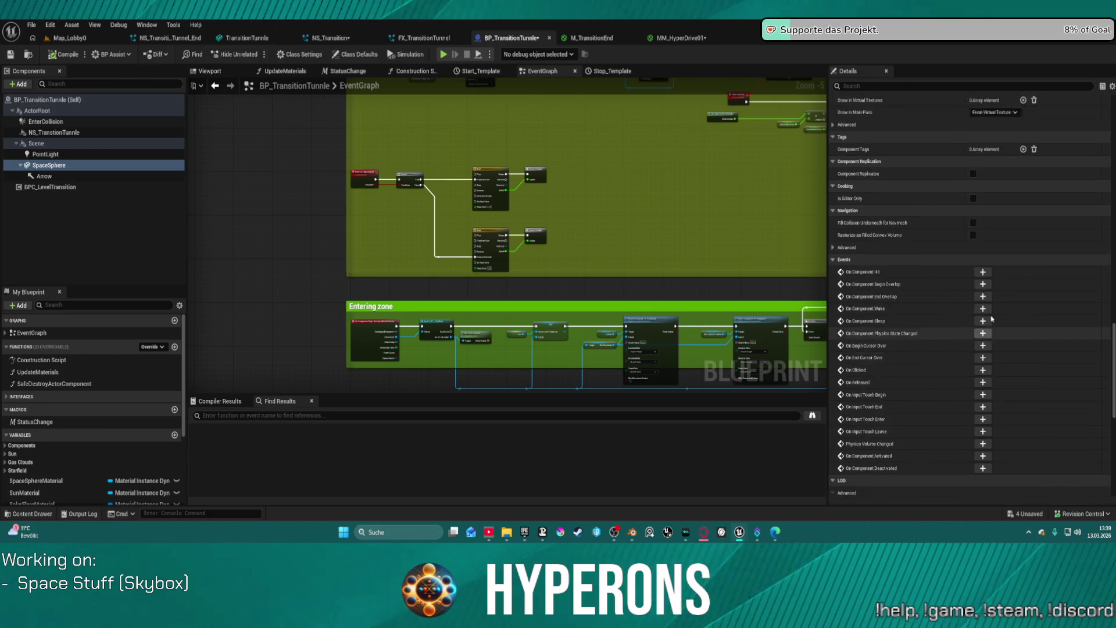
scroll(991, 319, "up", 3)
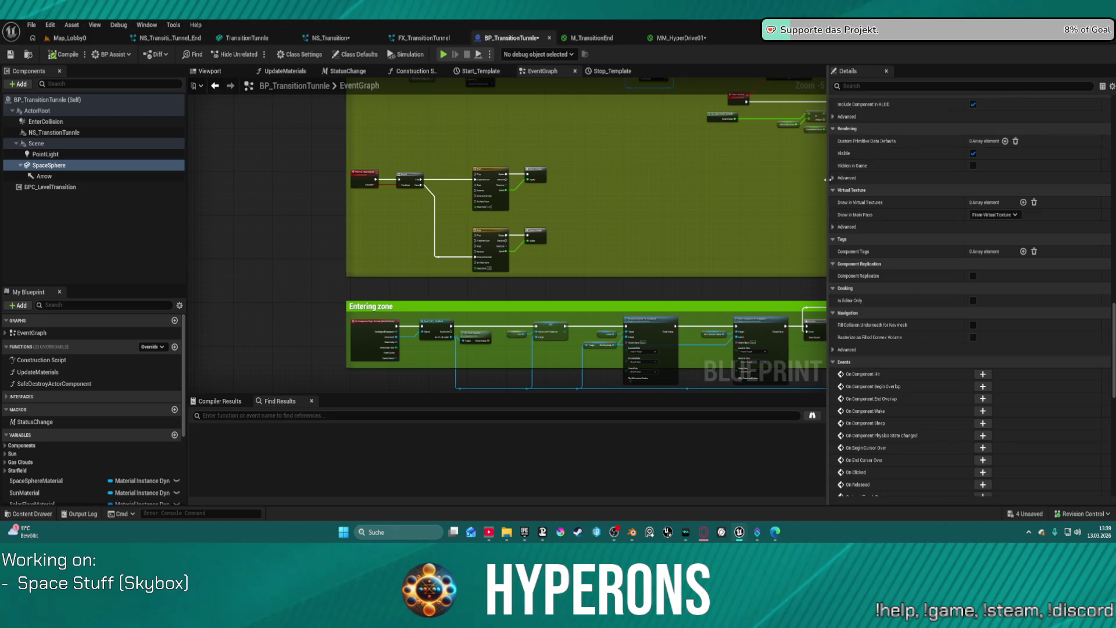
left_click(837, 178)
scroll(944, 315, "down", 5)
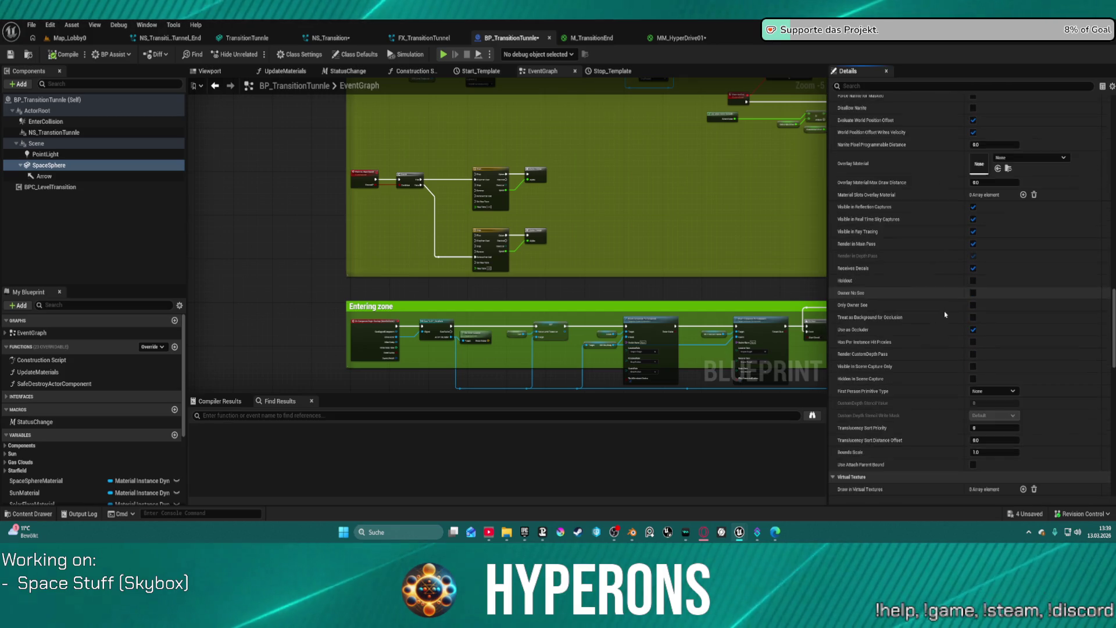
left_click(973, 269)
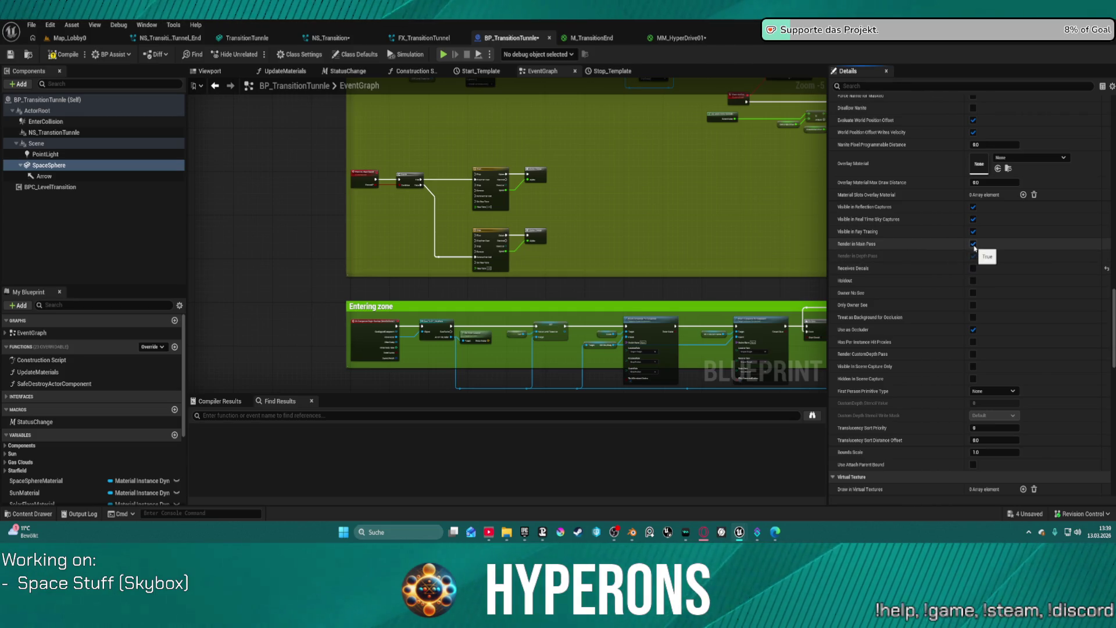
left_click(972, 330)
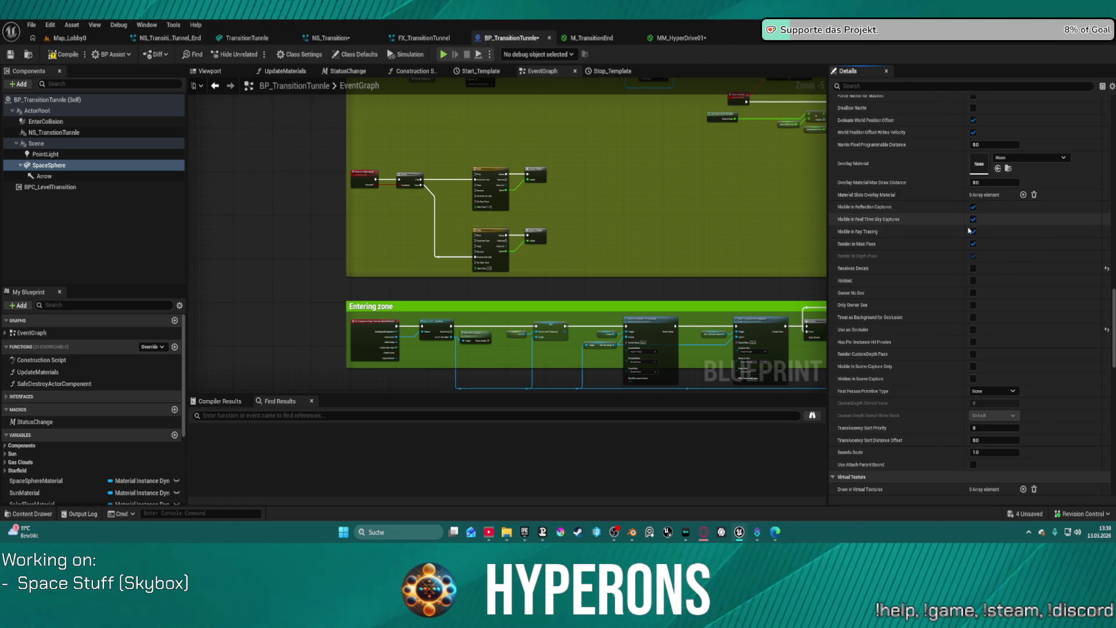
scroll(981, 233, "up", 2)
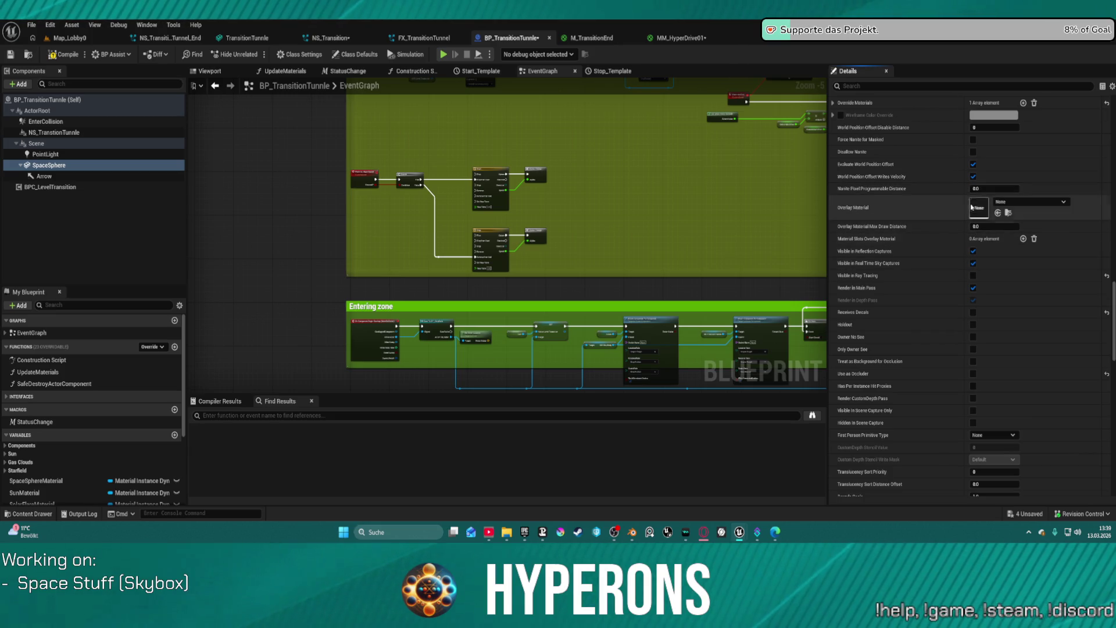
scroll(976, 180, "up", 3)
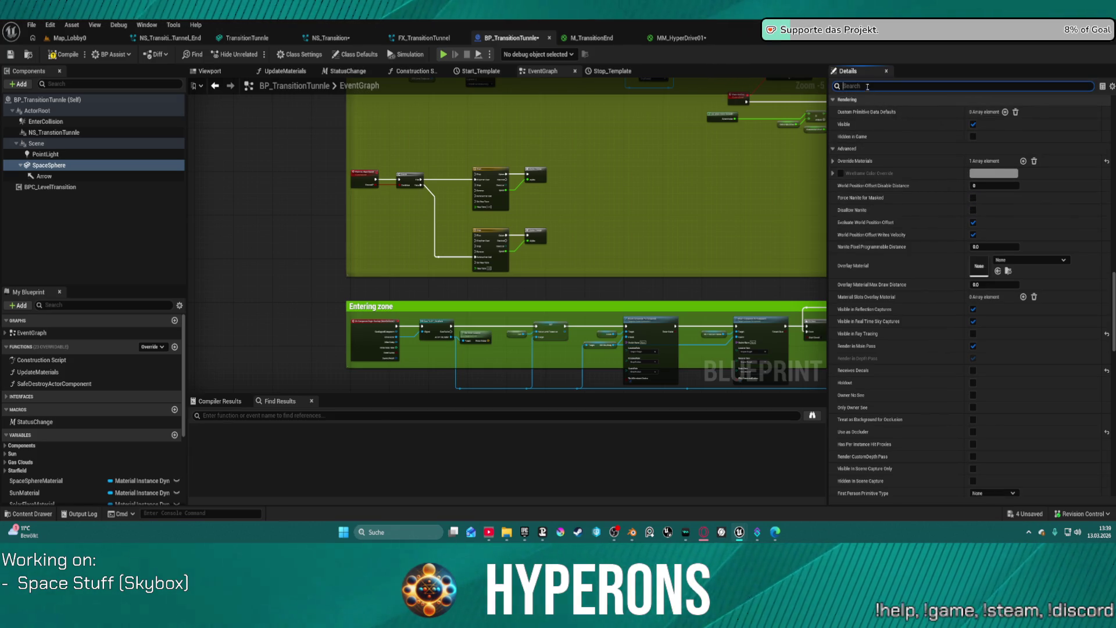
Filter the SpaceSphere Details to its emissive settings and launch a Standalone Game preview
type("emi")
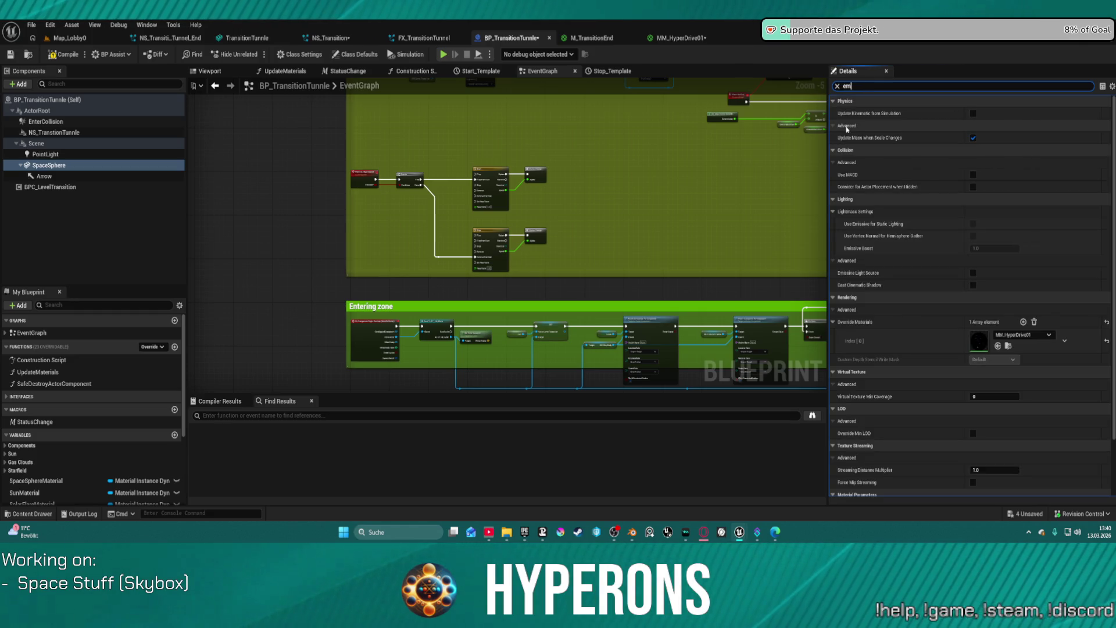
type("ss")
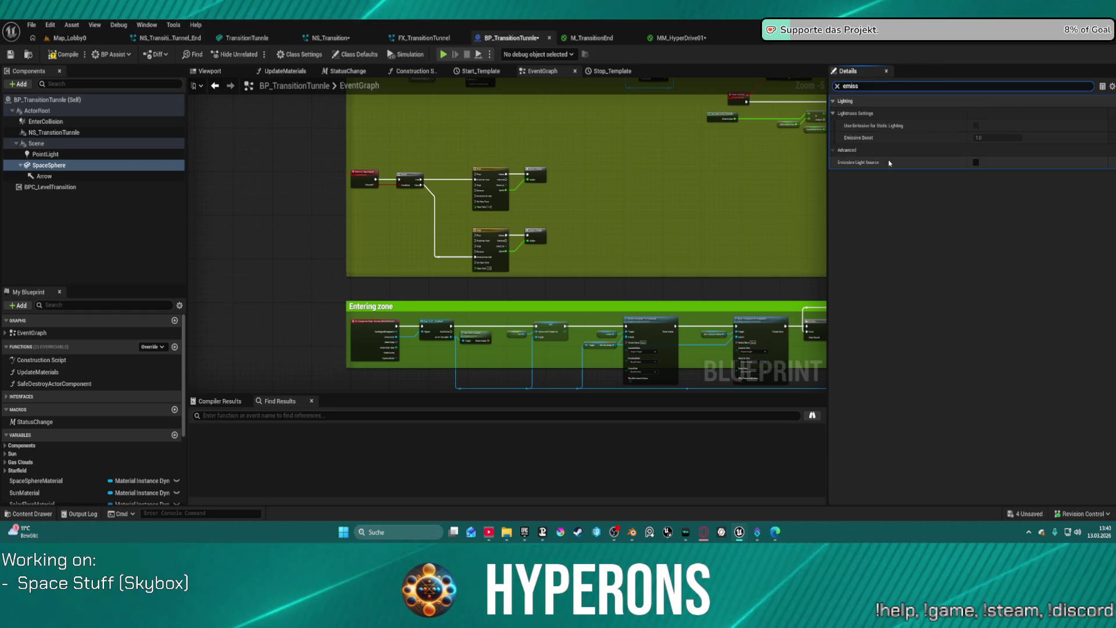
left_click(757, 338)
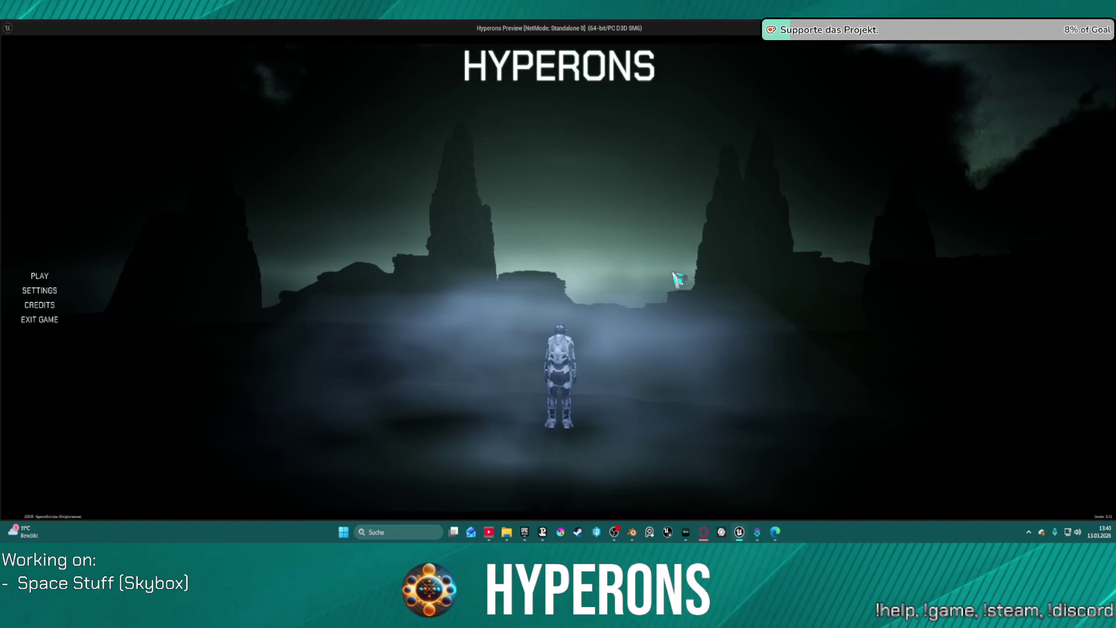
Choose the existing character from the Hyperons main menu and start the game
left_click(90, 273)
left_click(381, 233)
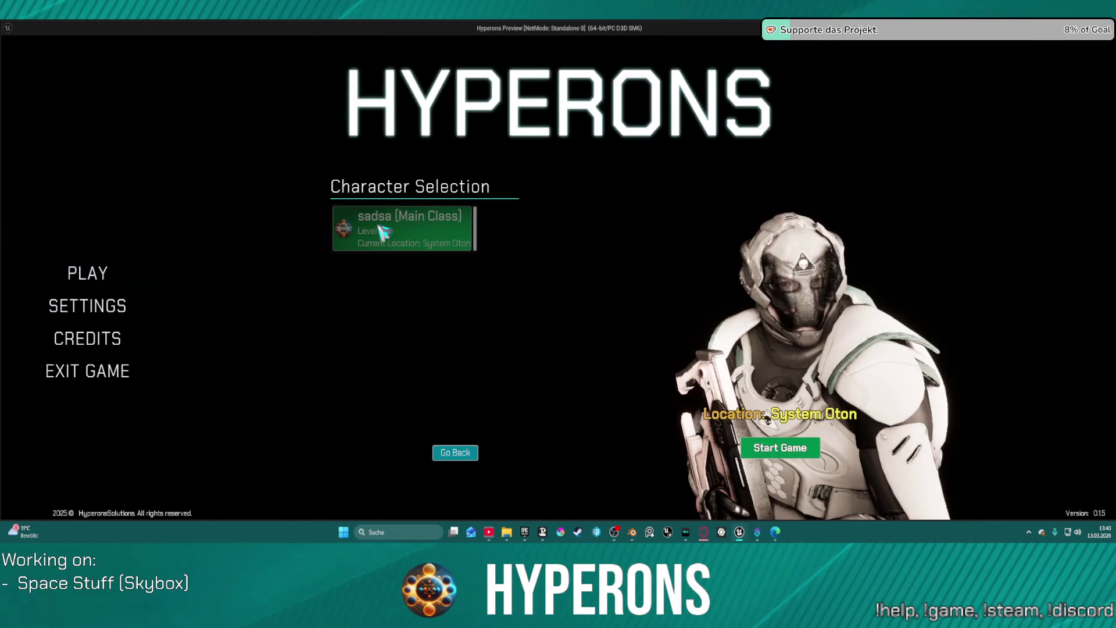
left_click(787, 445)
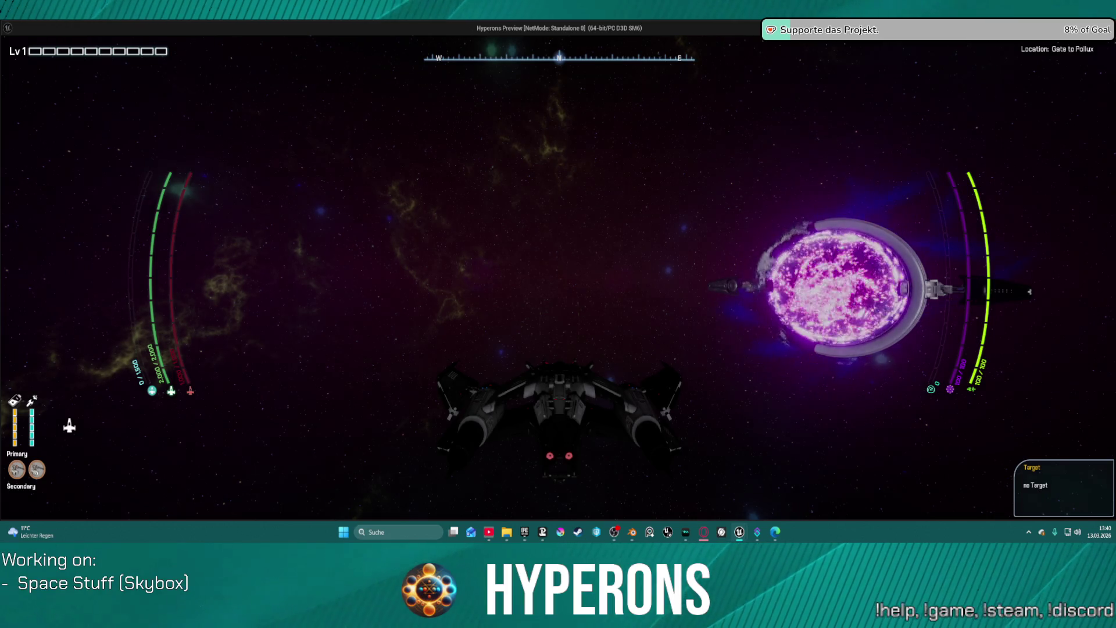
Fly the ship with W and A through the gate into the green tunnel, then exit the preview
key("w")
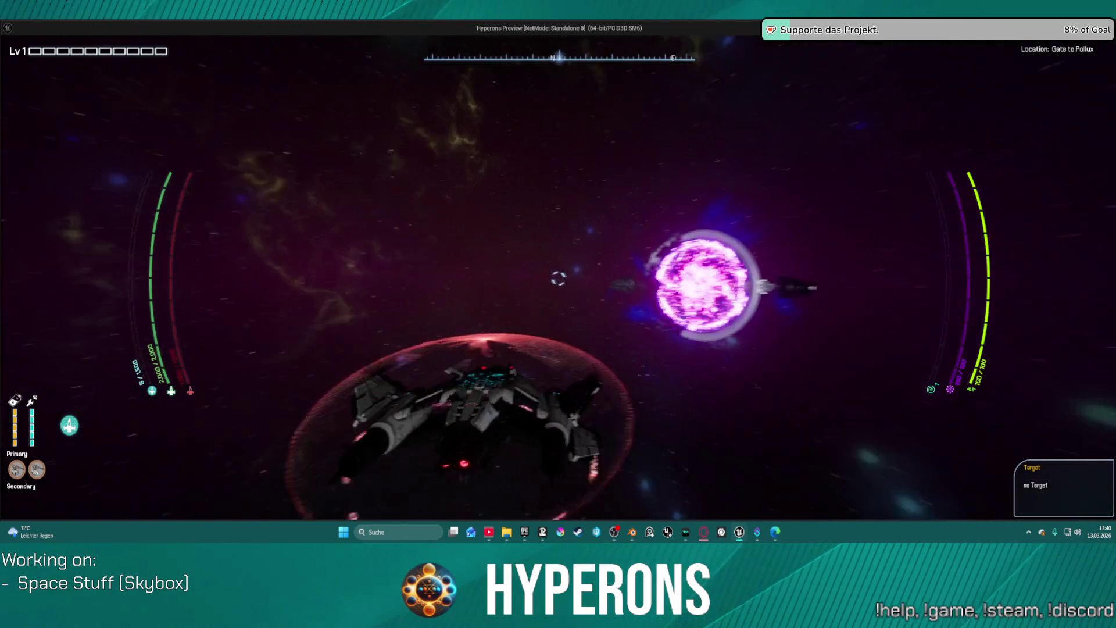
key("a")
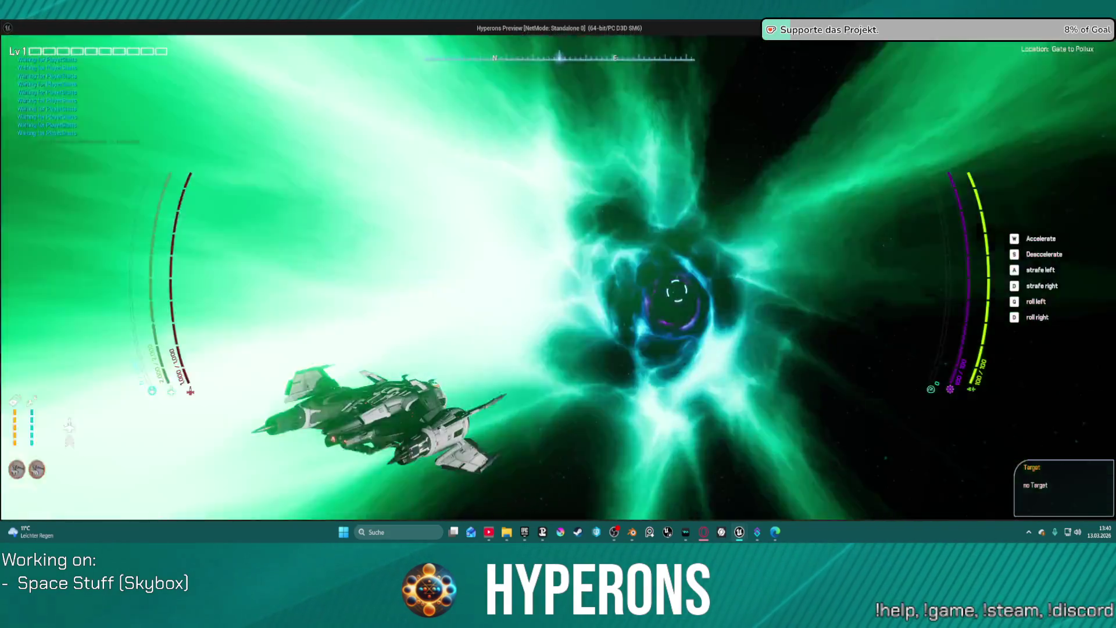
key("Escape")
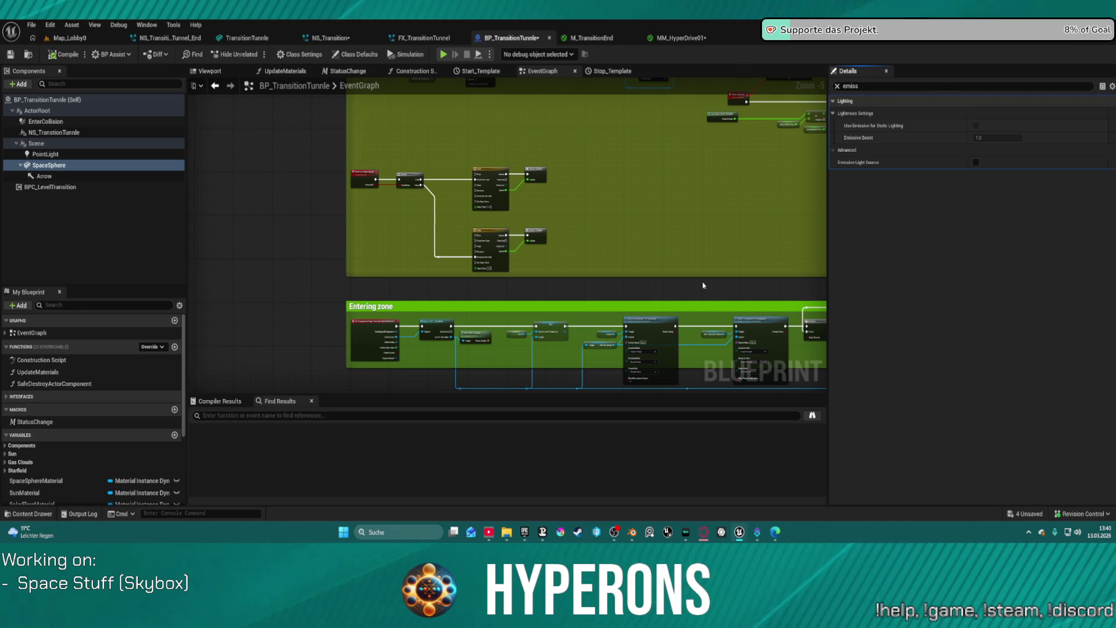
In MM_HyperDrive01, start wiring the black Constant's output toward Emissive Color
left_click(680, 37)
left_click_drag(704, 126, 726, 207)
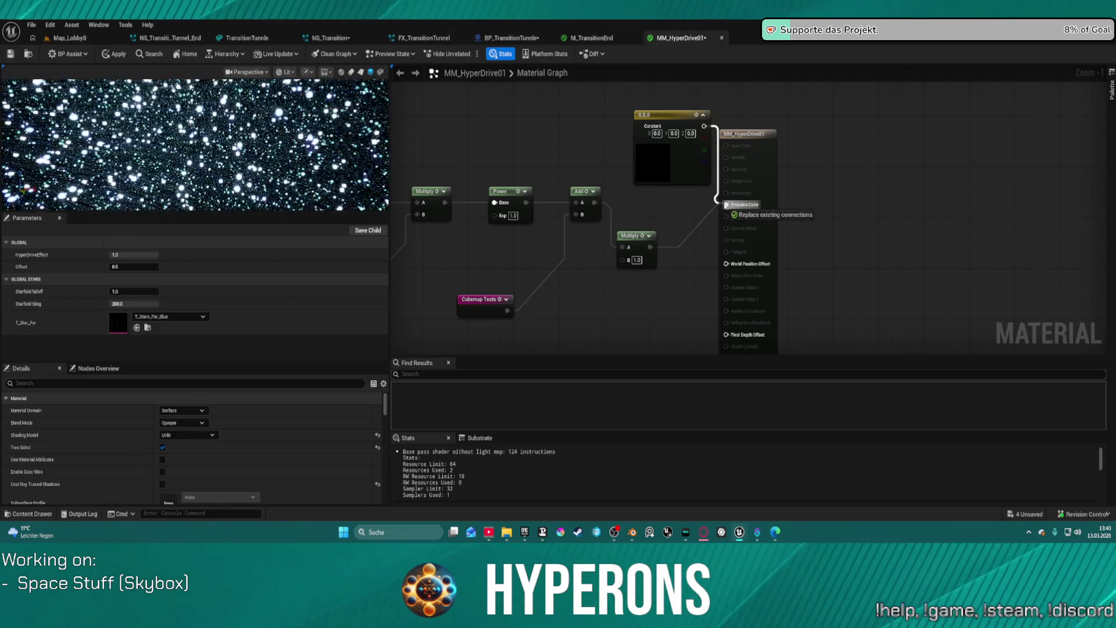
Connect the lower Multiply output to the Lerp's B input, leaving 123 shader instructions
left_click_drag(718, 205, 726, 205)
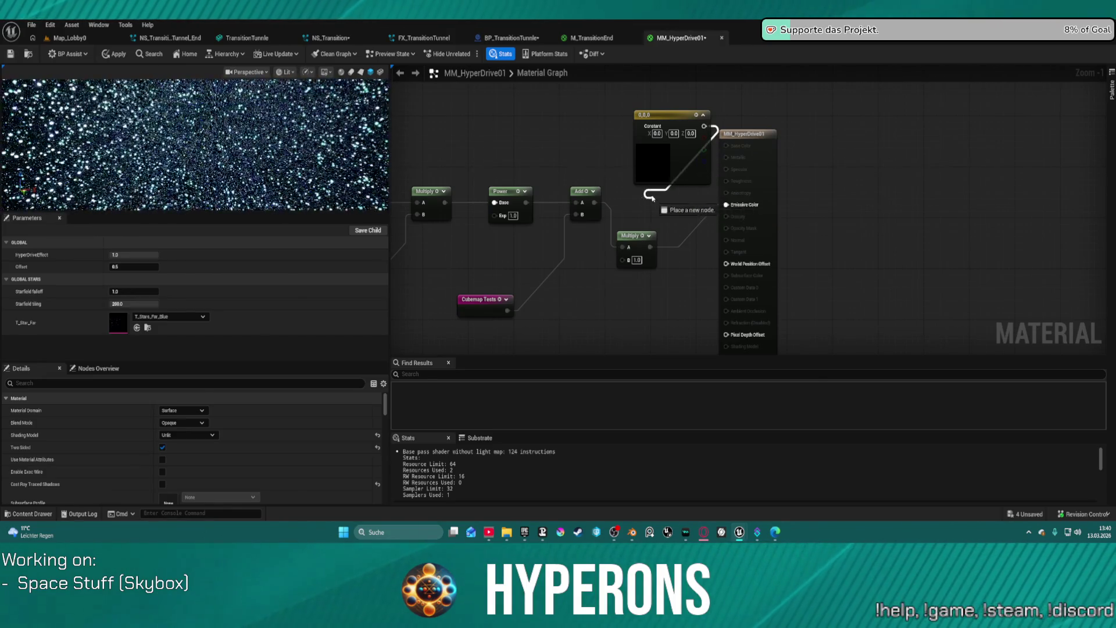
left_click_drag(682, 246, 712, 202)
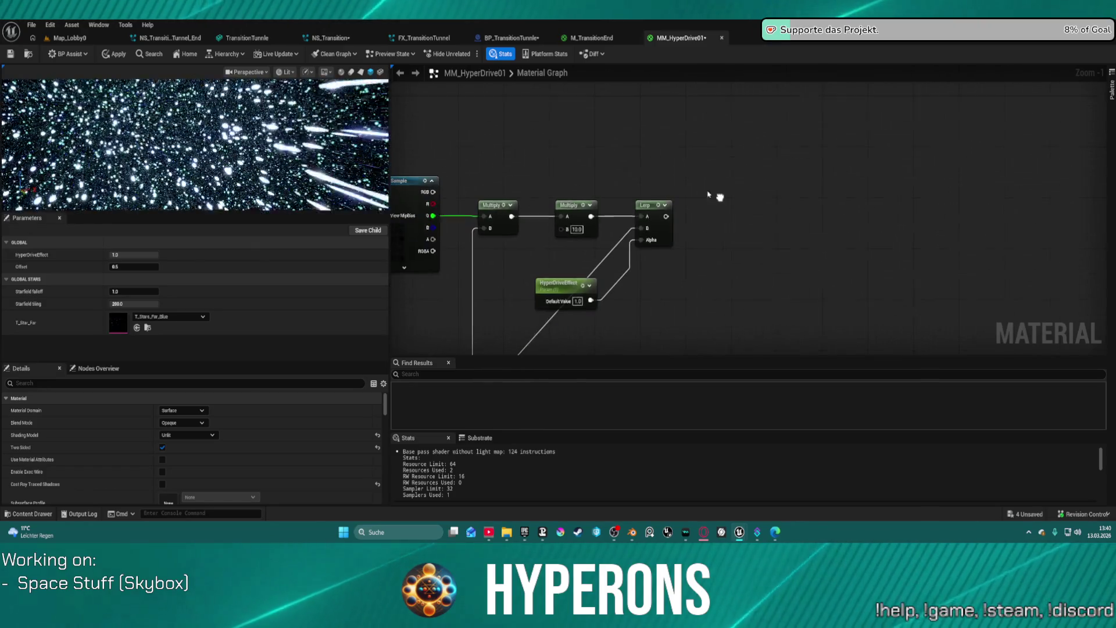
mouse_move(511, 216)
left_mouse_down()
mouse_move(632, 224)
mouse_move(567, 157)
left_mouse_up()
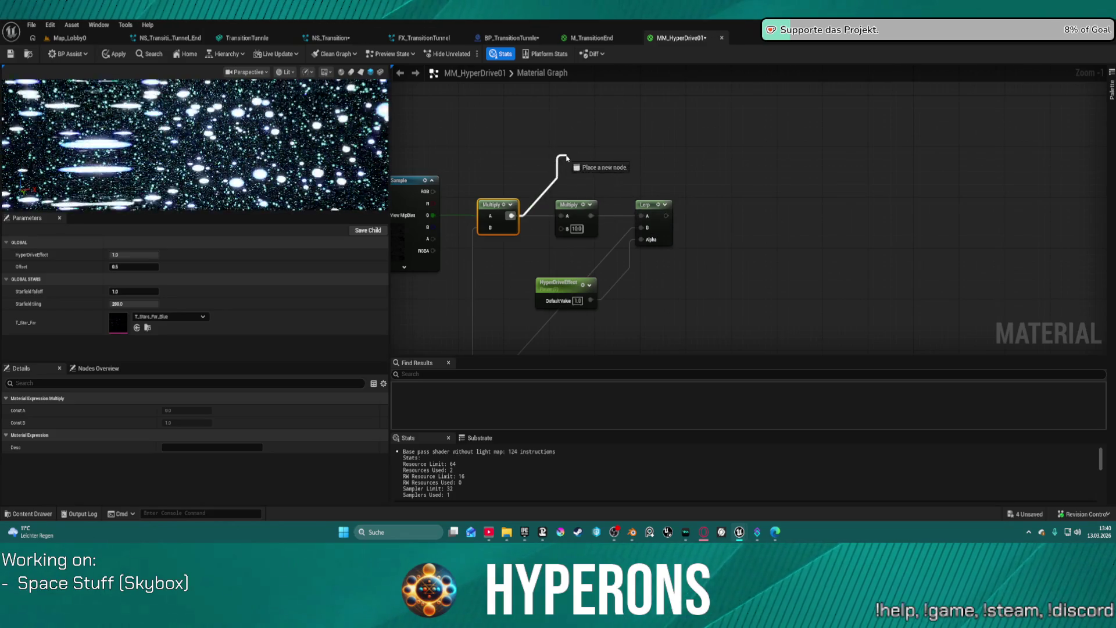
left_click_drag(553, 118, 562, 218)
scroll(561, 217, "down", 4)
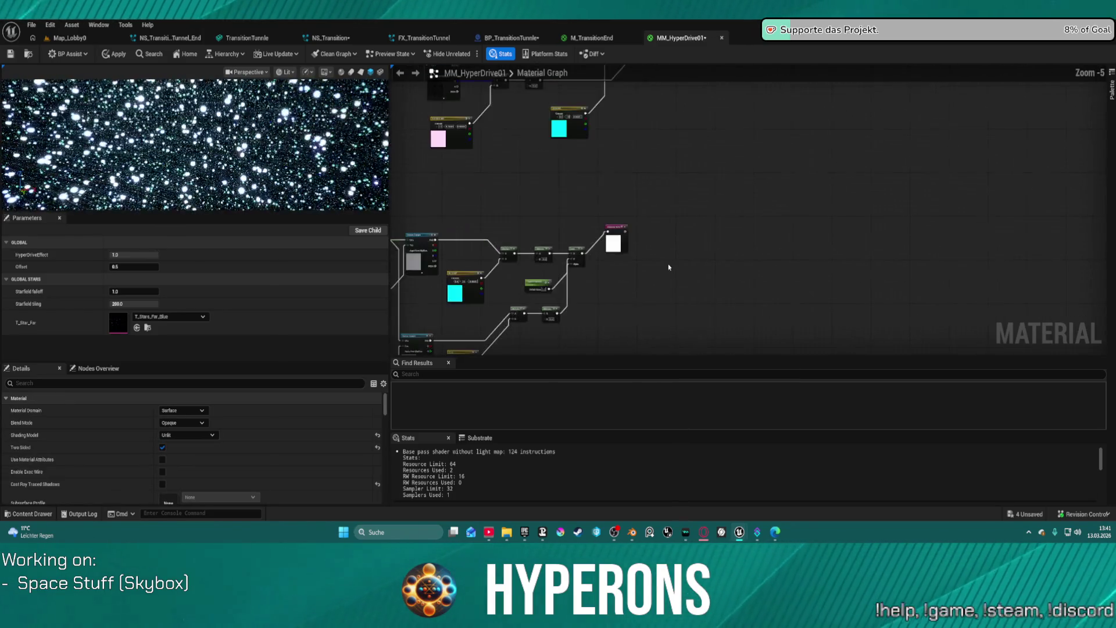
scroll(561, 217, "up", 5)
mouse_move(599, 317)
left_mouse_down()
mouse_move(724, 175)
mouse_move(716, 210)
mouse_move(721, 185)
left_mouse_up()
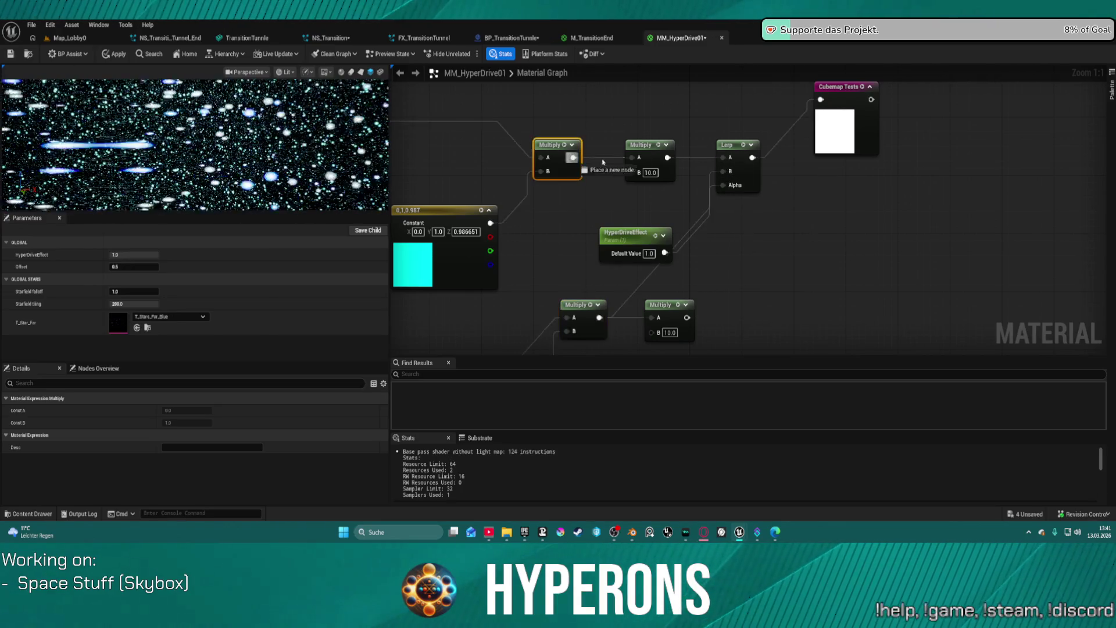
left_click(579, 161)
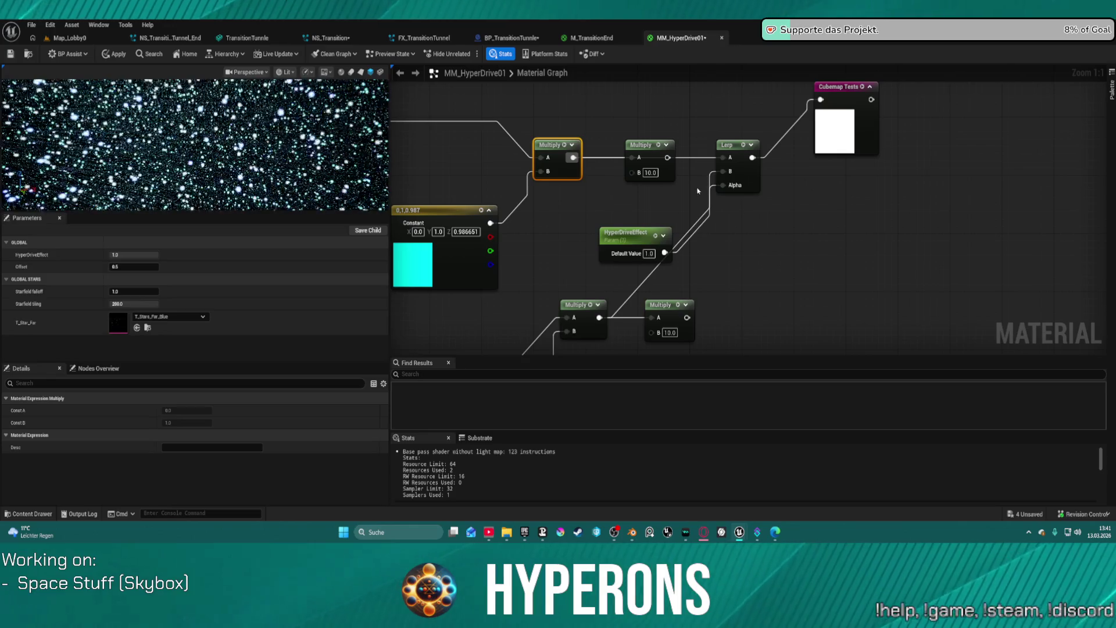
mouse_move(714, 250)
left_mouse_down()
mouse_move(870, 76)
mouse_move(988, 53)
mouse_move(614, 266)
mouse_move(587, 345)
left_mouse_up()
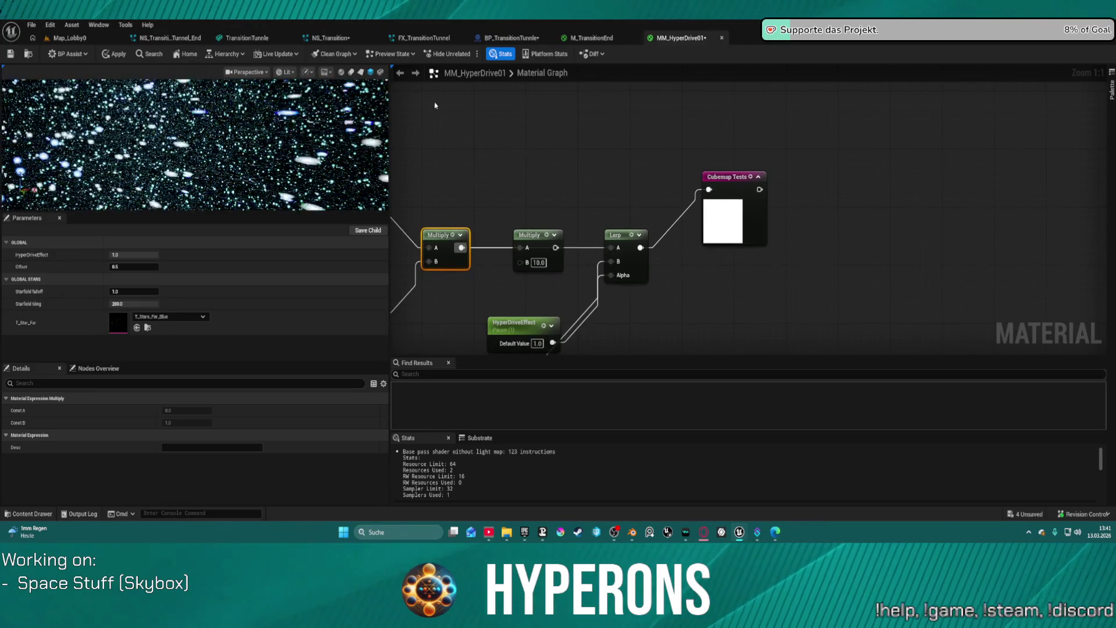
Apply the MM_HyperDrive01 changes and go back to the Map_Lobby0 level
left_click(119, 54)
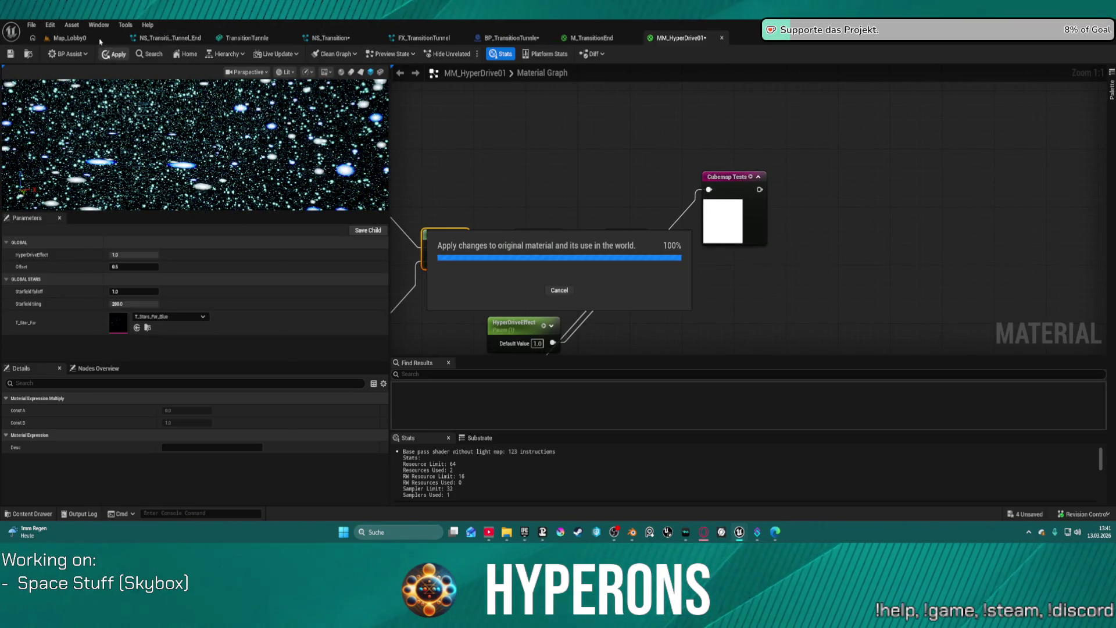
left_click(69, 37)
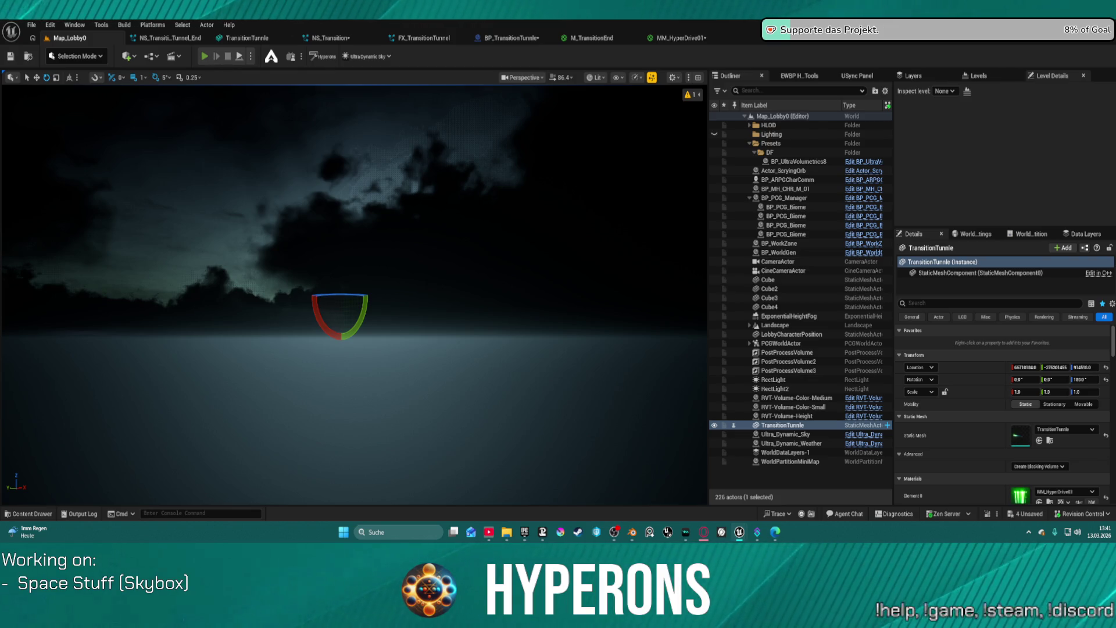
key("alt+p")
left_click(76, 290)
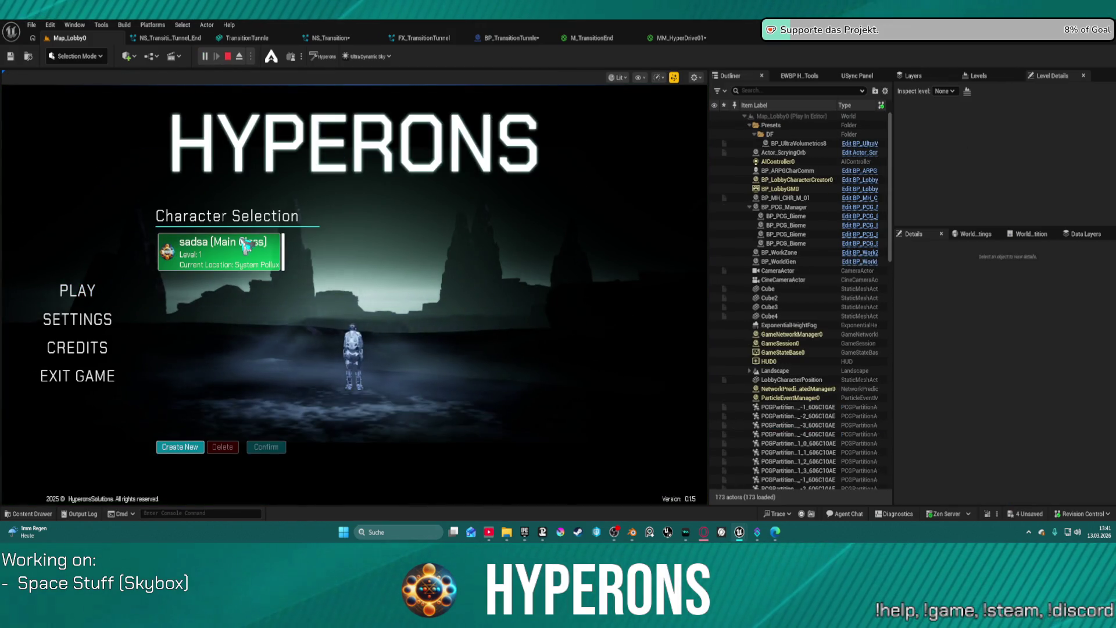
left_click(245, 244)
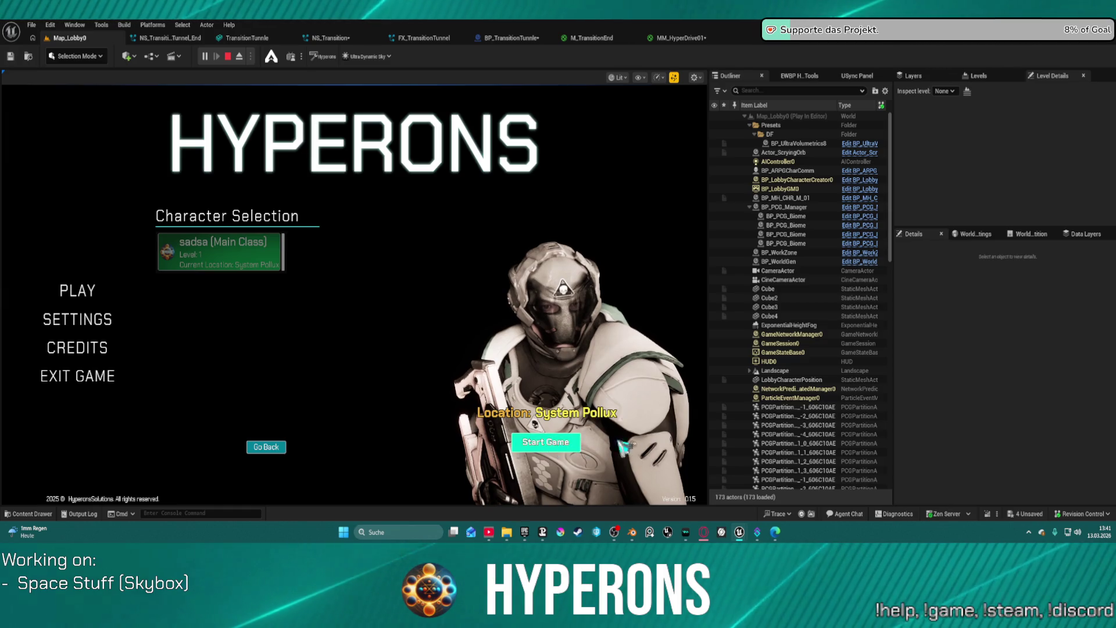
left_click(545, 441)
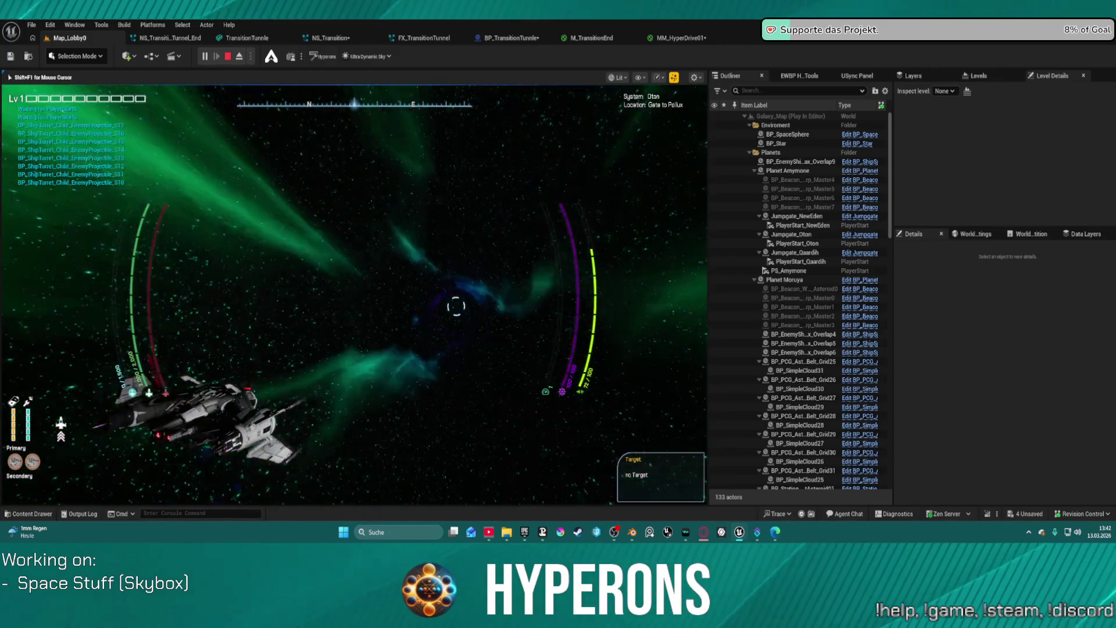
key("Escape")
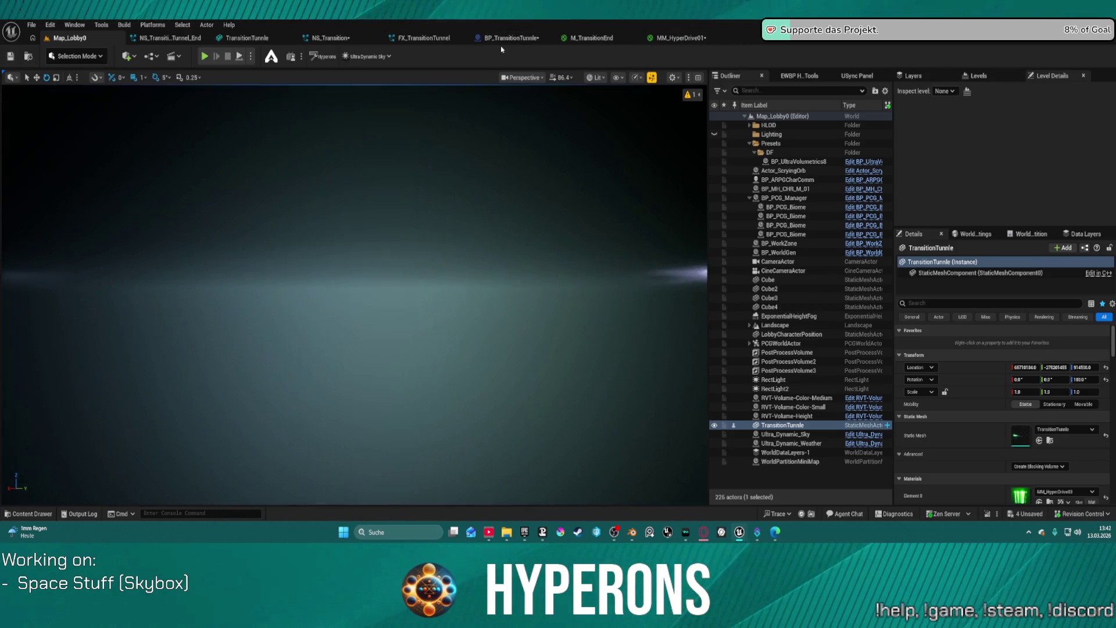
In BP_TransitionTunnle, clear the Details filter and enlarge SpaceSphere's scale, with Scale Z 50000
left_click(508, 38)
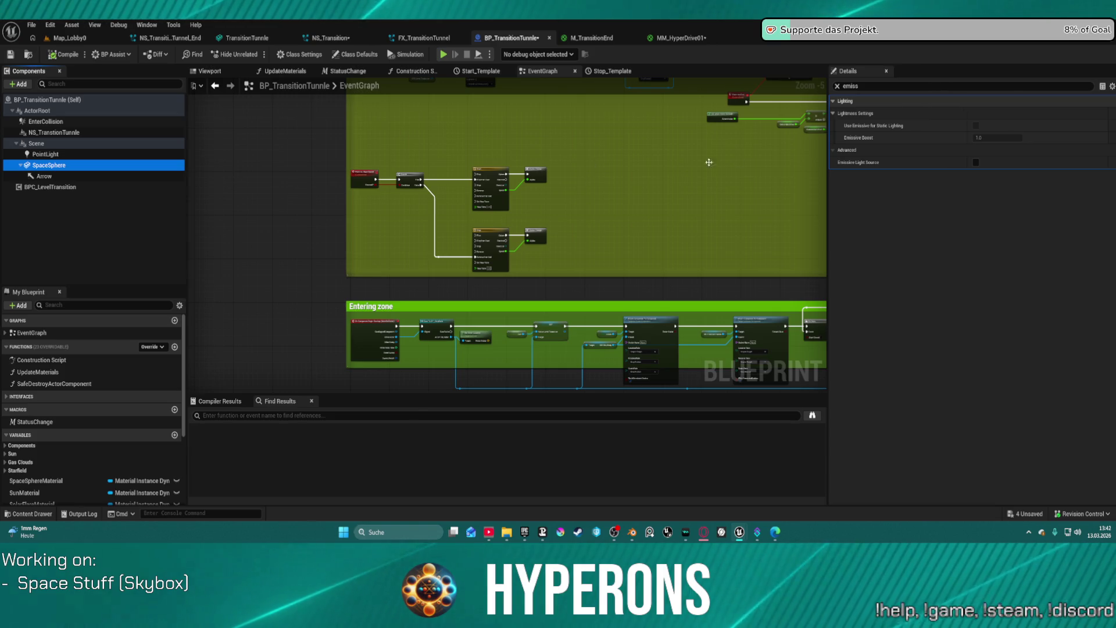
left_click(835, 87)
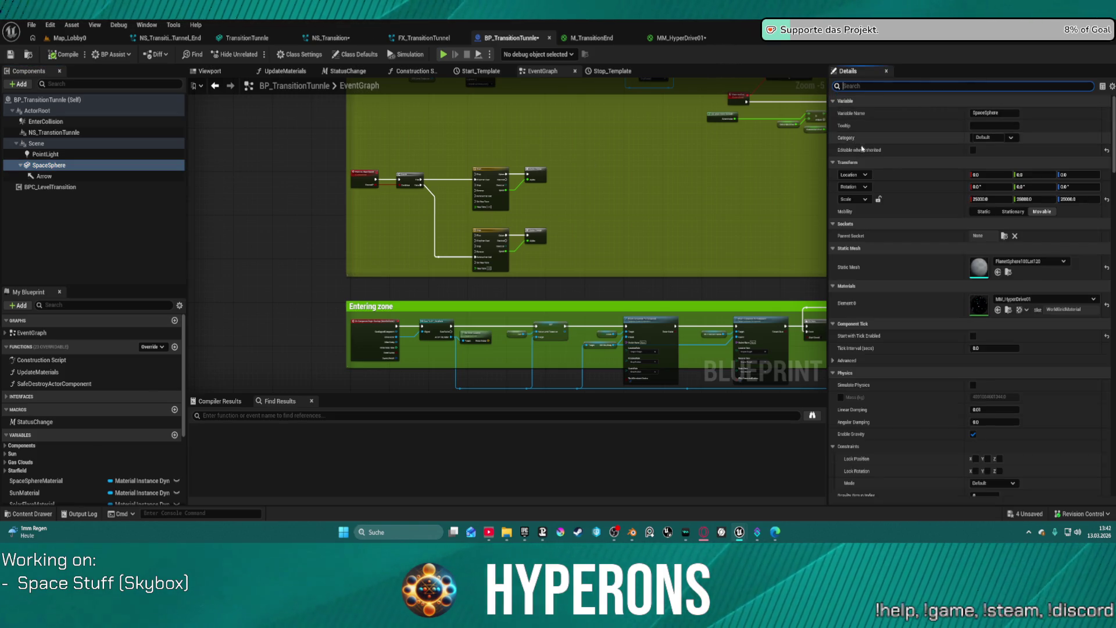
left_click(992, 197)
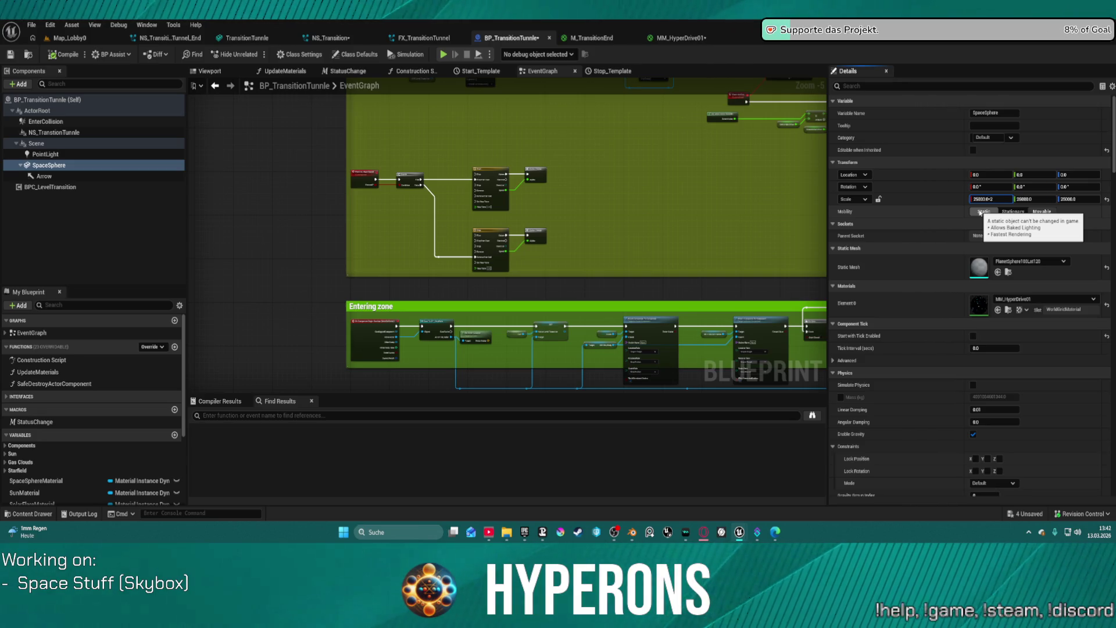
key("Return")
left_click(979, 199)
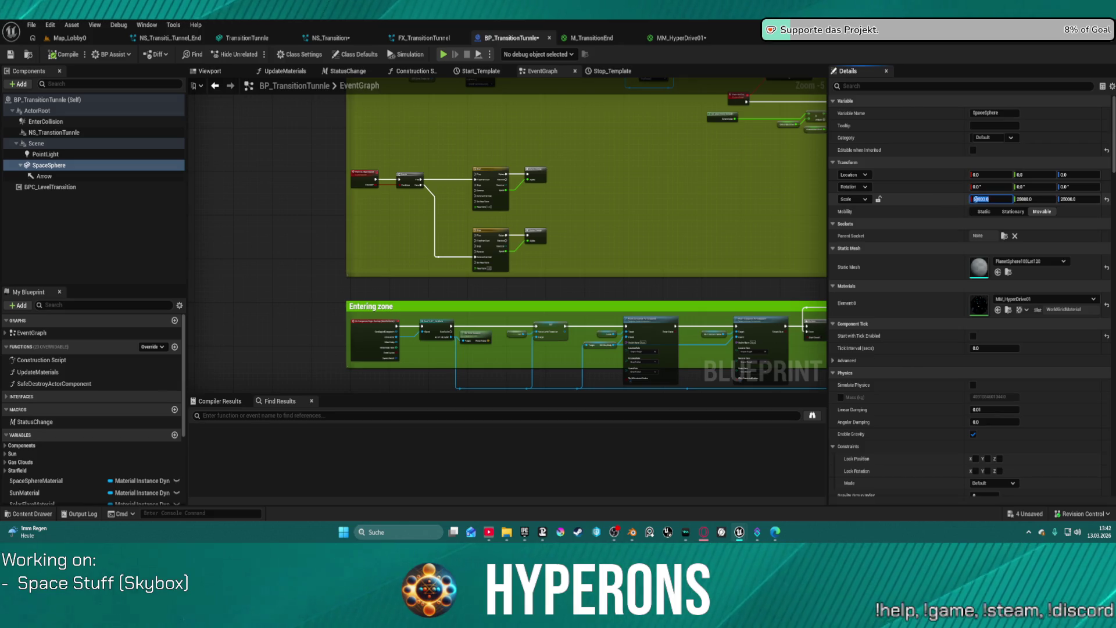
type("50000")
key("Return")
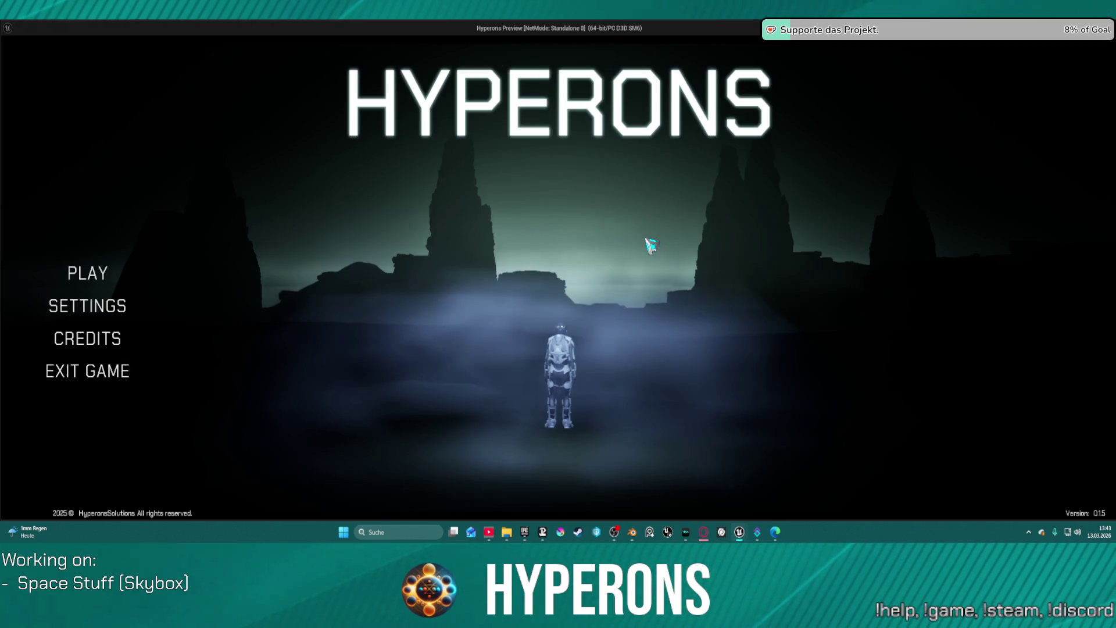
Pick and confirm the existing character, fly into the space level, then exit and Save All
left_click(87, 273)
left_click(403, 228)
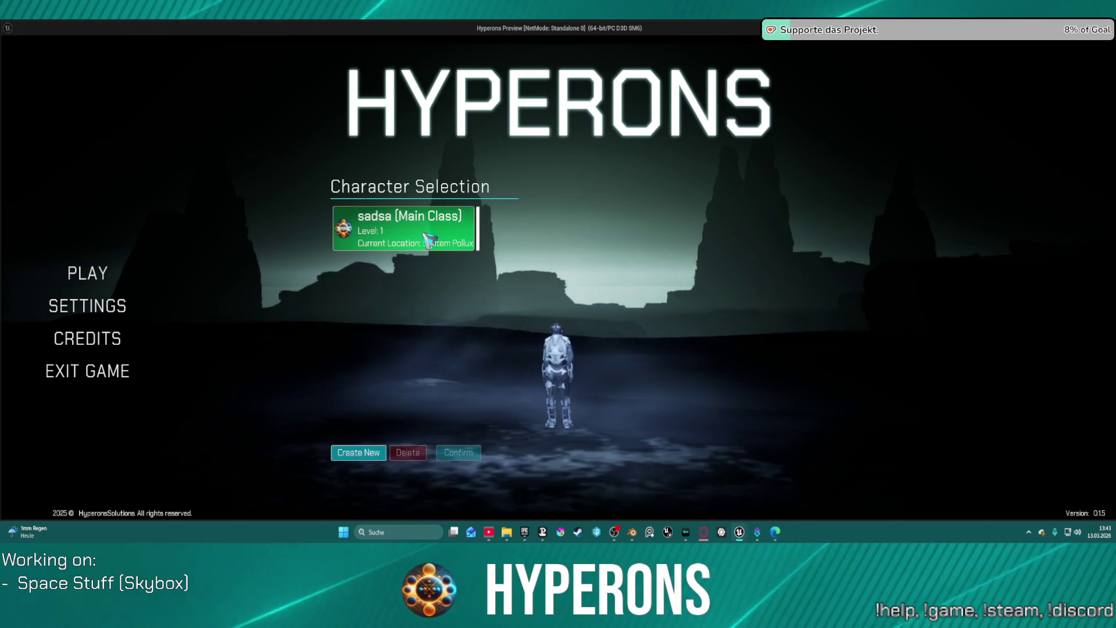
left_click(458, 452)
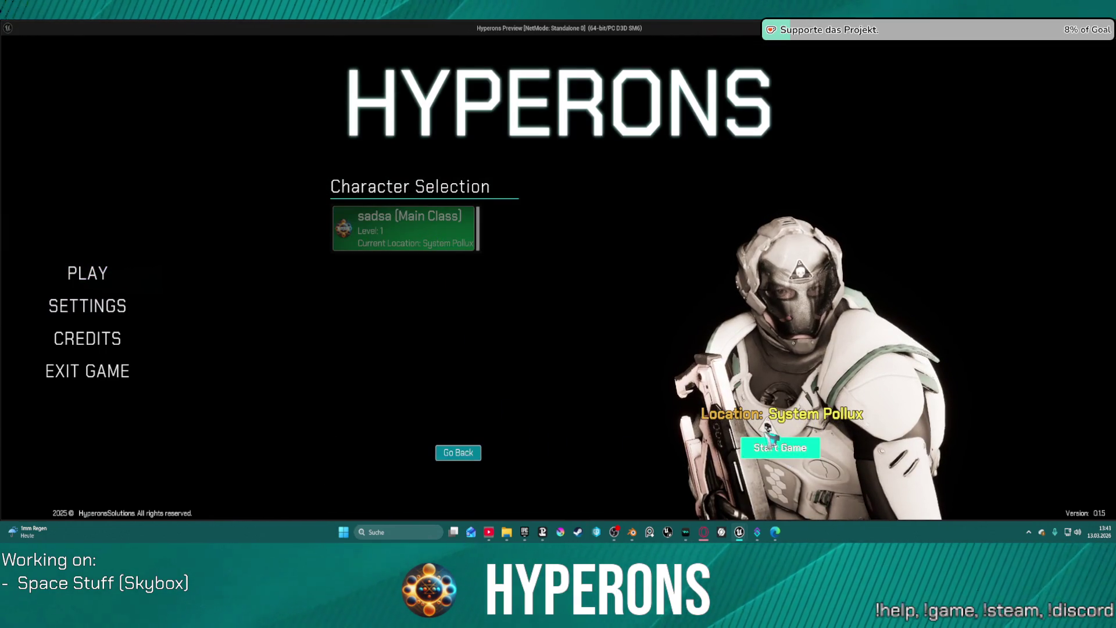
left_click(768, 437)
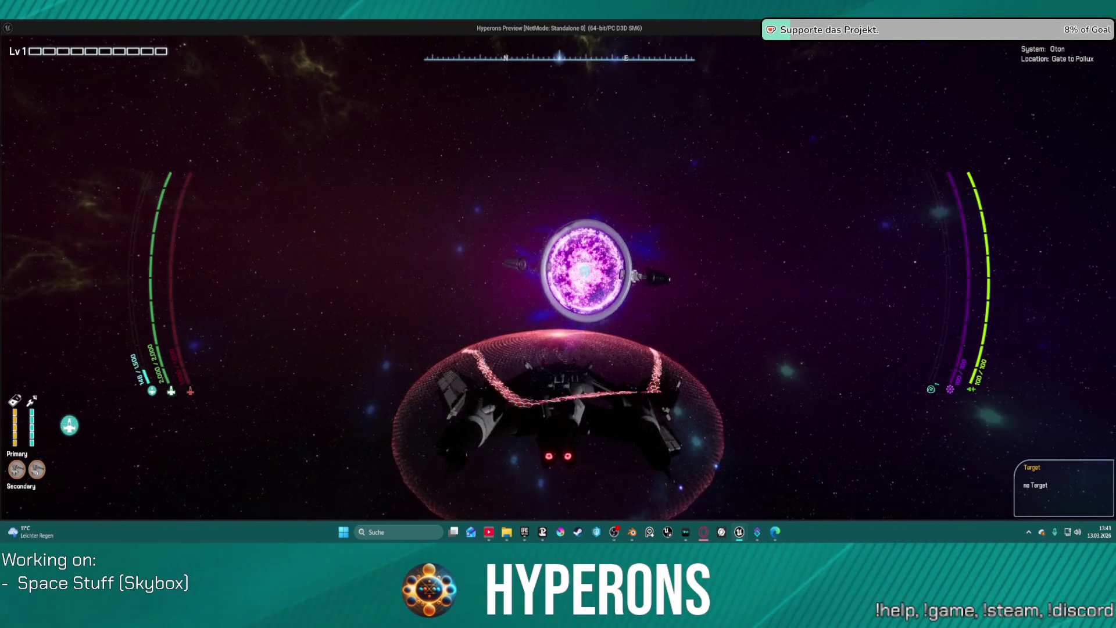
key("Escape")
key("ctrl+shift+s")
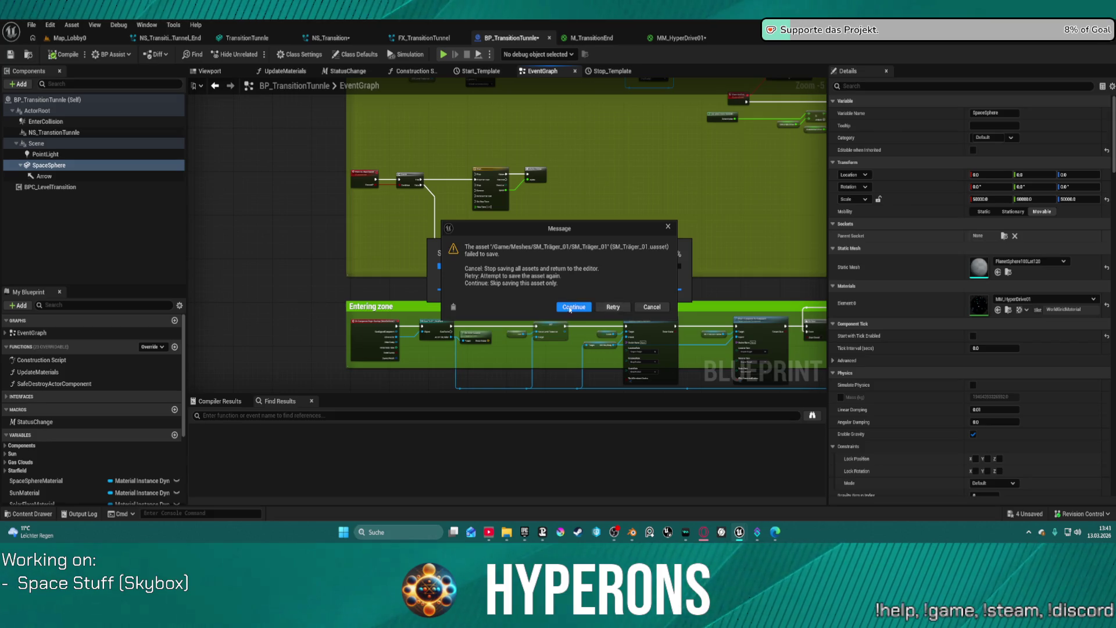
Skip the SM_Träger_01 save failure and reopen the MM_HyperDrive01 material graph
left_click(657, 308)
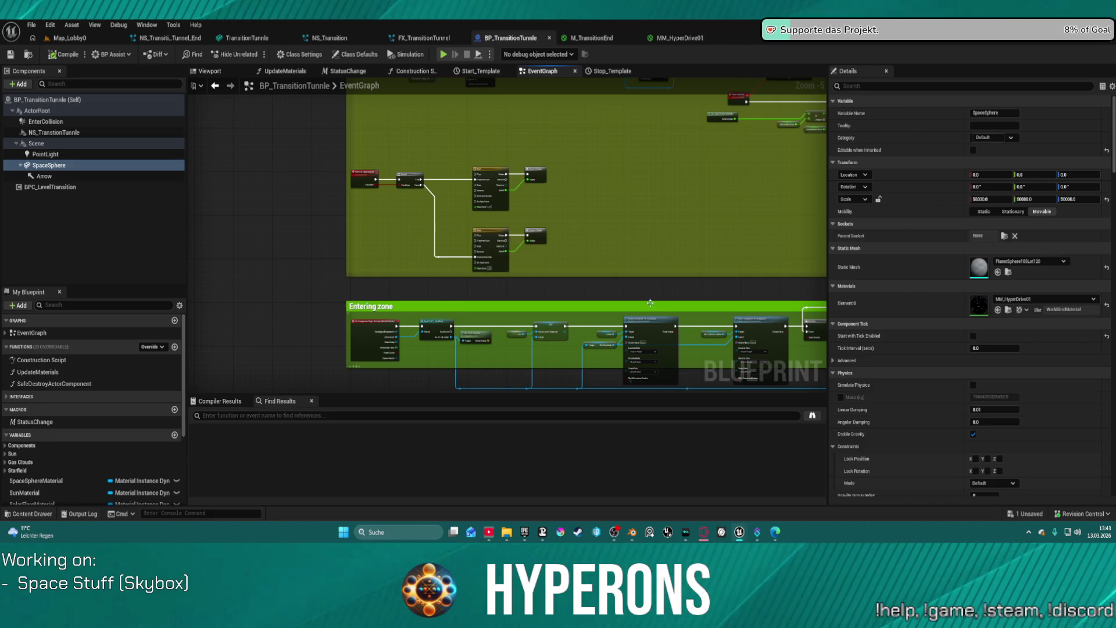
mouse_move(651, 249)
left_mouse_down()
mouse_move(424, 229)
mouse_move(498, 259)
mouse_move(487, 272)
left_mouse_up()
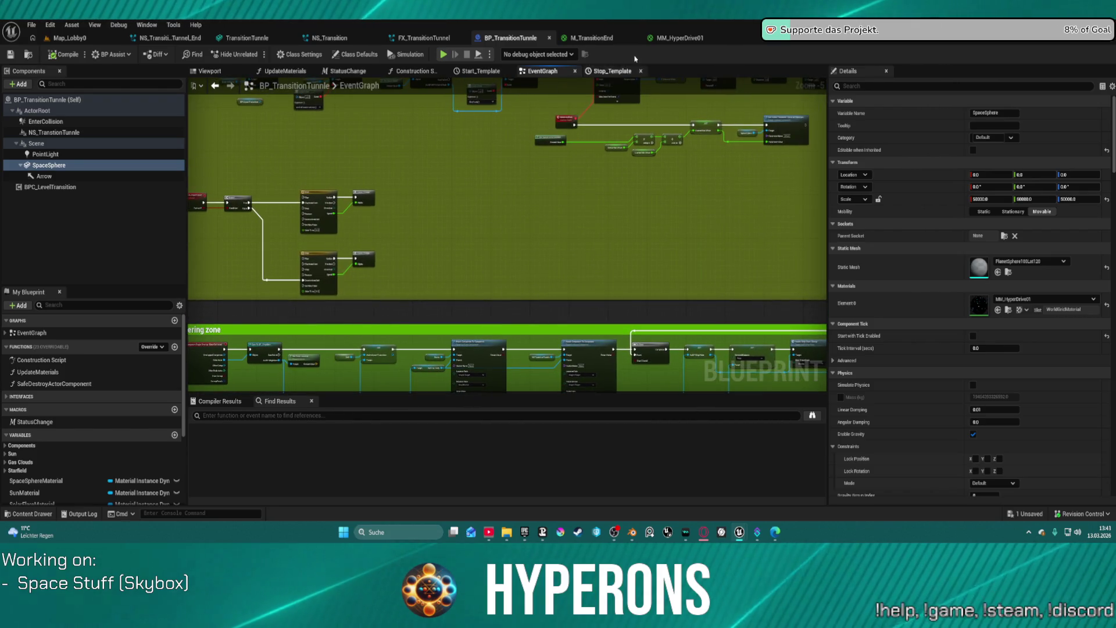
left_click(677, 38)
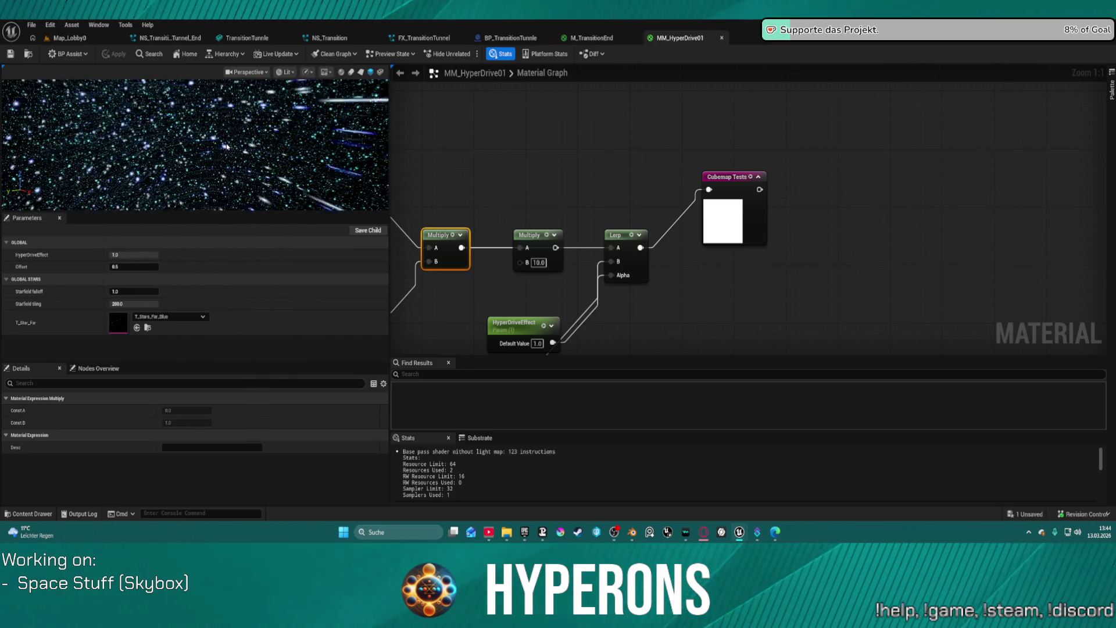
Wire the black 0,0,0 Constant into Emissive Color (84 instructions) and return to Map_Lobby0
scroll(668, 163, "down", 10)
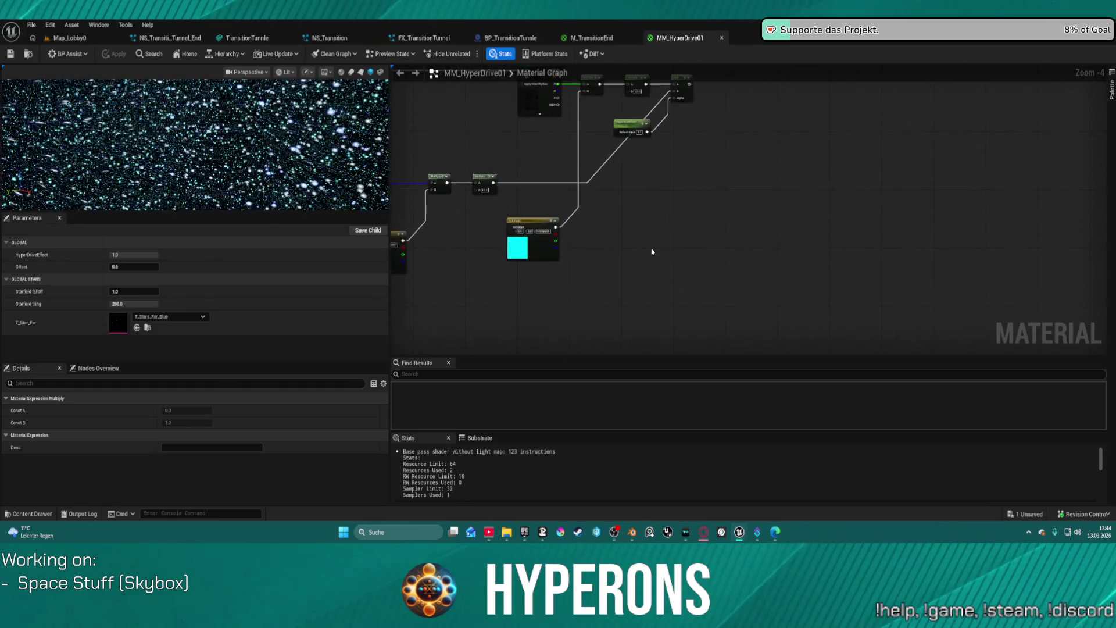
scroll(677, 160, "up", 10)
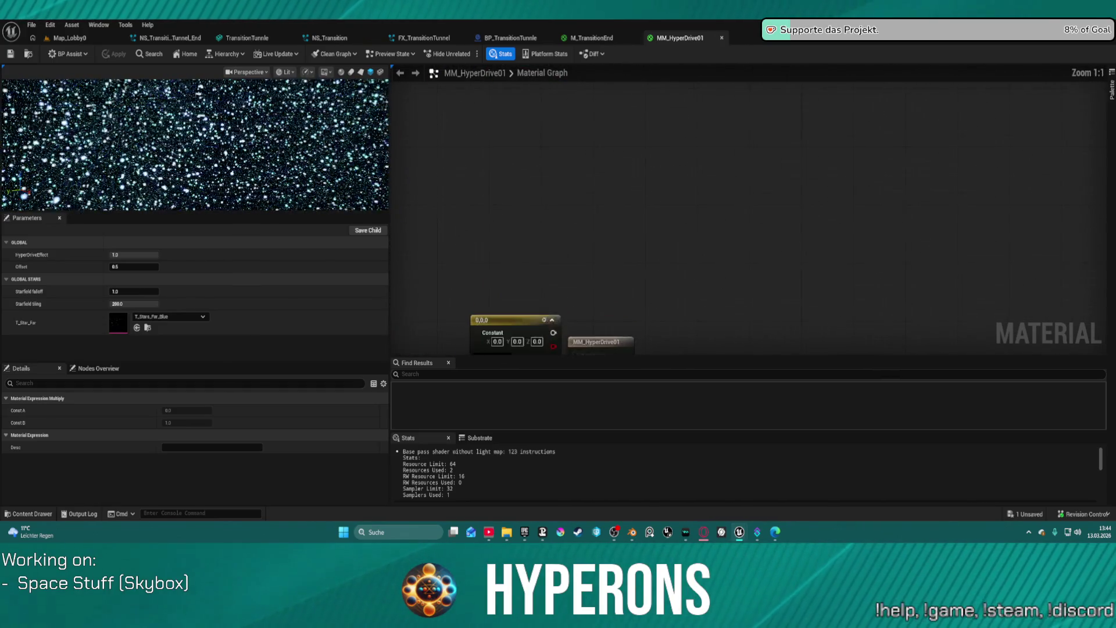
left_click_drag(686, 235, 664, 144)
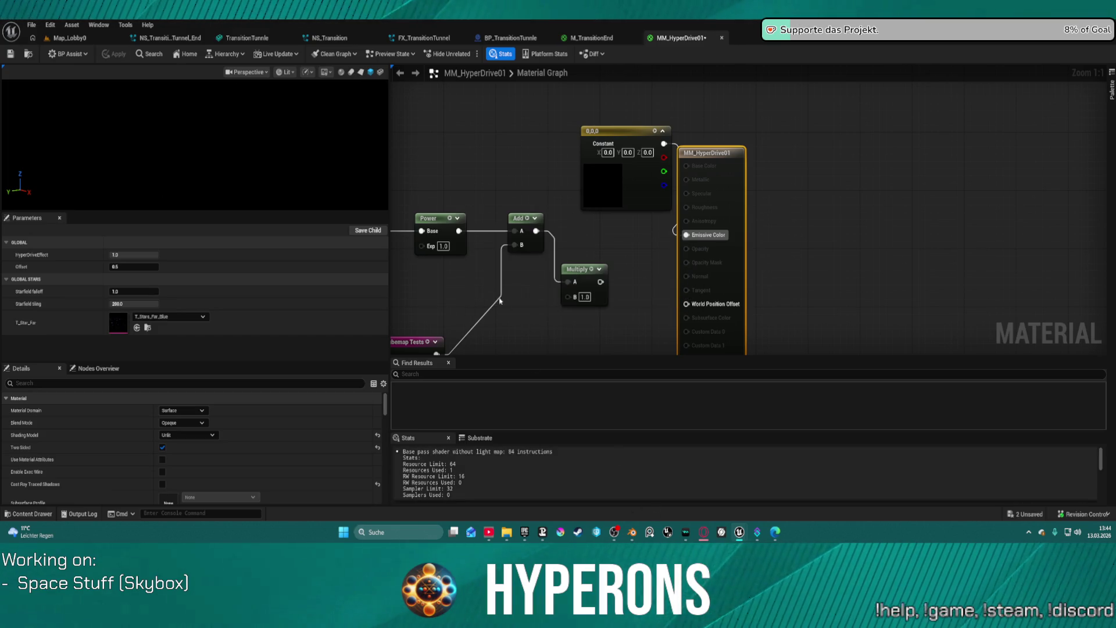
left_click(65, 38)
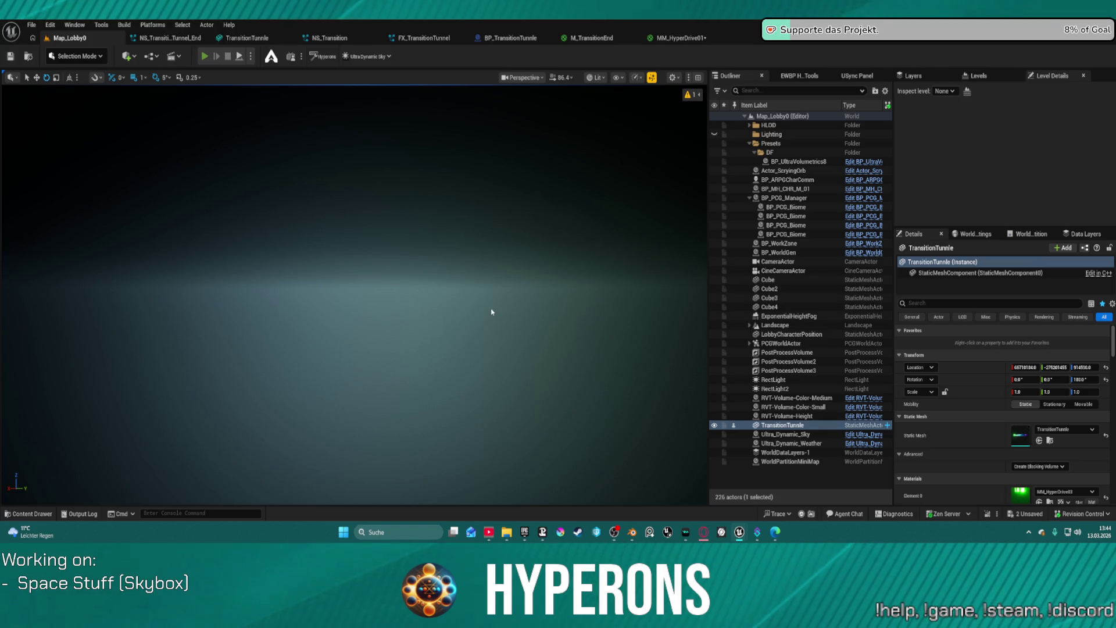
Play-test Map_Lobby0 in the editor with the existing character, then stop and reopen MM_HyperDrive01
key("alt+p")
left_click(92, 288)
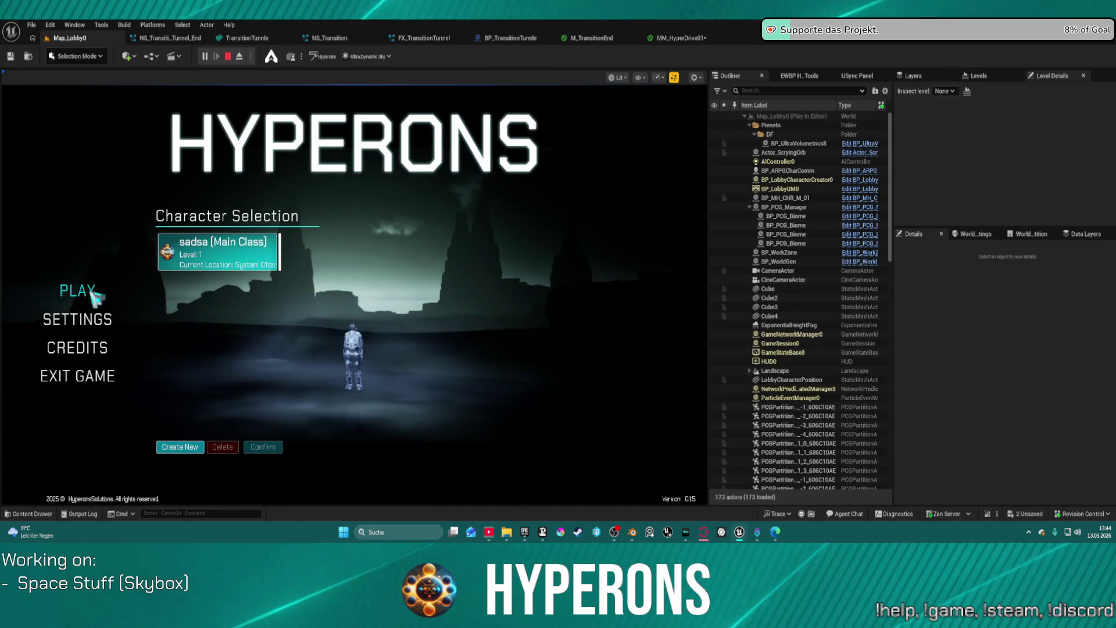
left_click(263, 447)
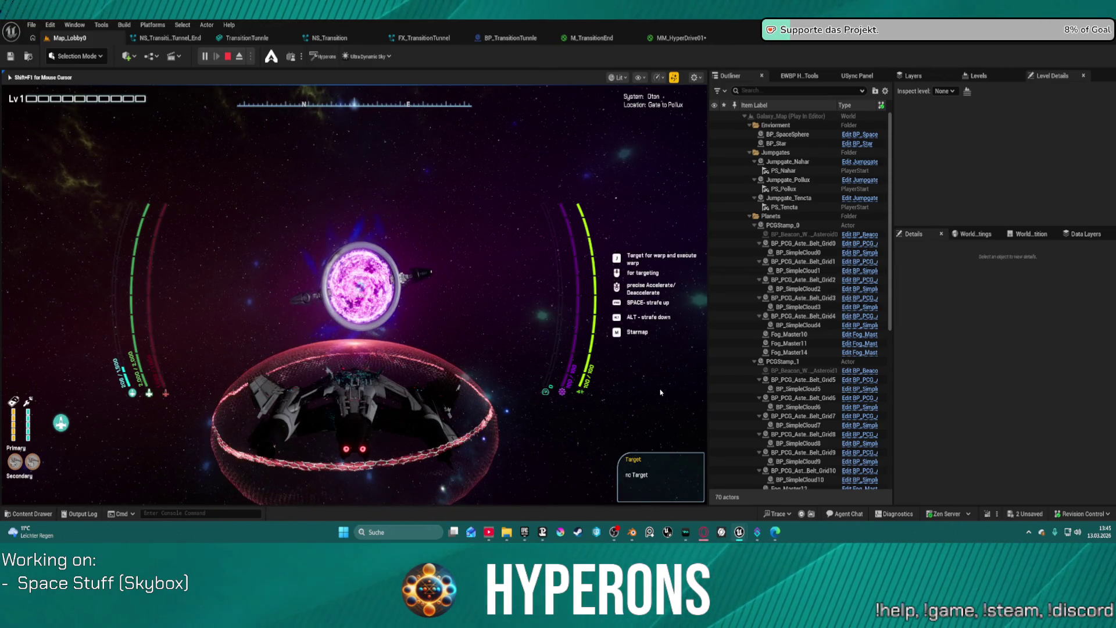
key("Escape")
left_click(682, 39)
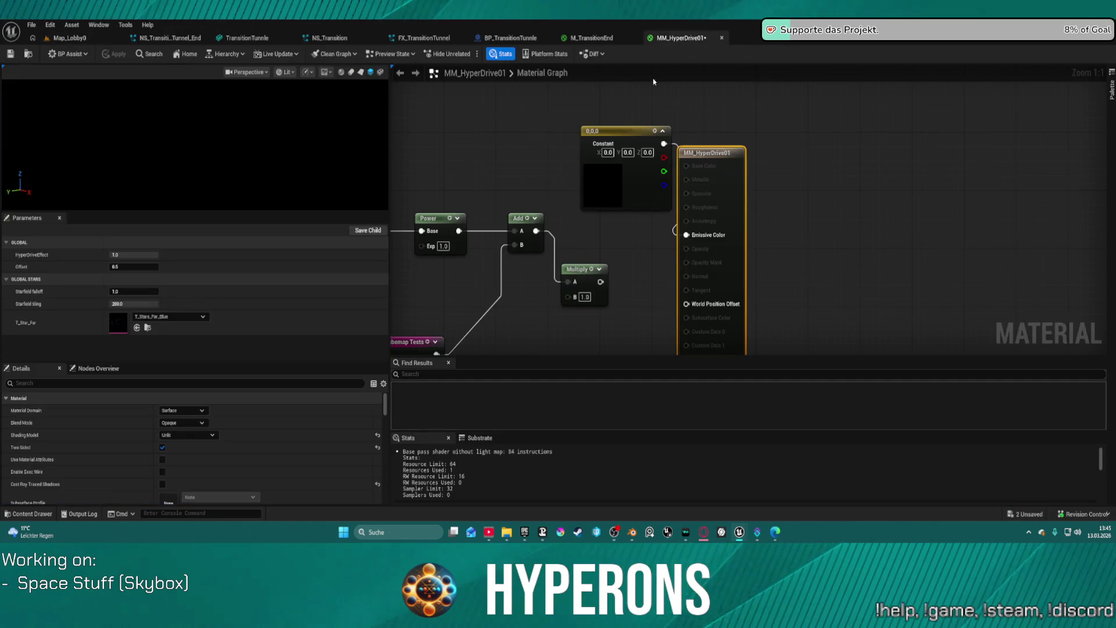
Wire the second Multiply node's output into Emissive Color, apply the material, and return to Map_Lobby0
scroll(533, 239, "down", 1)
mouse_move(533, 238)
left_mouse_down()
mouse_move(662, 224)
mouse_move(674, 246)
left_mouse_up()
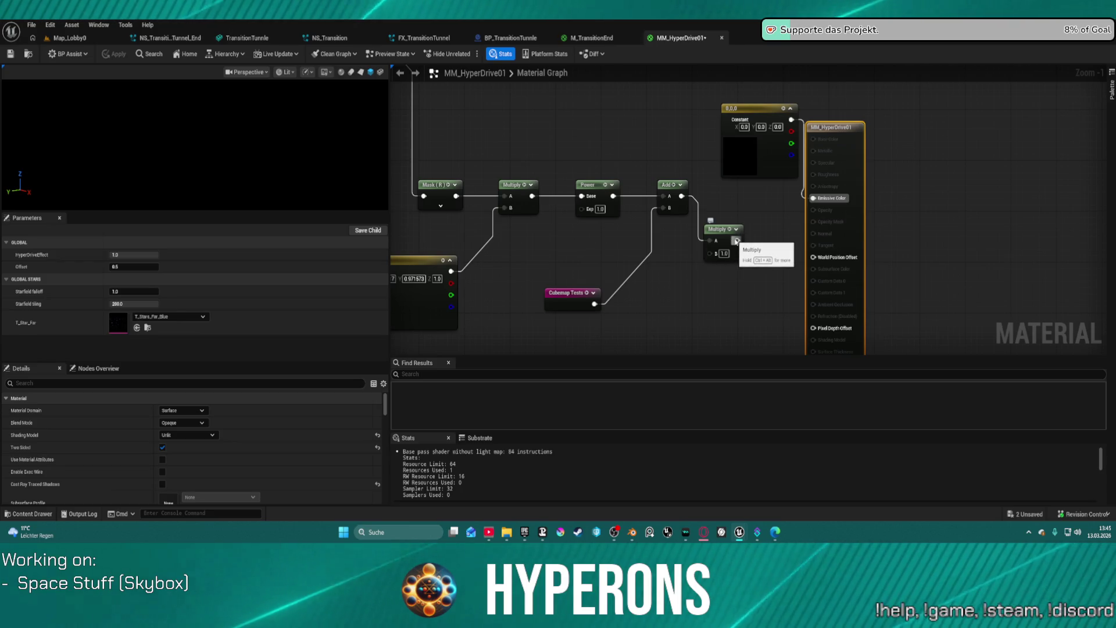
left_click(532, 197)
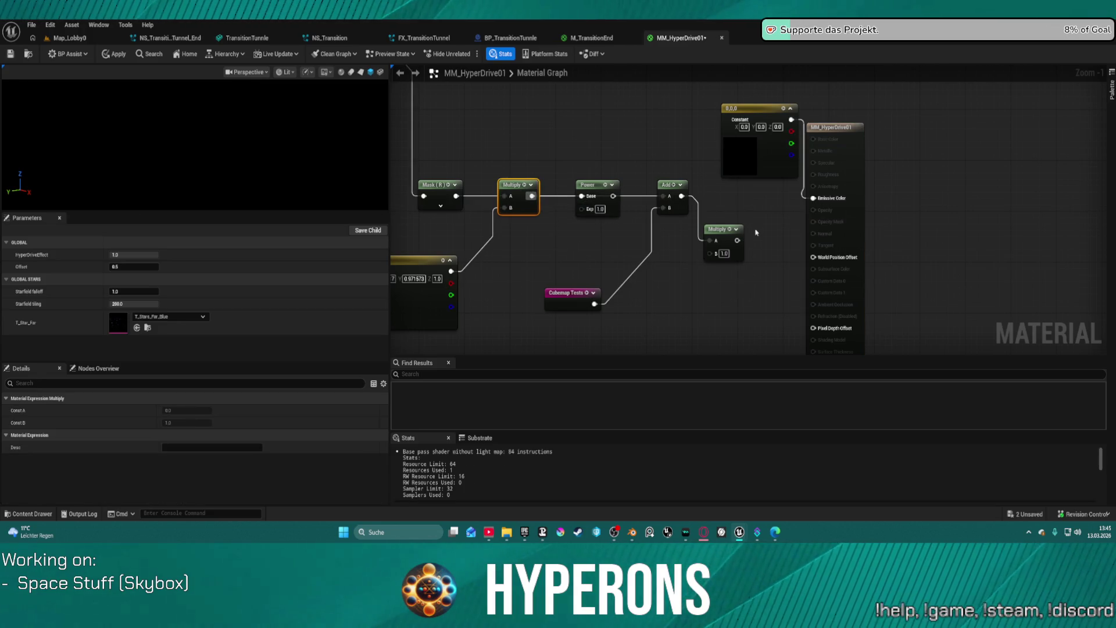
left_click_drag(737, 240, 813, 198)
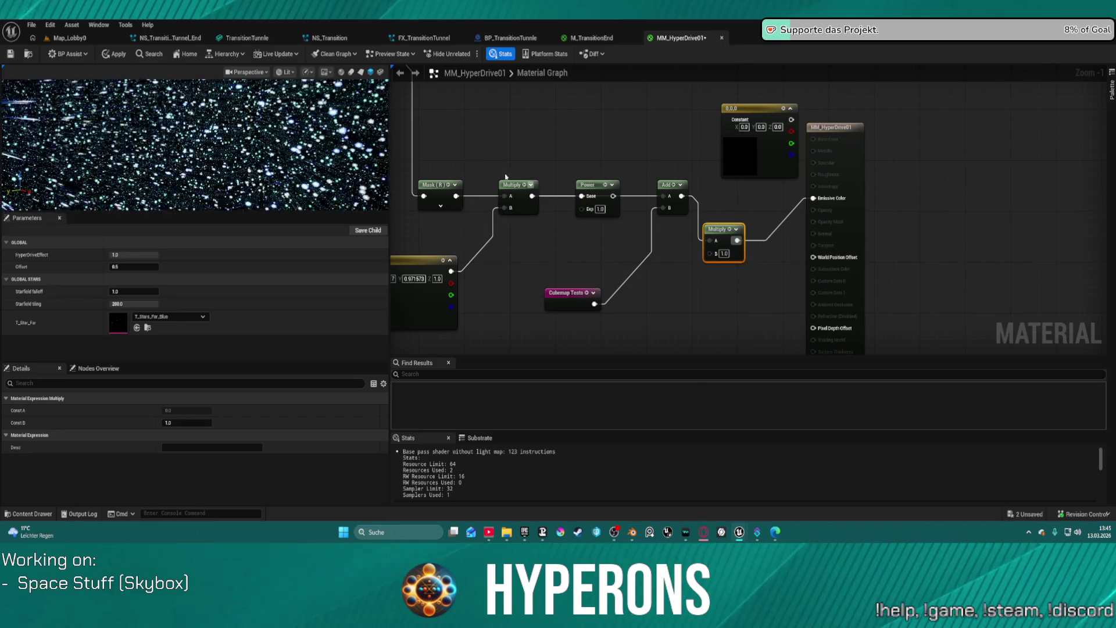
left_click(114, 54)
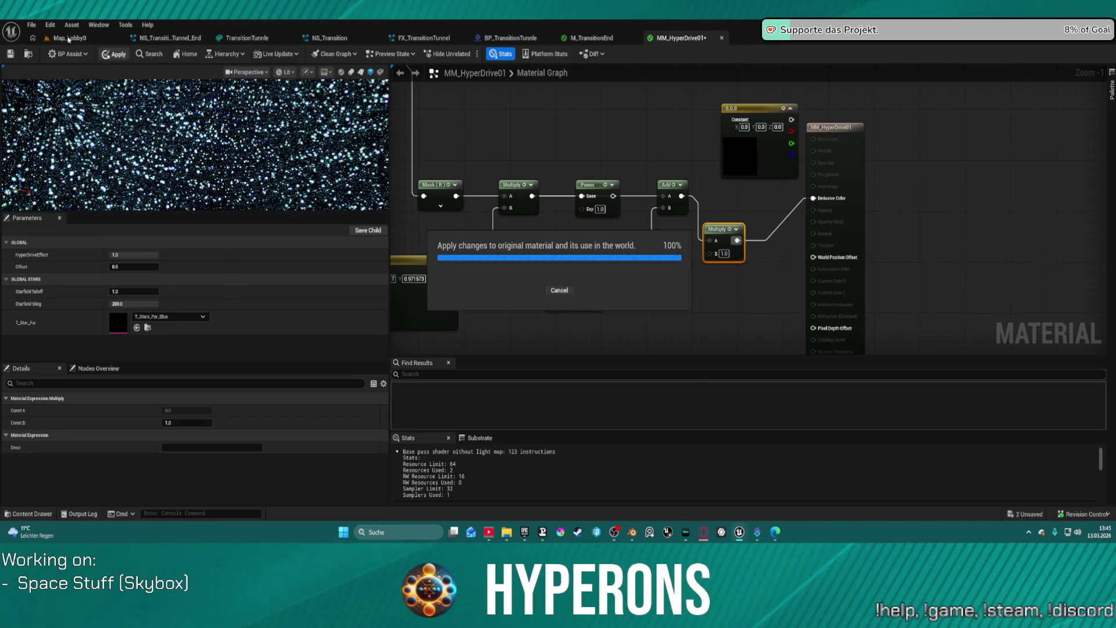
left_click(69, 39)
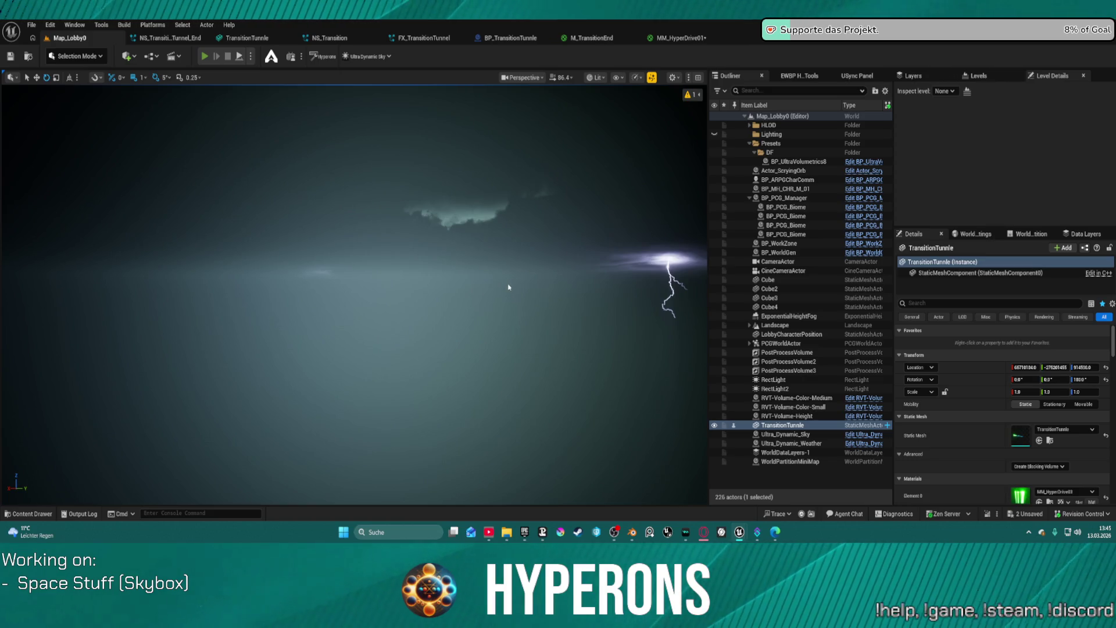
key("alt+p")
left_click(137, 290)
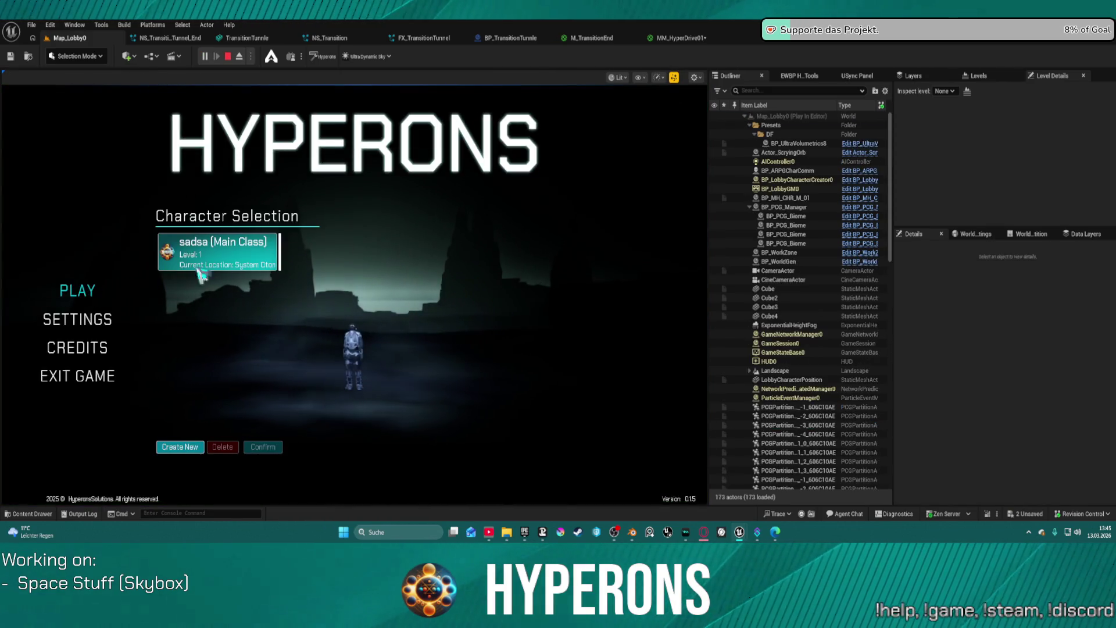
left_click(184, 270)
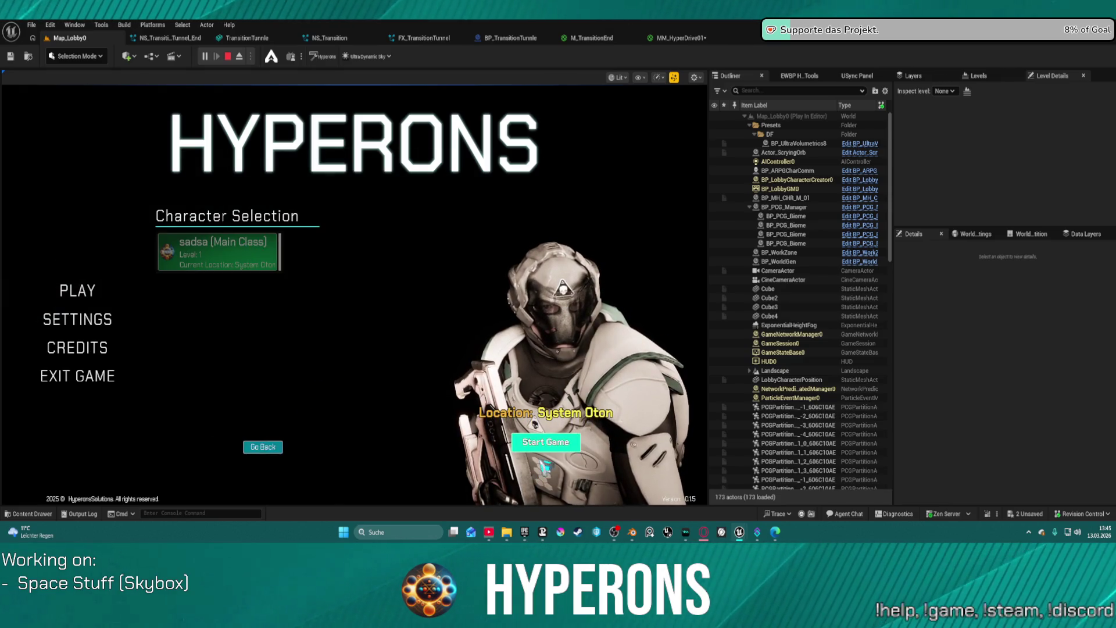
left_click(545, 443)
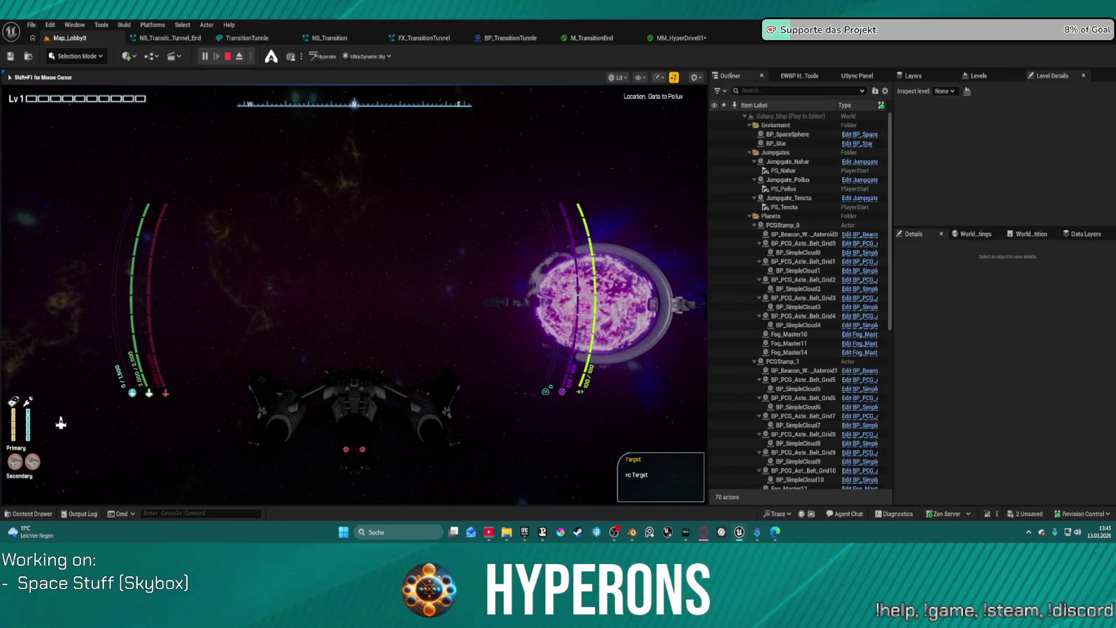
key("w")
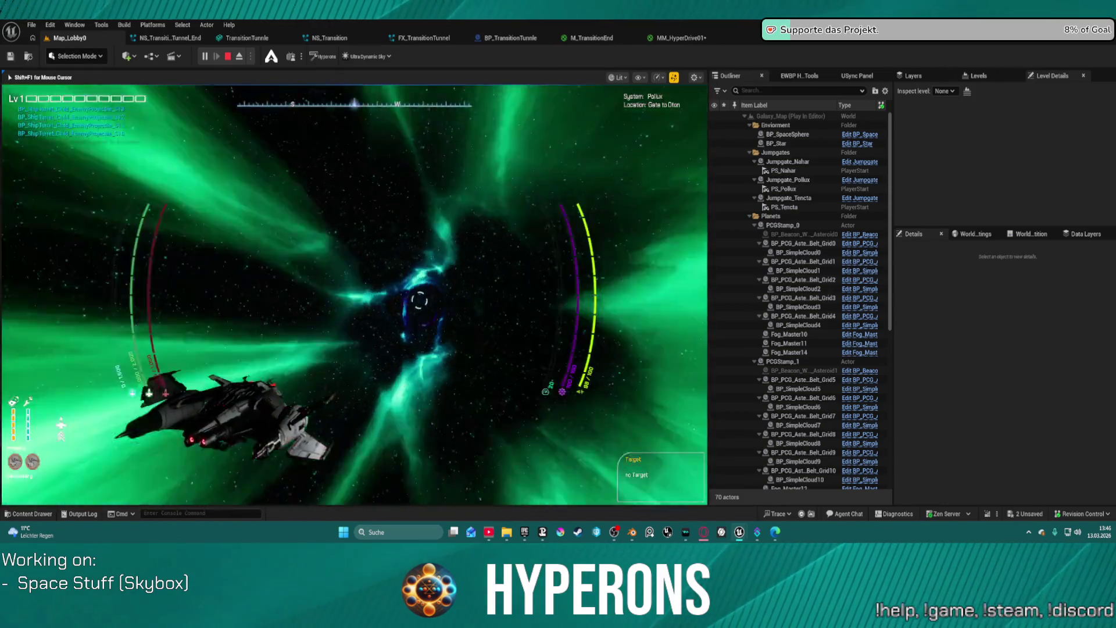
key("Escape")
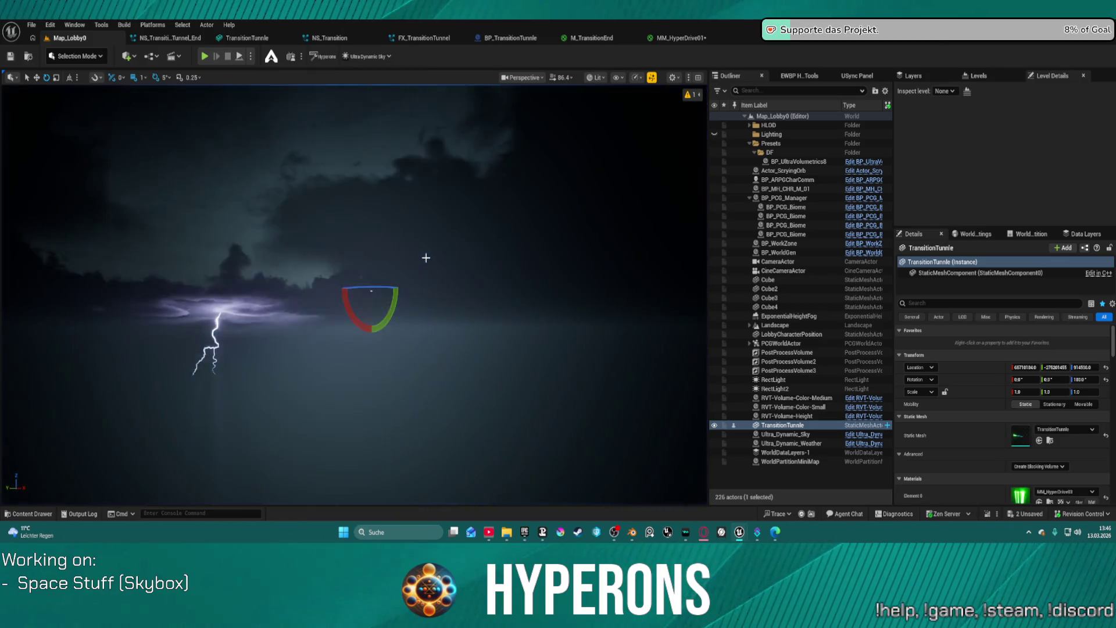